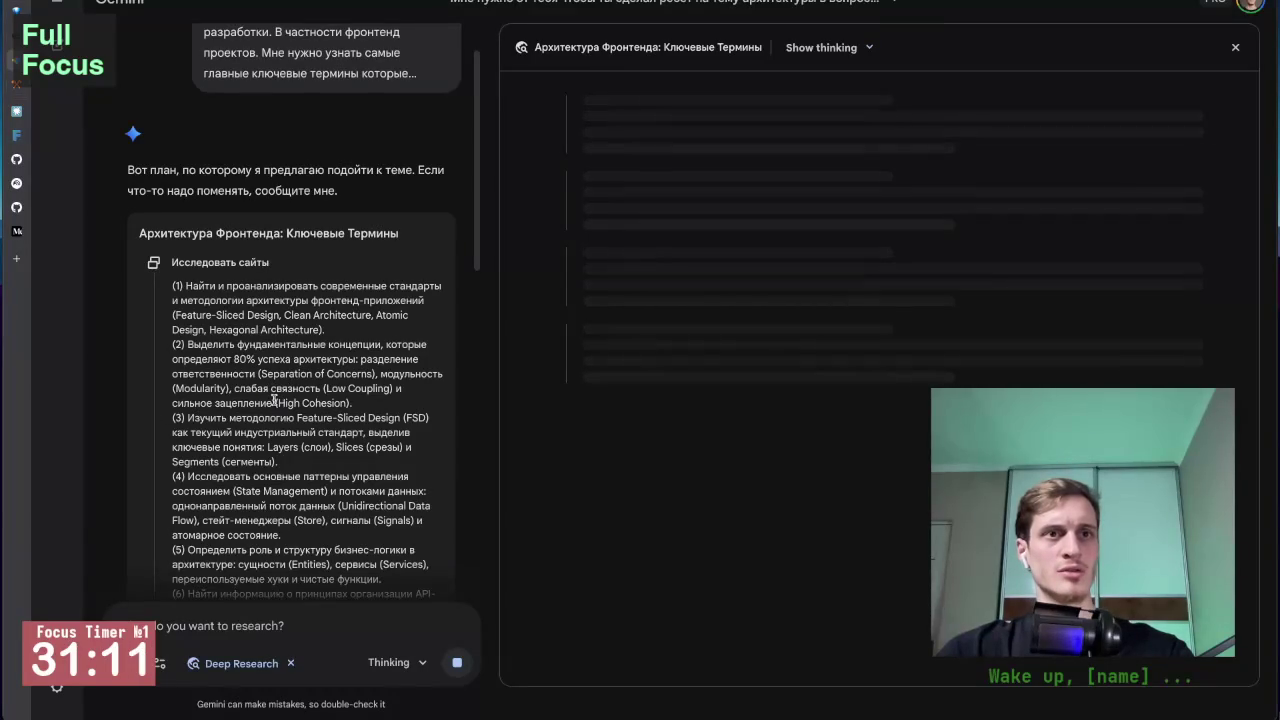
# Step: Look up the dictionary definition of 'Cohesion' from the Gemini research plan
pyautogui.moveTo(331, 401); pyautogui.dragTo(357, 405)
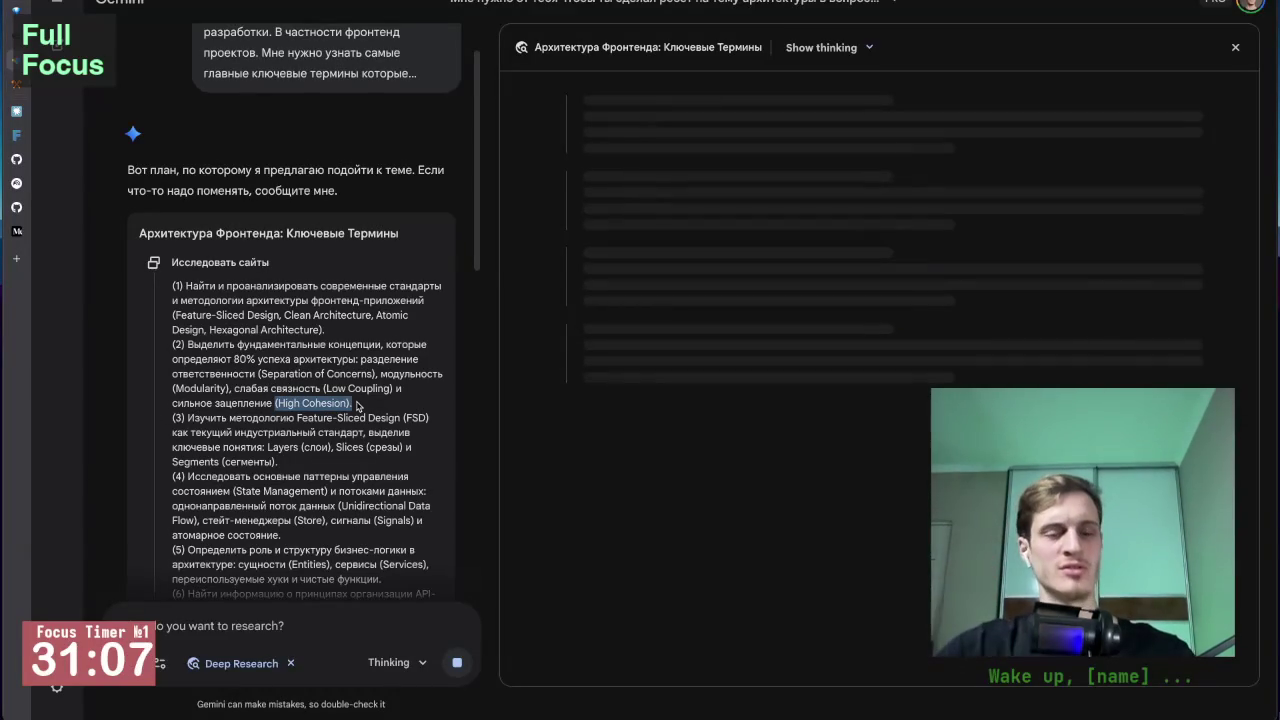
pyautogui.click(318, 399)
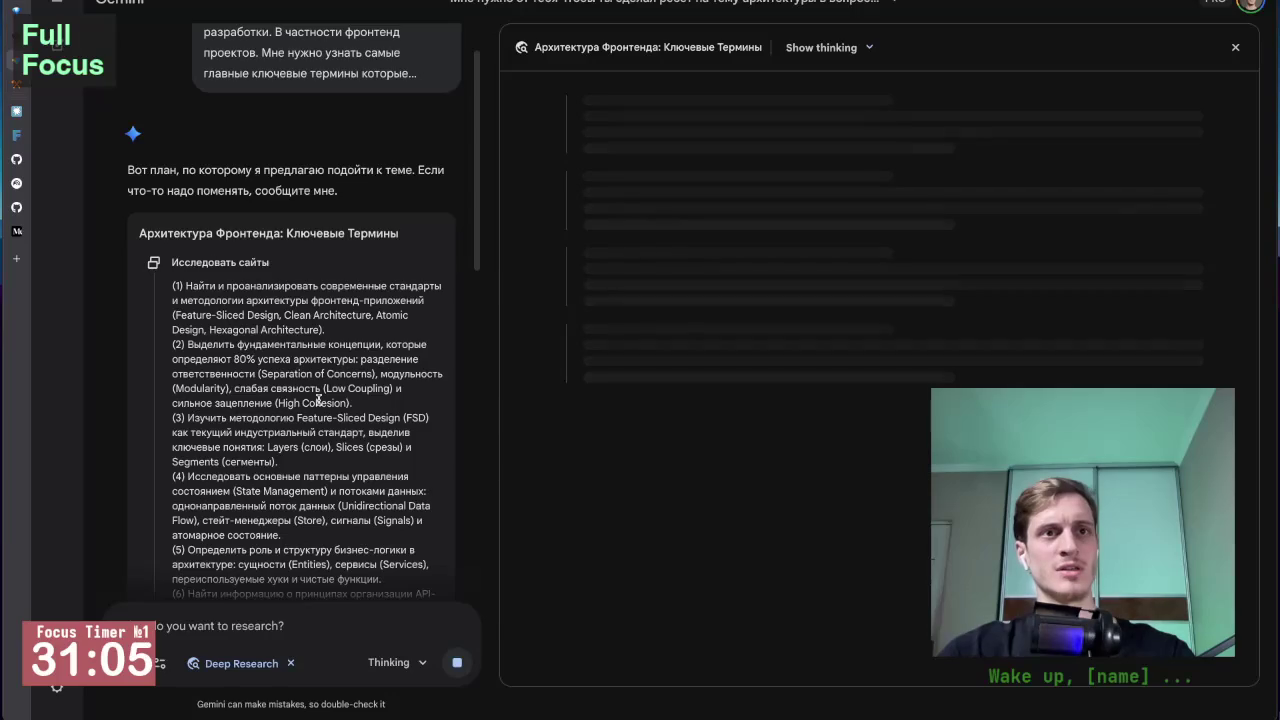
pyautogui.click(318, 399)
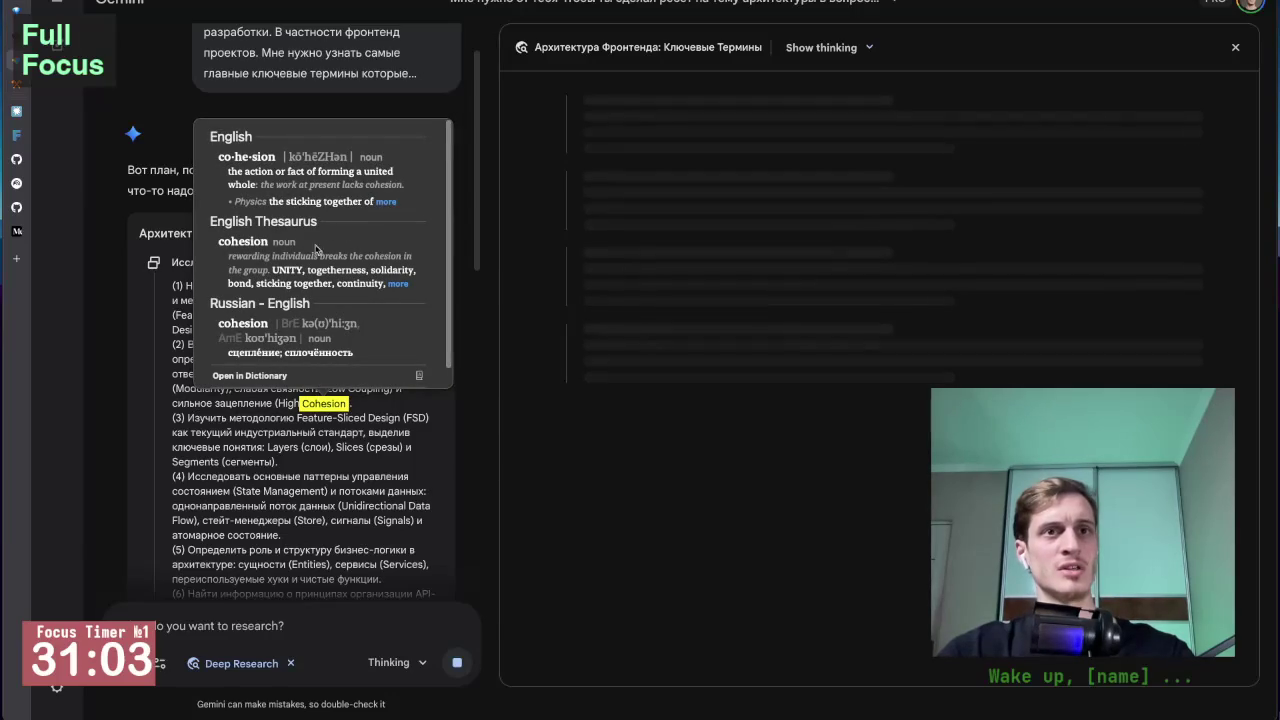
pyautogui.scroll(-2, 363, 270)
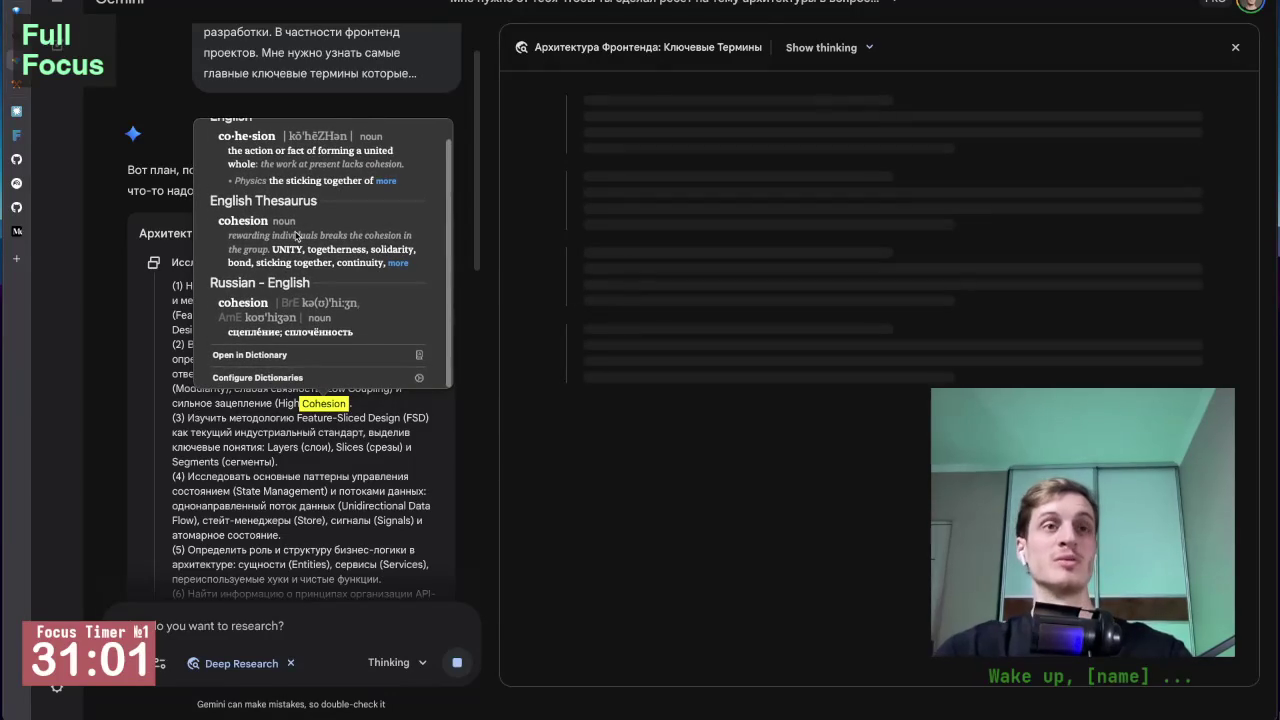
pyautogui.scroll(1, 298, 197)
pyautogui.scroll(-2, 300, 200)
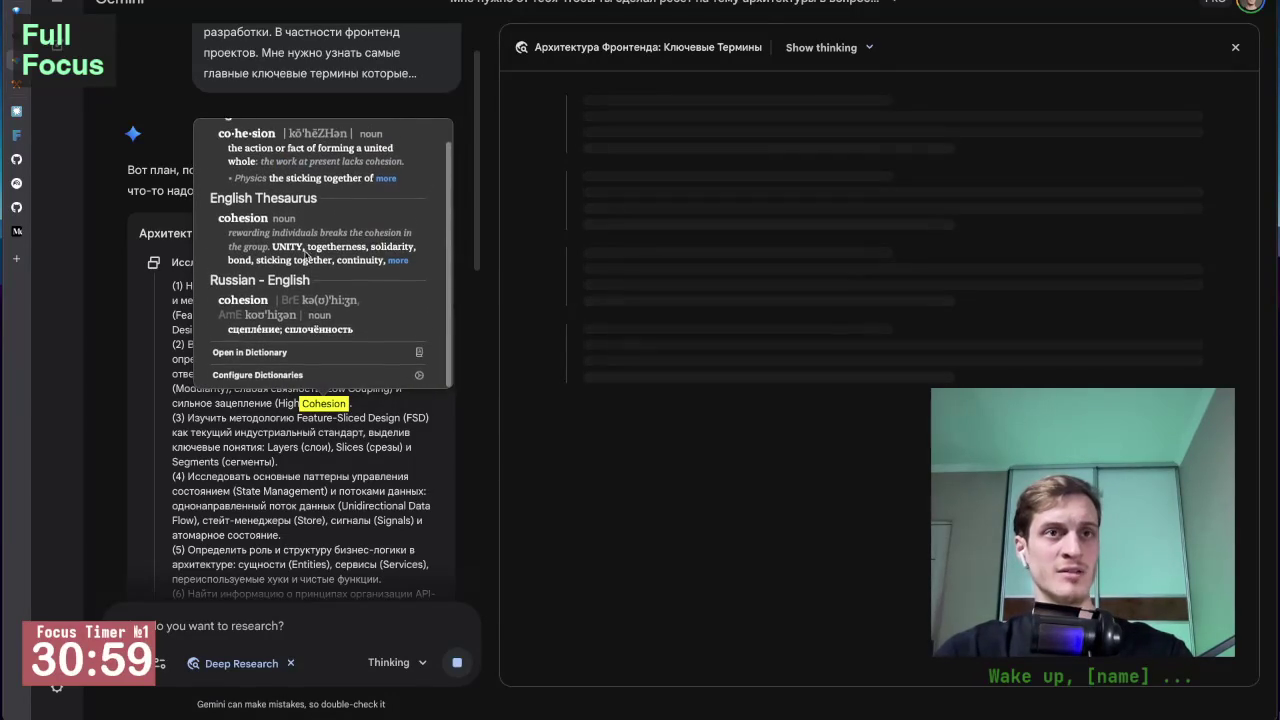
pyautogui.scroll(1, 340, 320)
pyautogui.scroll(2, 338, 210)
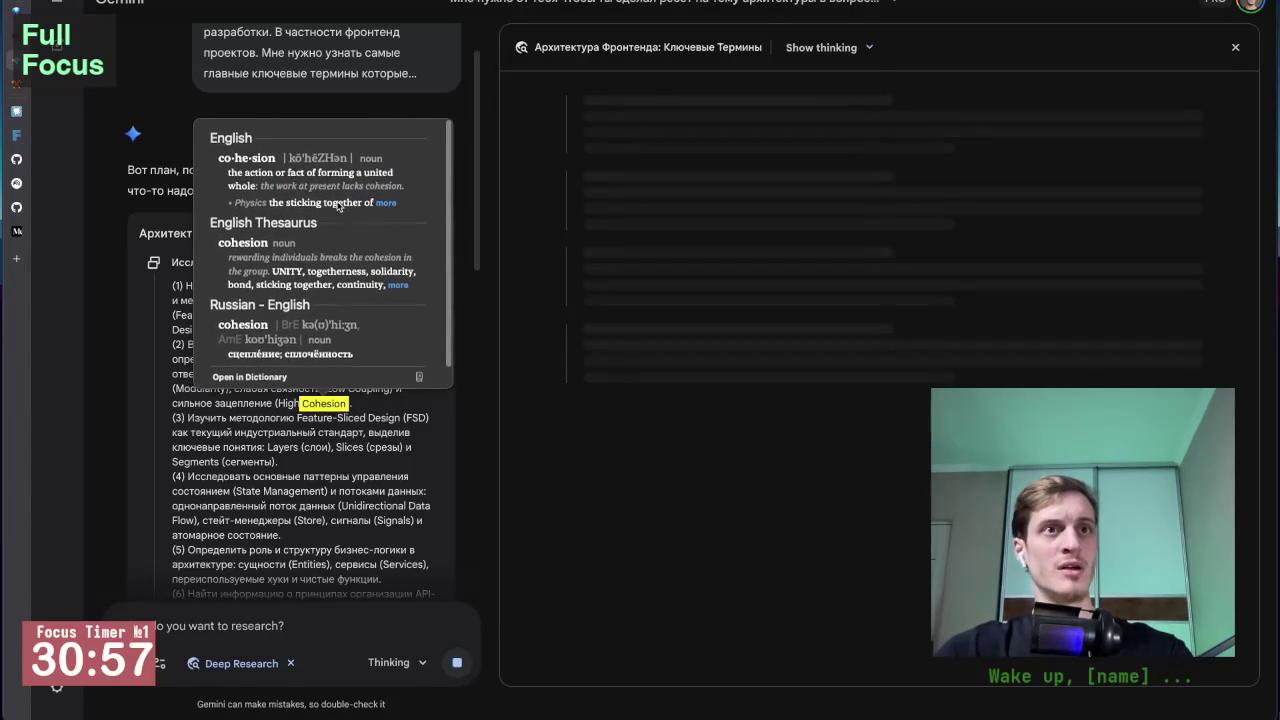
pyautogui.click(352, 444)
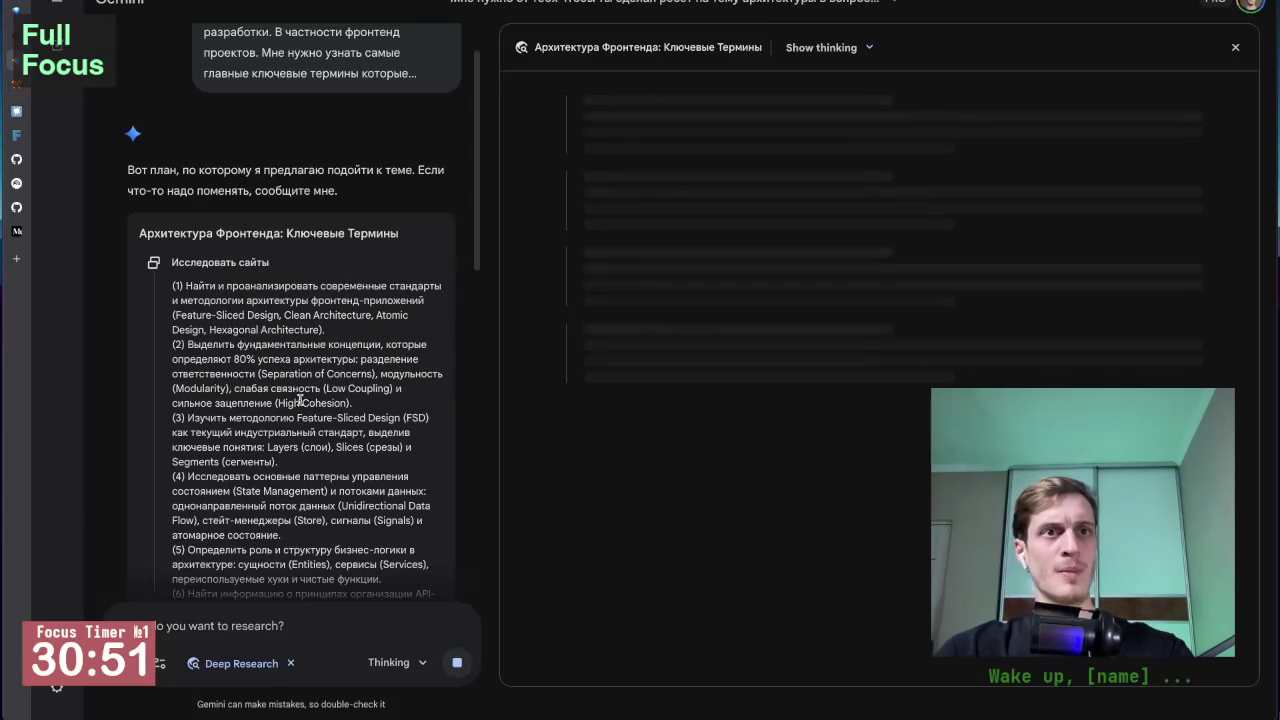
# Step: Search 'Cohesion перевод' in a new tab to get its Russian translation
pyautogui.moveTo(340, 402); pyautogui.dragTo(351, 403)
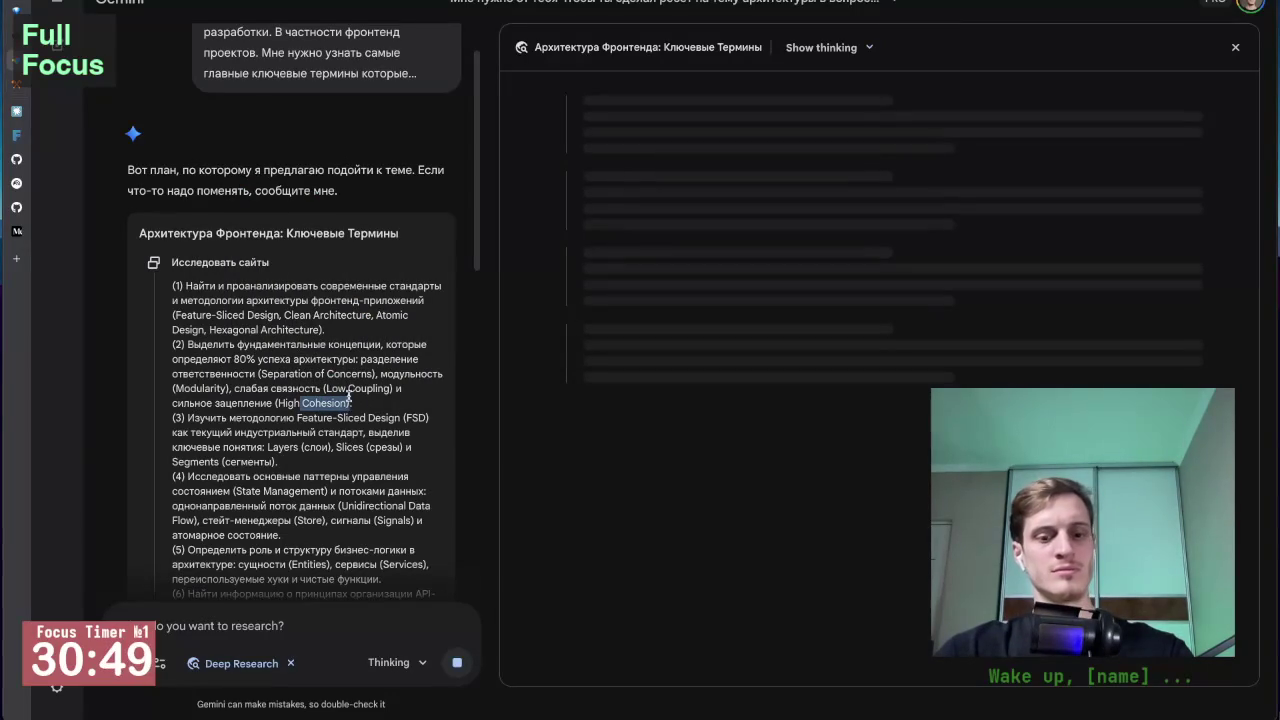
pyautogui.press('super+c')
pyautogui.press('super+t')
pyautogui.press('super+v')
pyautogui.press('BackSpace')
pyautogui.write('перевод')
pyautogui.press('Return')
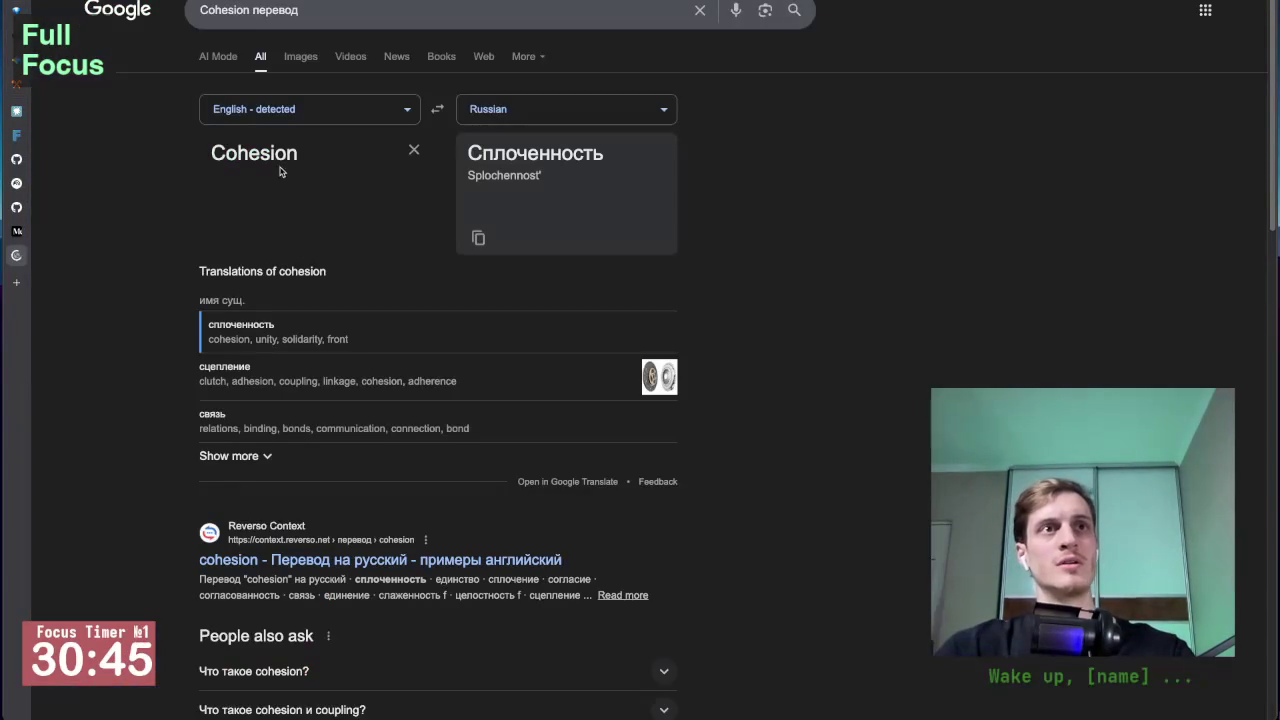
# Step: Play Cohesion's pronunciation, then close the translation tab
pyautogui.click(262, 235)
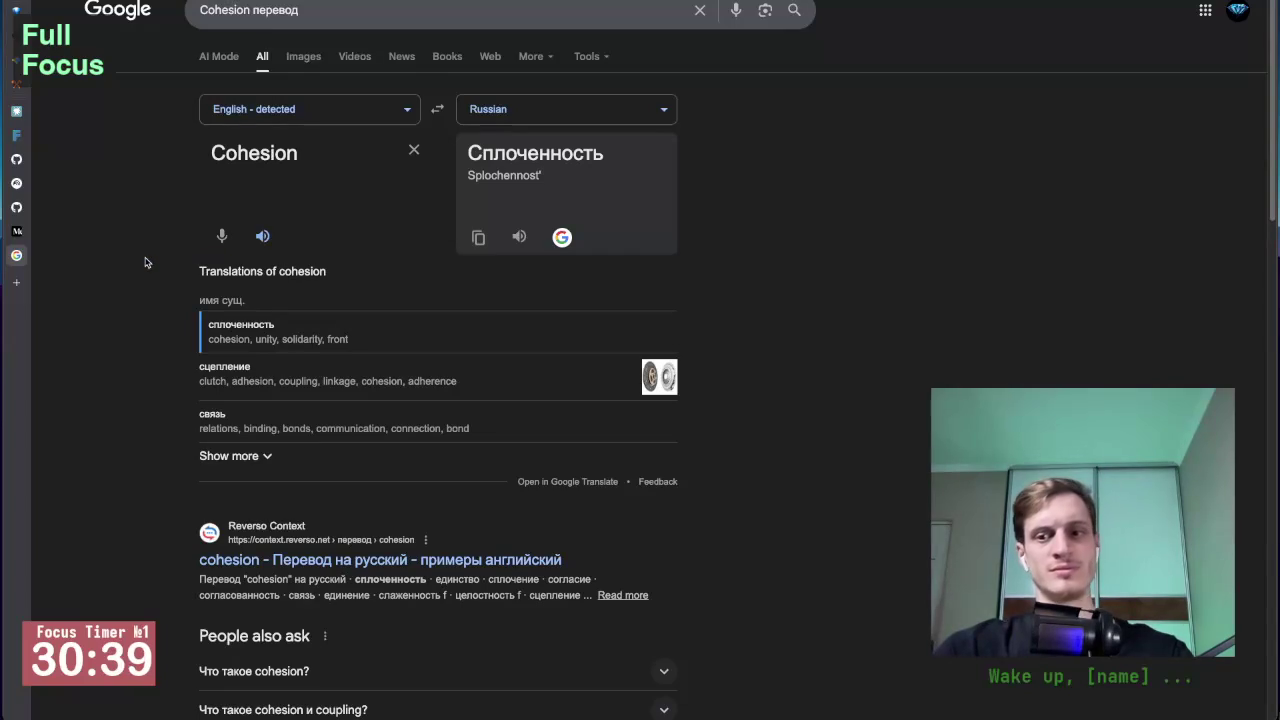
pyautogui.hotkey('ctrl', 'w')
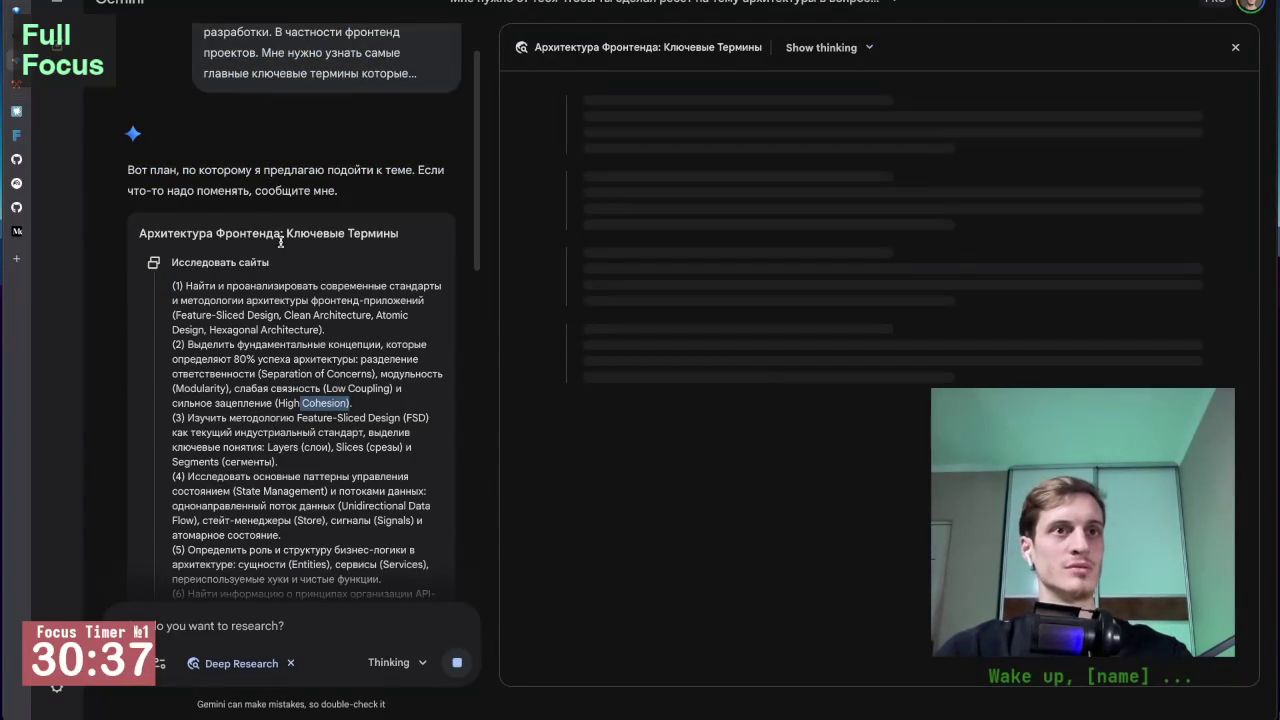
# Step: Reload the Gemini page to load the finished research report
pyautogui.scroll(-1, 293, 430)
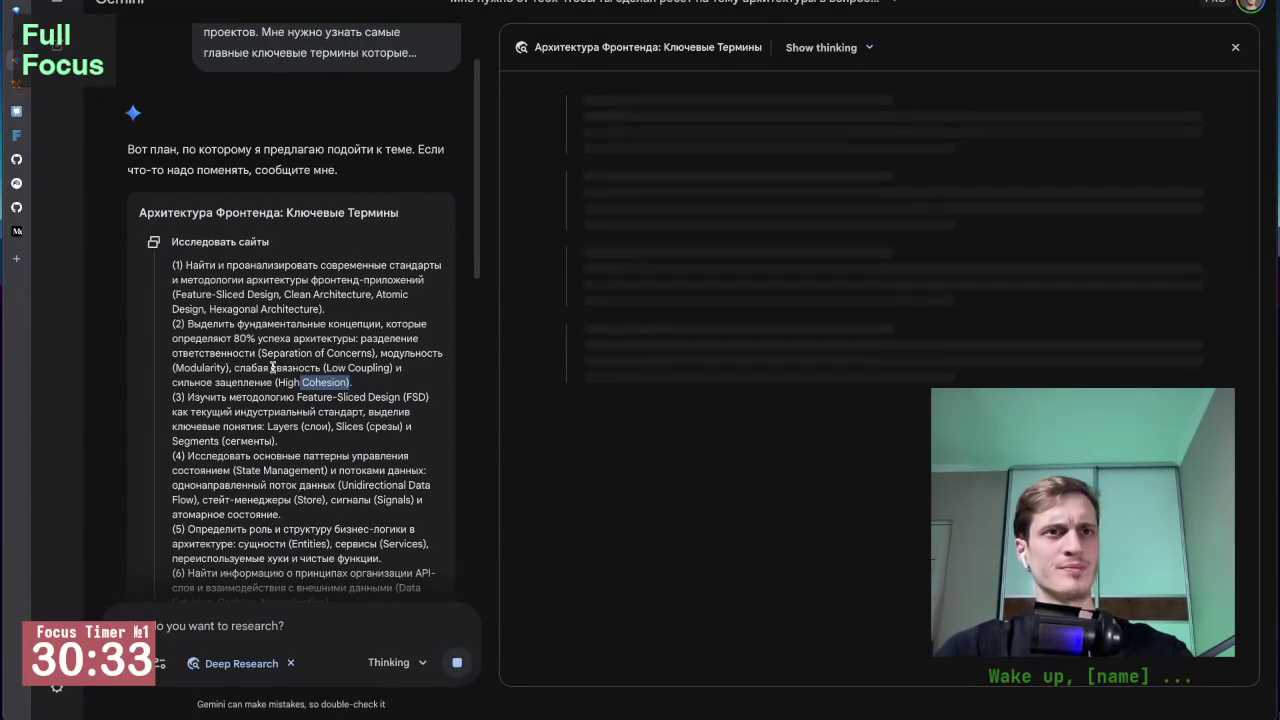
pyautogui.click(245, 371)
pyautogui.scroll(-1, 323, 408)
pyautogui.scroll(-1, 323, 408)
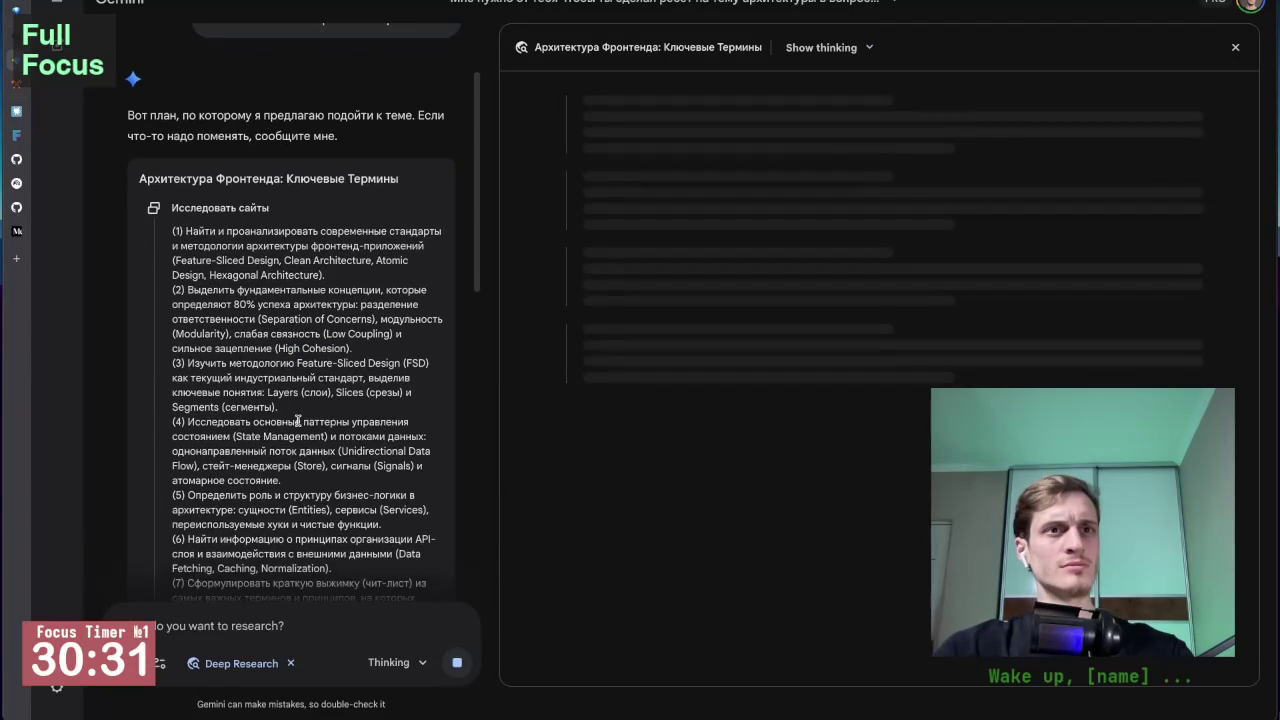
pyautogui.scroll(-3, 300, 420)
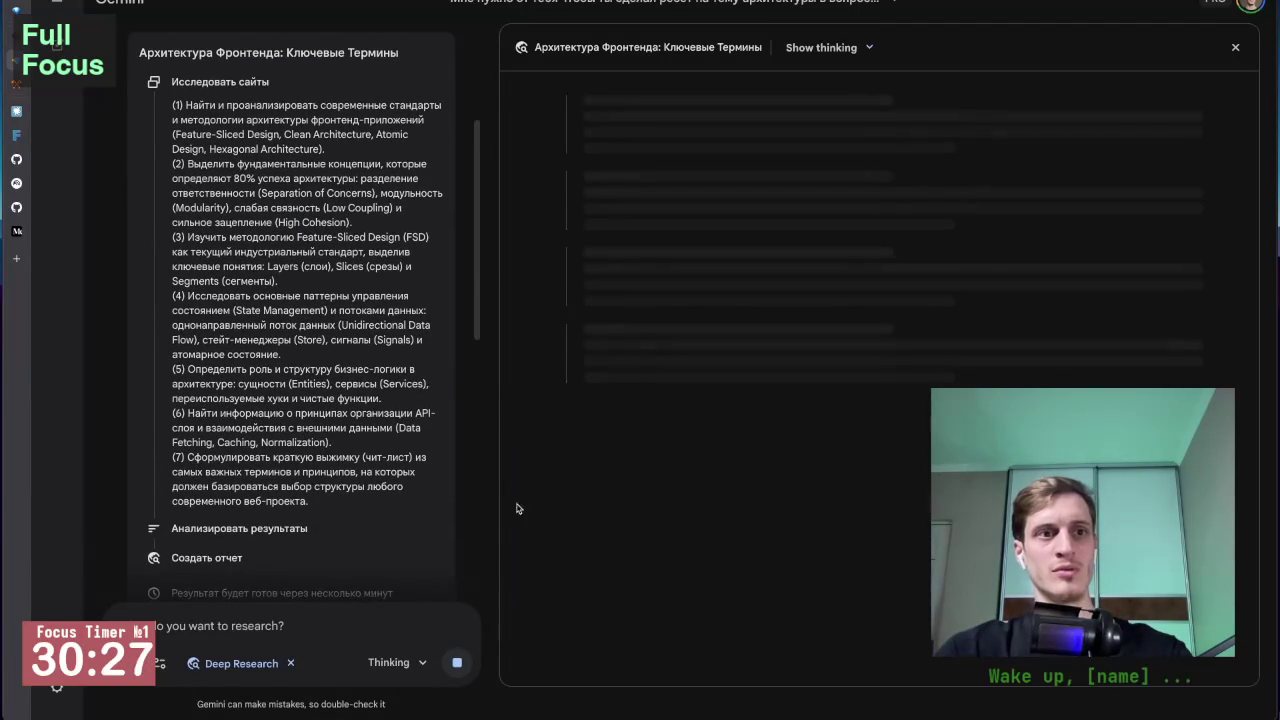
pyautogui.press('F5')
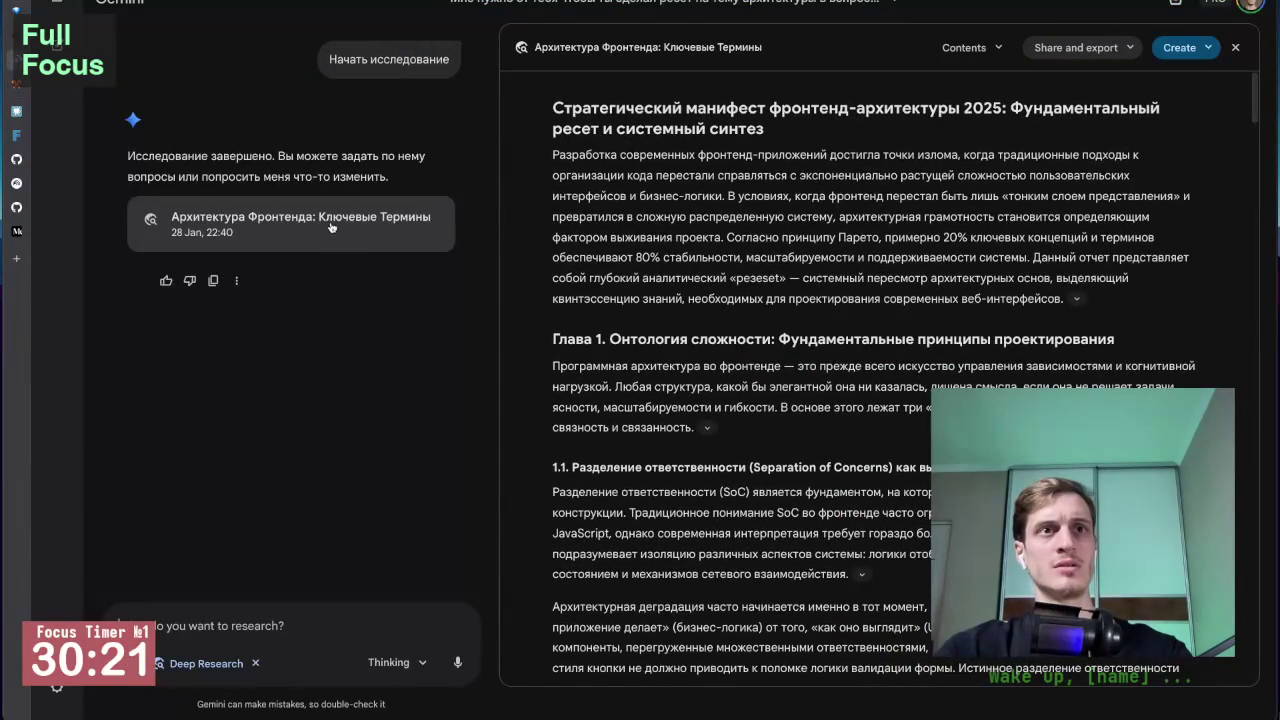
# Step: Scroll through the finished report and copy its full contents via Share and export
pyautogui.scroll(-10, 703, 260)
pyautogui.scroll(-10, 704, 261)
pyautogui.scroll(-10, 705, 262)
pyautogui.scroll(-10, 706, 264)
pyautogui.scroll(-10, 703, 262)
pyautogui.scroll(-5, 703, 262)
pyautogui.scroll(5, 703, 261)
pyautogui.scroll(10, 703, 260)
pyautogui.scroll(10, 703, 260)
pyautogui.scroll(10, 703, 260)
pyautogui.scroll(5, 703, 260)
pyautogui.scroll(10, 703, 260)
pyautogui.scroll(5, 703, 260)
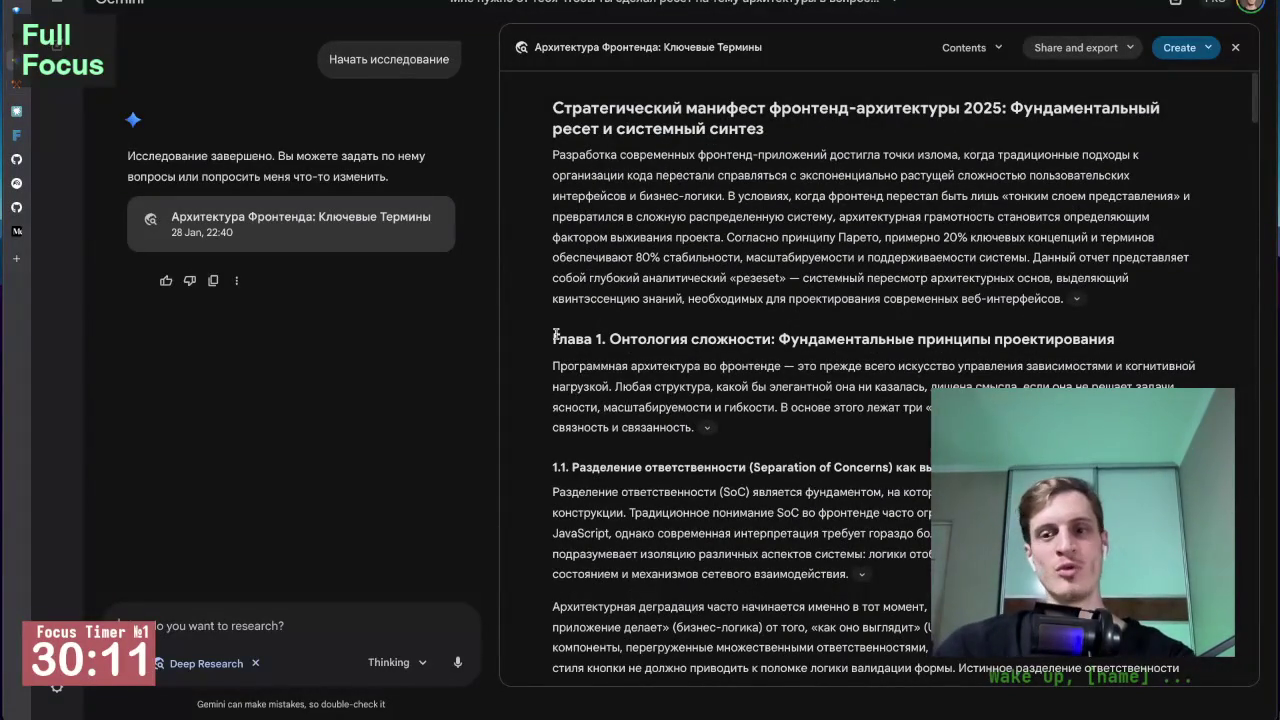
pyautogui.scroll(-5, 633, 319)
pyautogui.scroll(-5, 633, 330)
pyautogui.scroll(-5, 630, 370)
pyautogui.scroll(-5, 627, 408)
pyautogui.scroll(-5, 627, 408)
pyautogui.scroll(-1, 640, 418)
pyautogui.scroll(-2, 650, 425)
pyautogui.scroll(-5, 665, 437)
pyautogui.scroll(3, 675, 410)
pyautogui.scroll(10, 710, 340)
pyautogui.scroll(10, 745, 280)
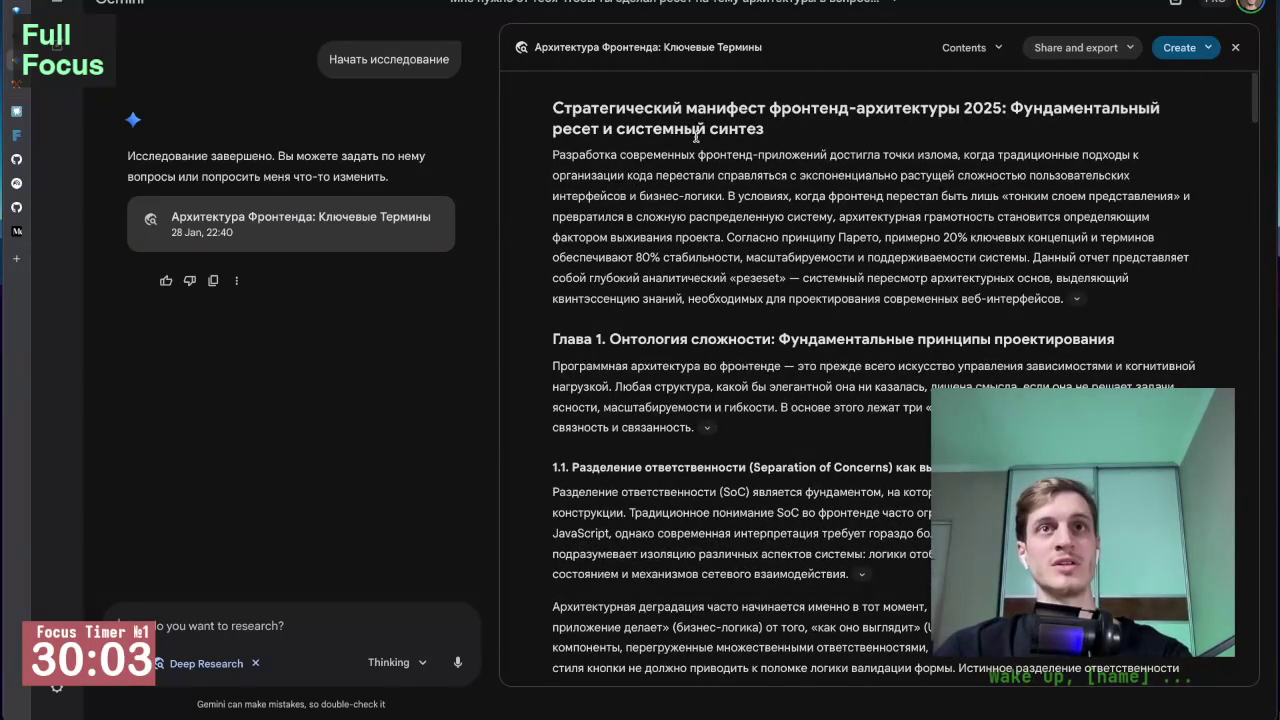
pyautogui.scroll(-1, 620, 130)
pyautogui.scroll(1, 665, 170)
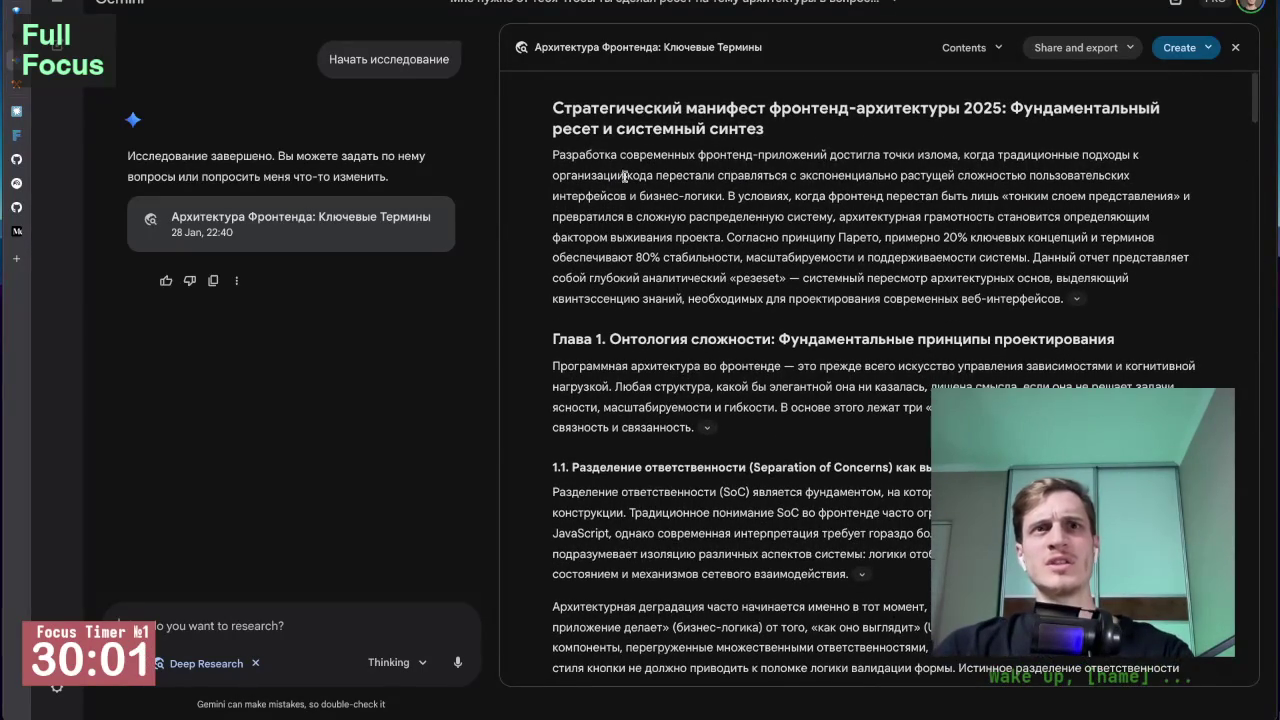
pyautogui.scroll(-1, 738, 190)
pyautogui.scroll(-8, 745, 205)
pyautogui.scroll(-10, 758, 230)
pyautogui.scroll(-8, 770, 255)
pyautogui.scroll(-8, 785, 280)
pyautogui.scroll(-10, 787, 283)
pyautogui.scroll(-10, 787, 283)
pyautogui.click(1079, 49)
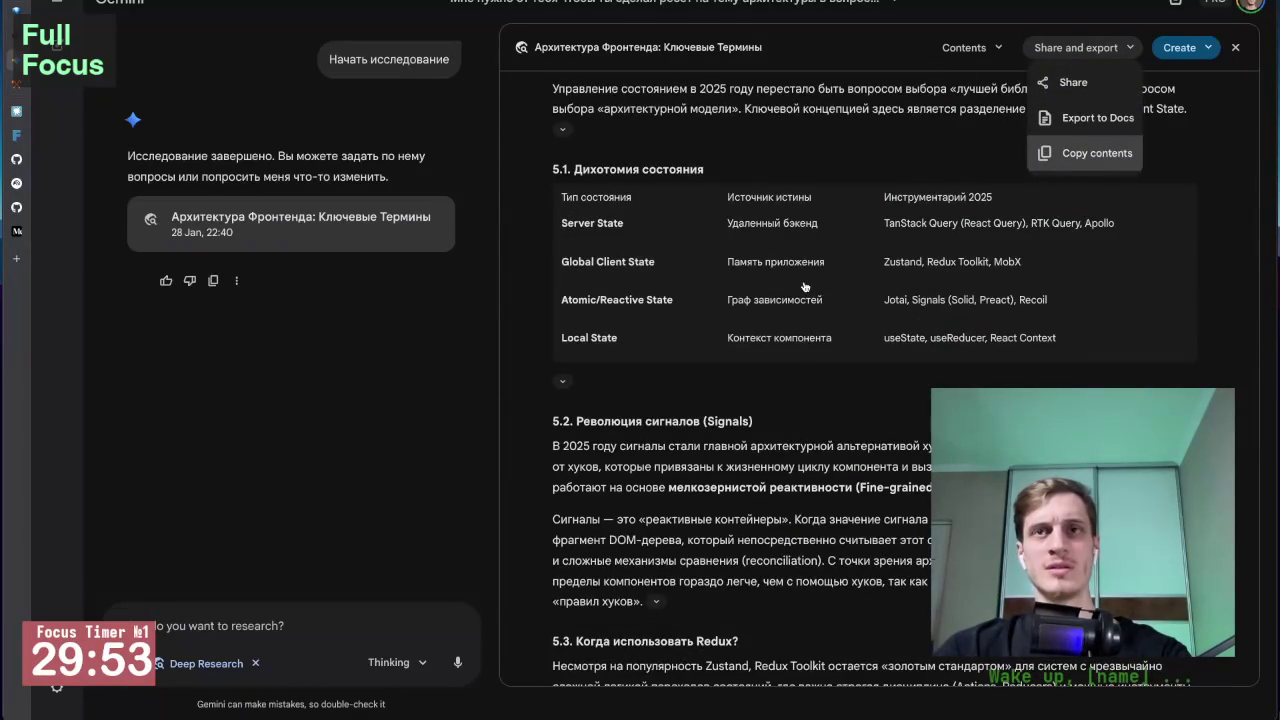
pyautogui.click(1090, 153)
# Step: Select the report title from 'фронтенд-архитектуры' to 'синтез'
pyautogui.scroll(2, 527, 342)
pyautogui.scroll(15, 527, 342)
pyautogui.scroll(10, 527, 342)
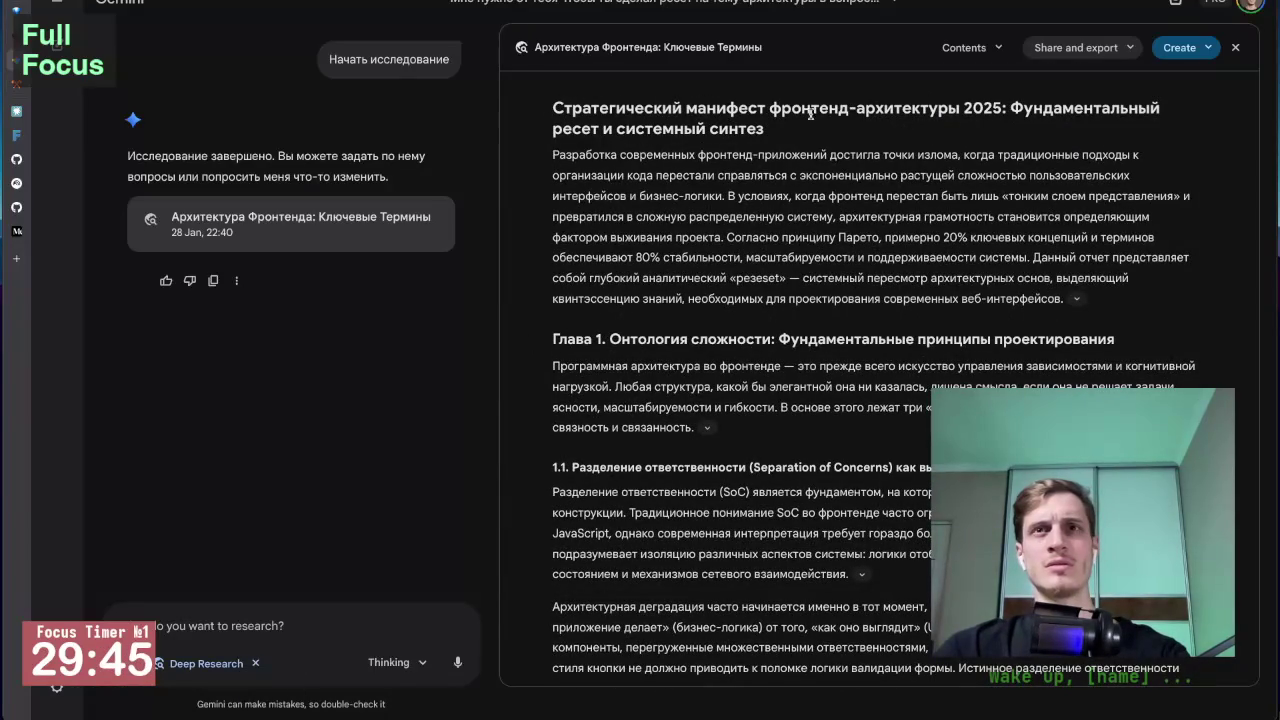
pyautogui.moveTo(769, 108); pyautogui.dragTo(780, 133)
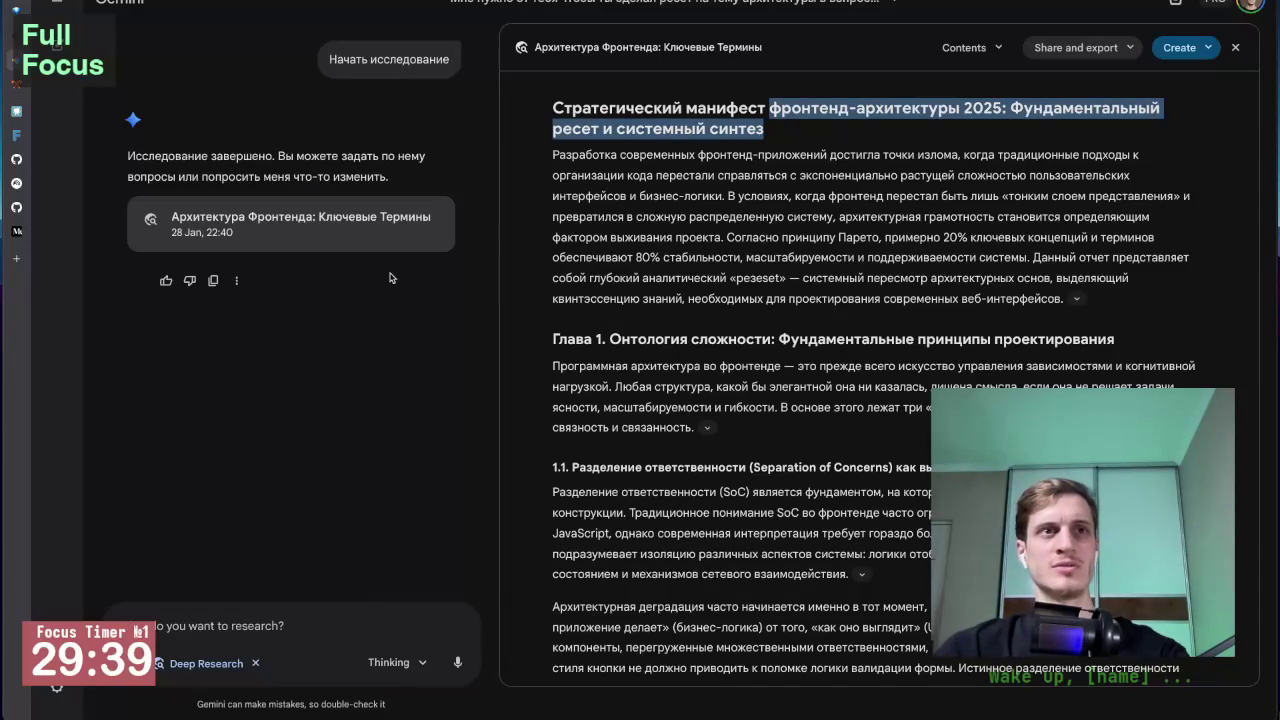
pyautogui.click(643, 216)
pyautogui.scroll(-1, 645, 320)
pyautogui.scroll(1, 650, 400)
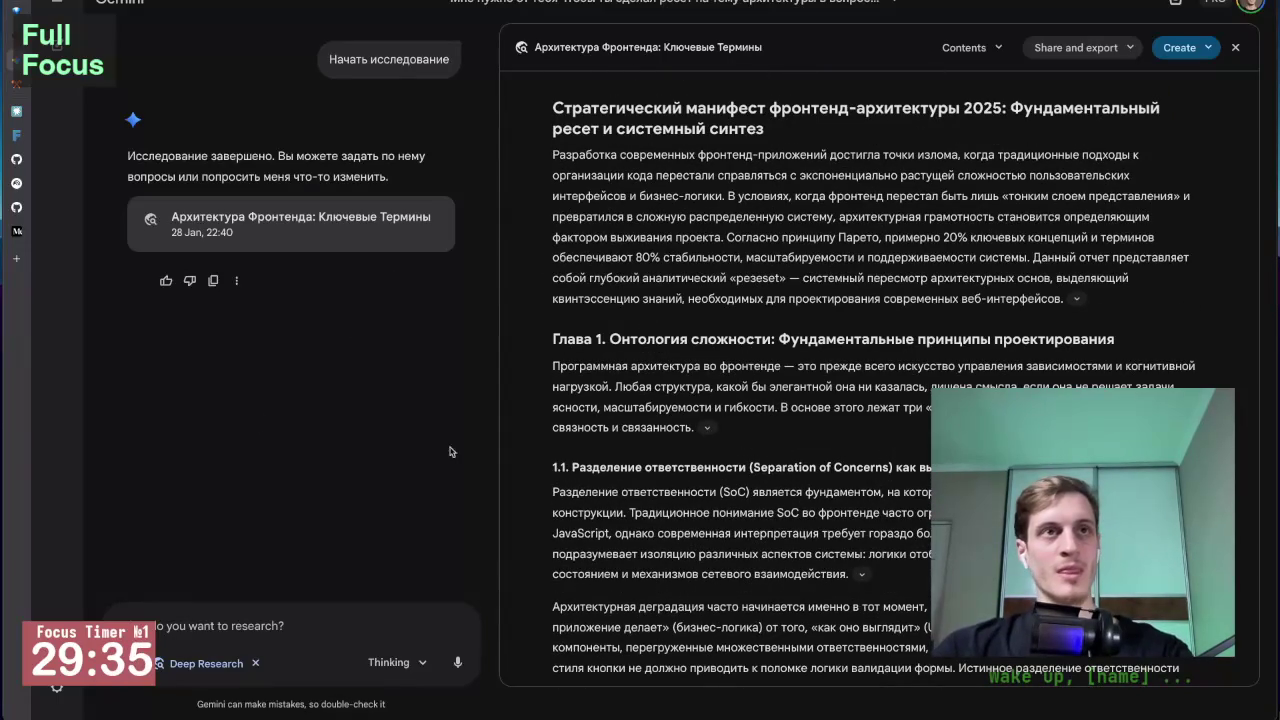
pyautogui.scroll(3, 281, 401)
pyautogui.scroll(3, 322, 294)
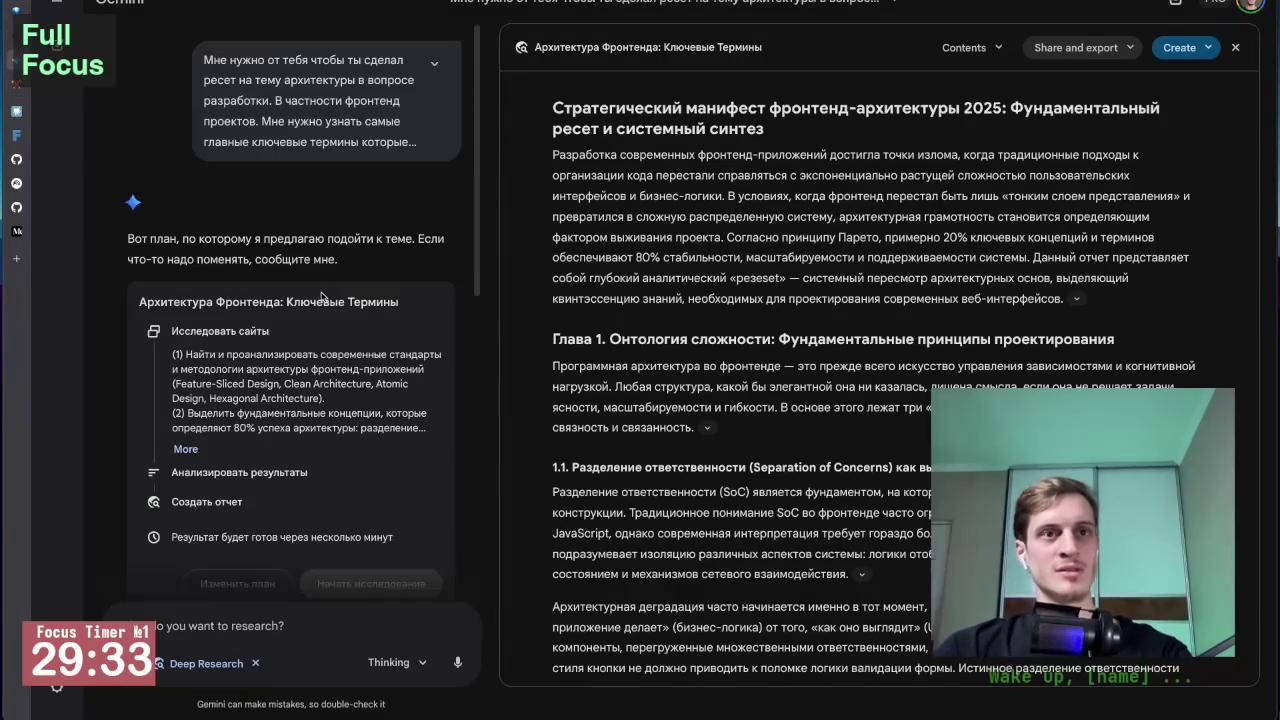
pyautogui.scroll(-3, 322, 294)
pyautogui.hotkey('alt', 'Tab')
# Step: Create a new note in the Архитектура folder and paste the copied title as its heading
pyautogui.scroll(3, 487, 278)
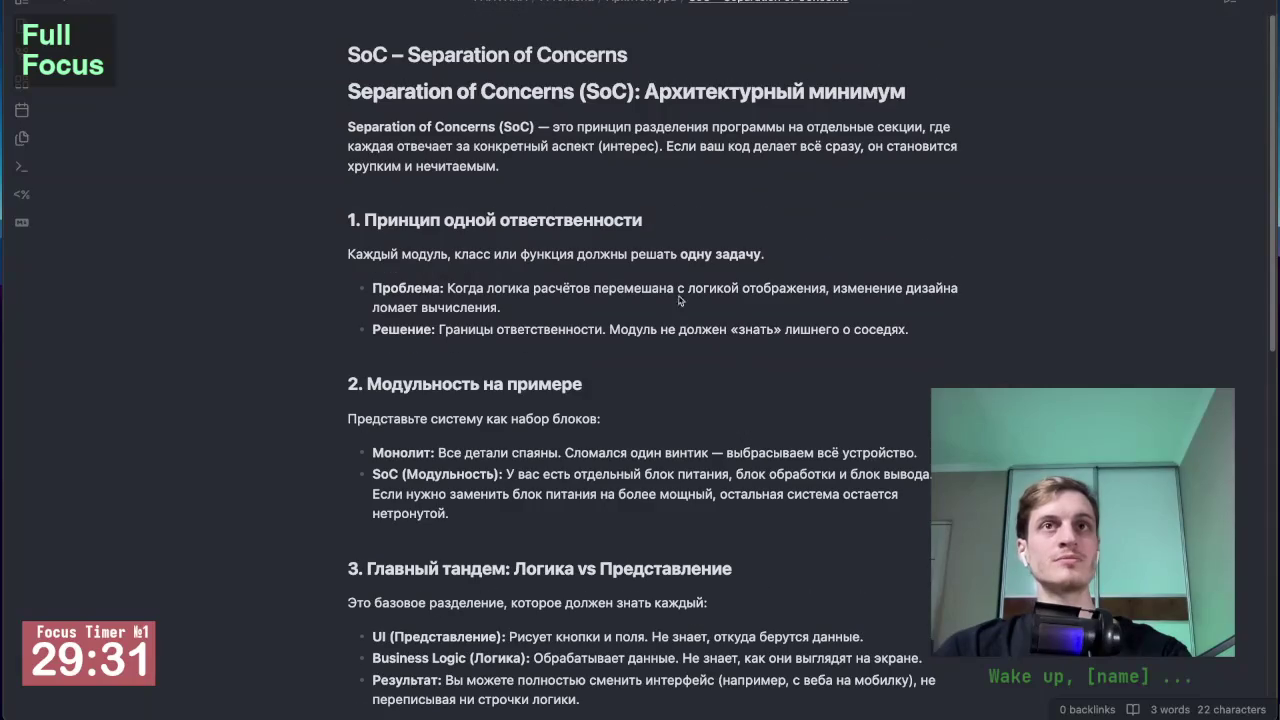
pyautogui.click(21, 3)
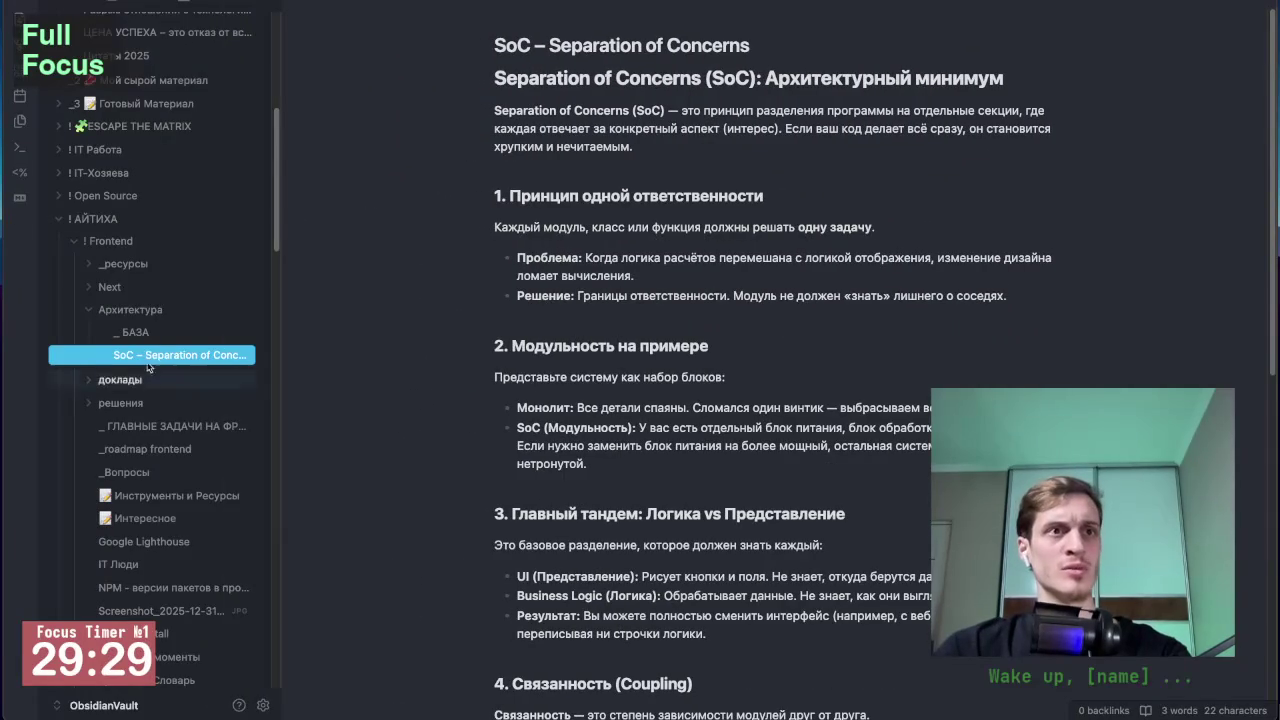
pyautogui.rightClick(137, 311)
pyautogui.click(150, 316)
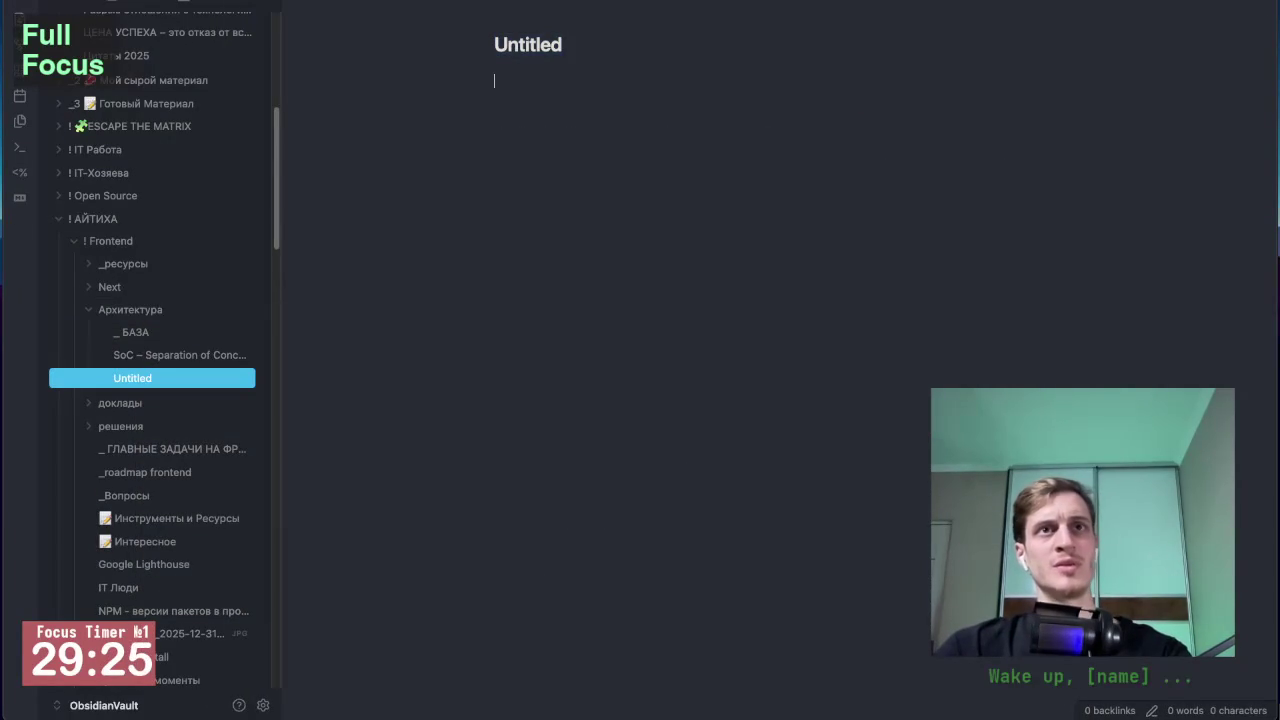
pyautogui.hotkey('ctrl', 'v')
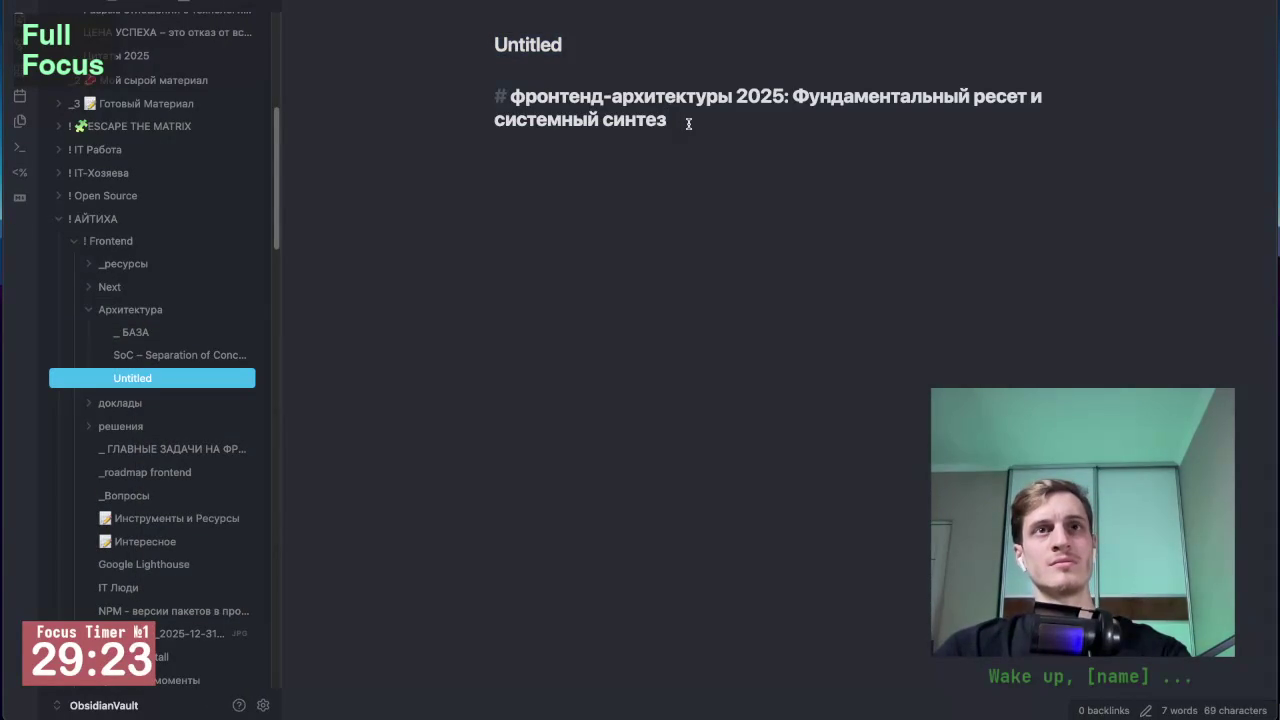
# Step: Copy the full Gemini report contents again and paste them below the heading
pyautogui.hotkey('alt', 'Tab')
pyautogui.click(1119, 48)
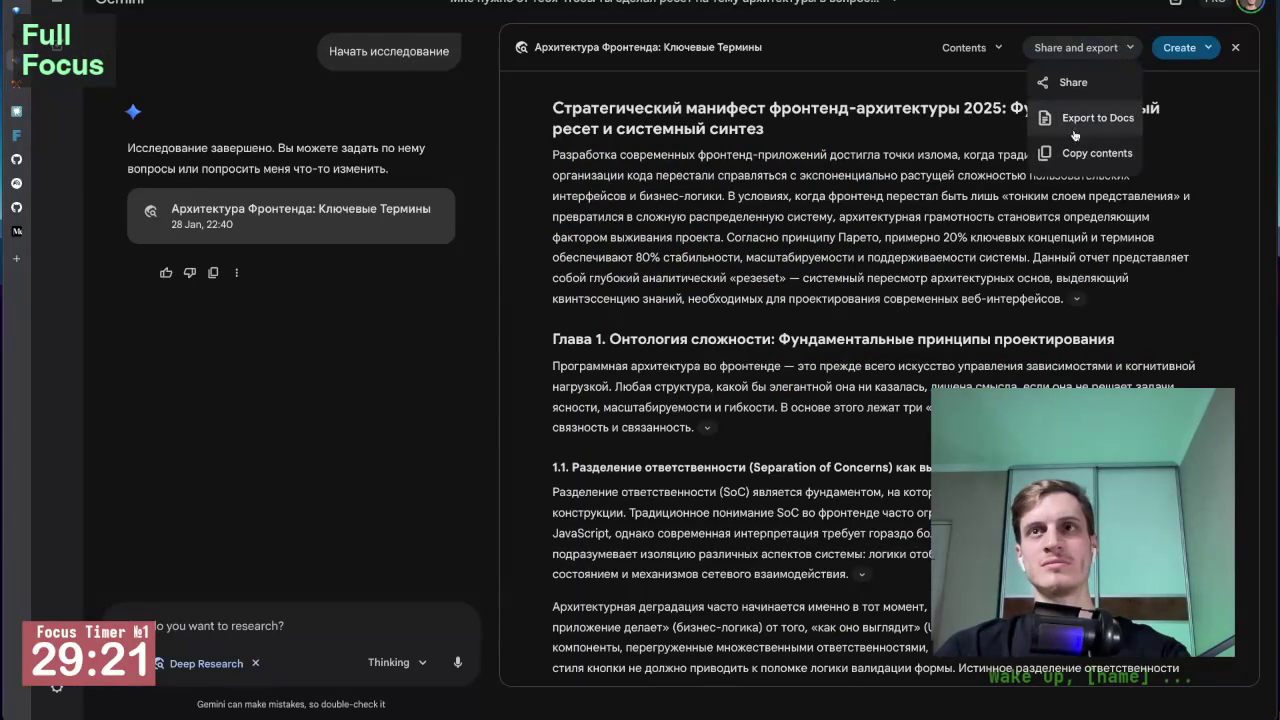
pyautogui.click(1081, 155)
pyautogui.hotkey('alt', 'Tab')
pyautogui.press('Return')
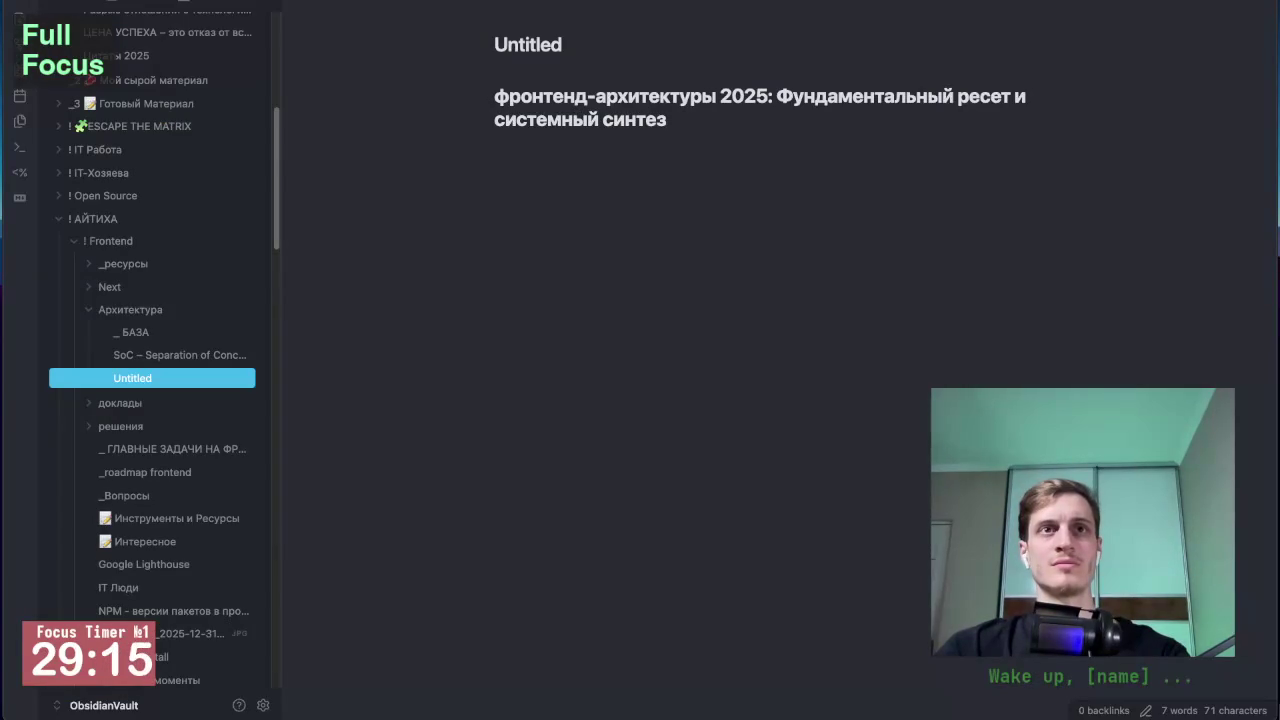
pyautogui.hotkey('ctrl', 'v')
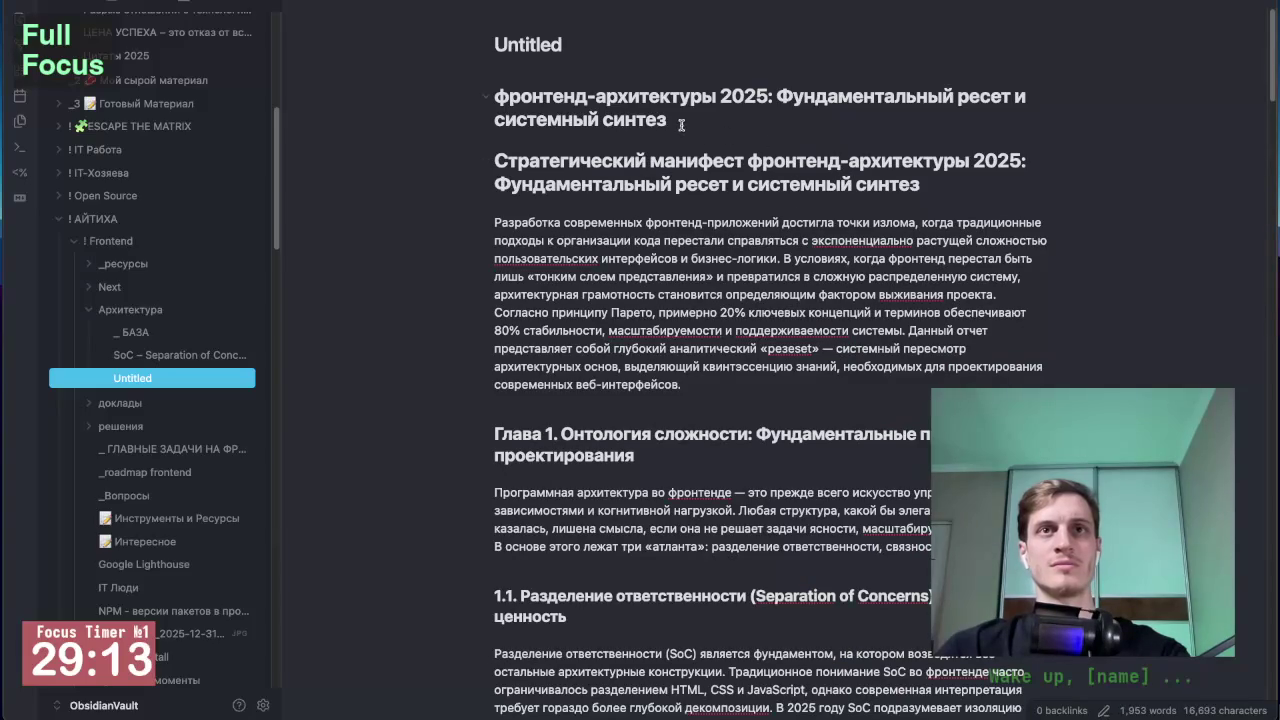
# Step: Delete the duplicate heading line at the top of the note
pyautogui.click(681, 124)
pyautogui.moveTo(681, 124); pyautogui.dragTo(666, 96)
pyautogui.hotkey('shift', 'Home')
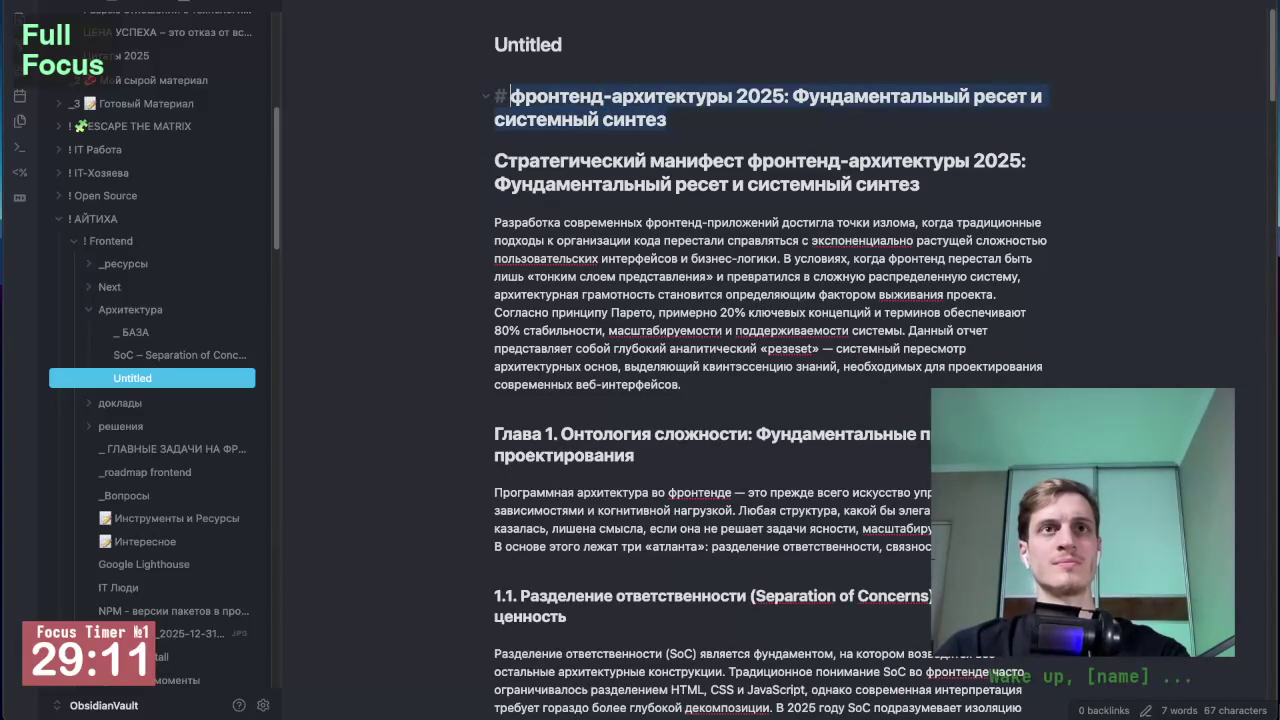
pyautogui.press('BackSpace')
pyautogui.press('BackSpace')
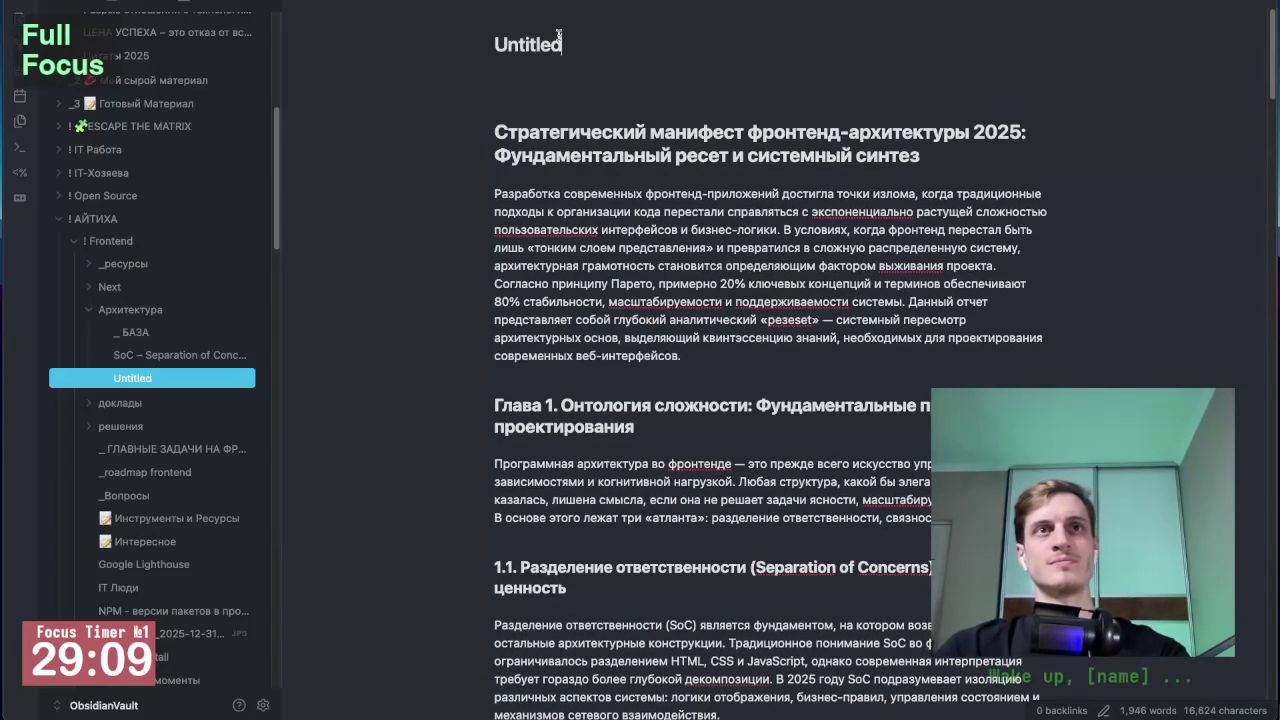
# Step: Rename the note to 'Фронтенд-архитектуры 2025 -' based on the pasted heading
pyautogui.click(566, 44)
pyautogui.hotkey('ctrl', 'v')
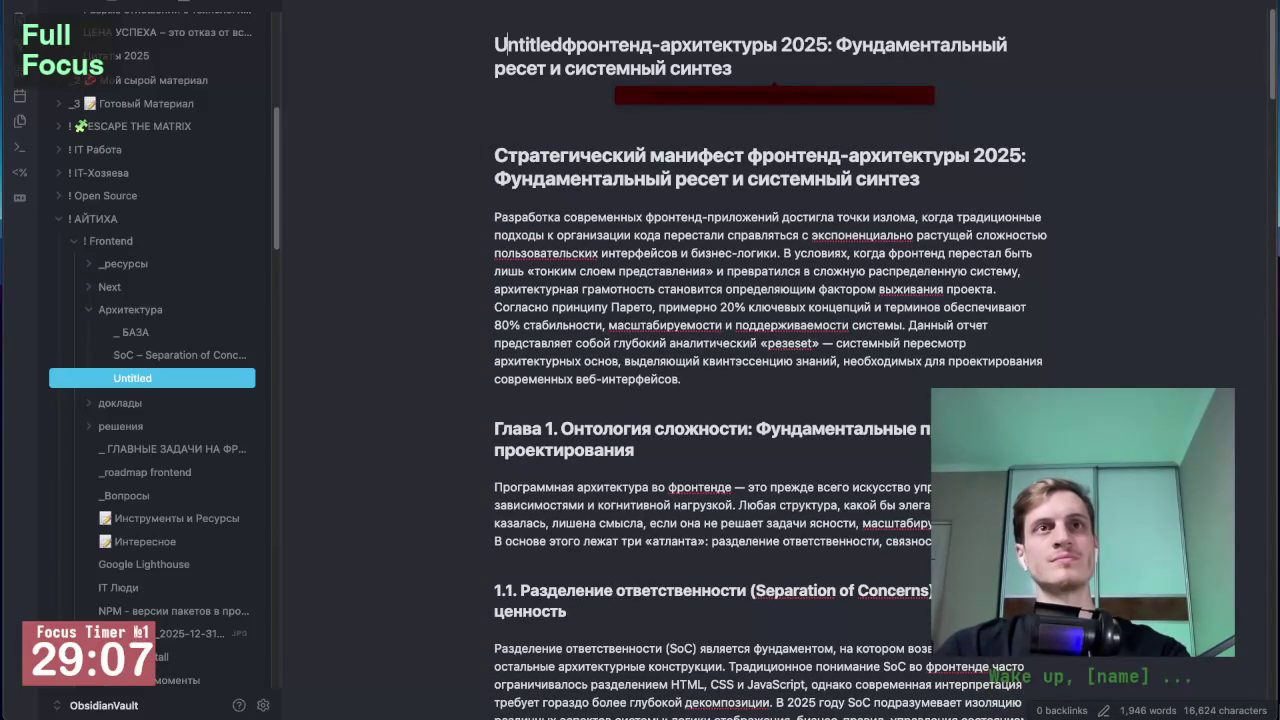
pyautogui.click(561, 45)
pyautogui.hotkey('ctrl', 'BackSpace')
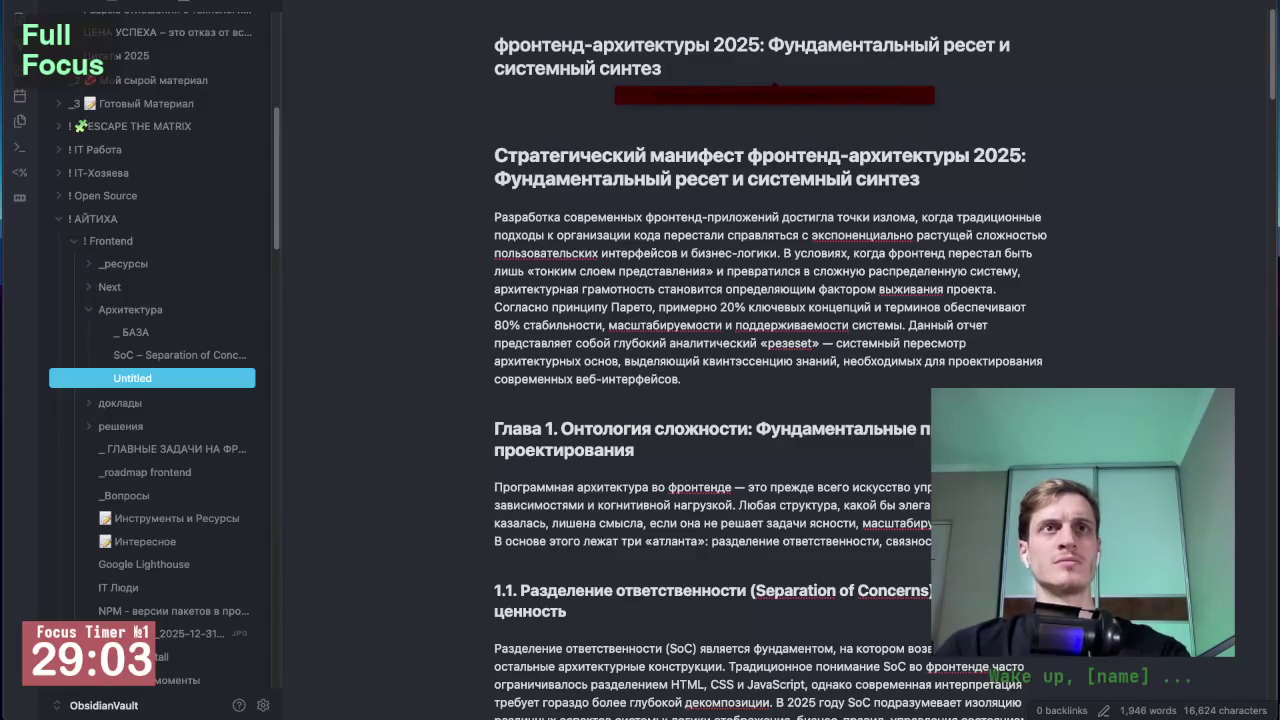
pyautogui.hotkey('shift', 'Right')
pyautogui.write('Ф')
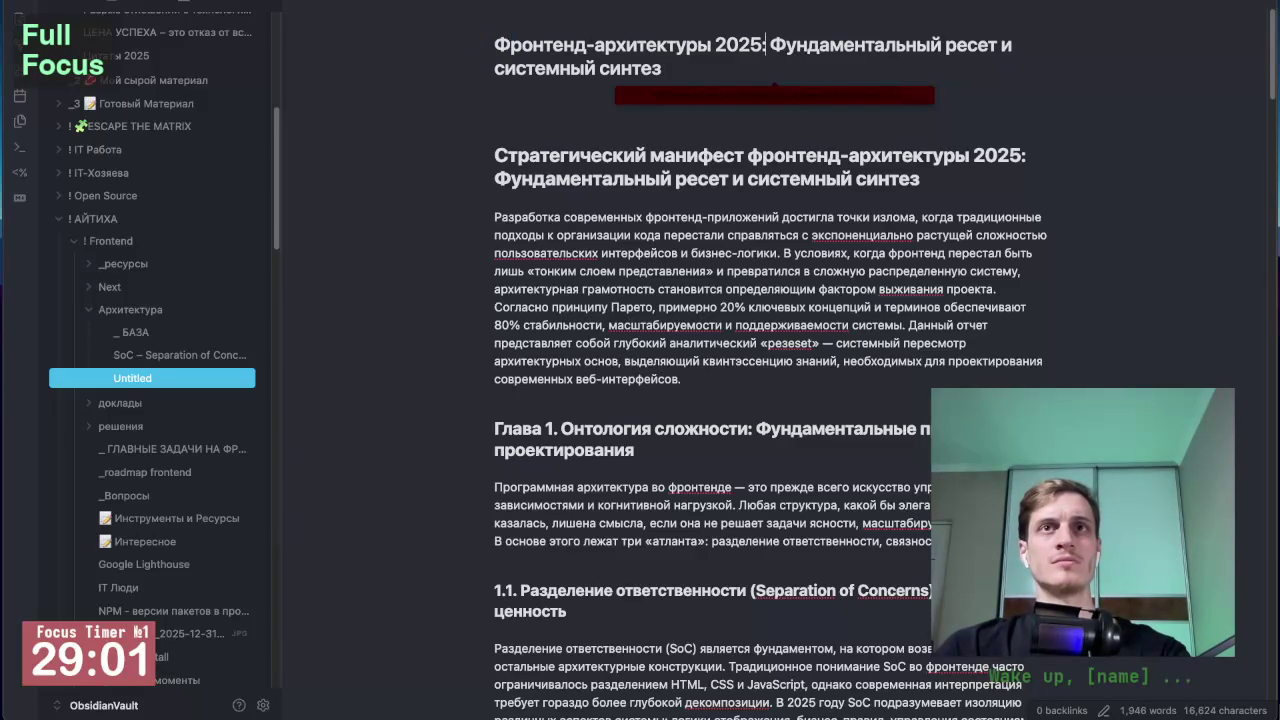
pyautogui.press('BackSpace')
pyautogui.write('-')
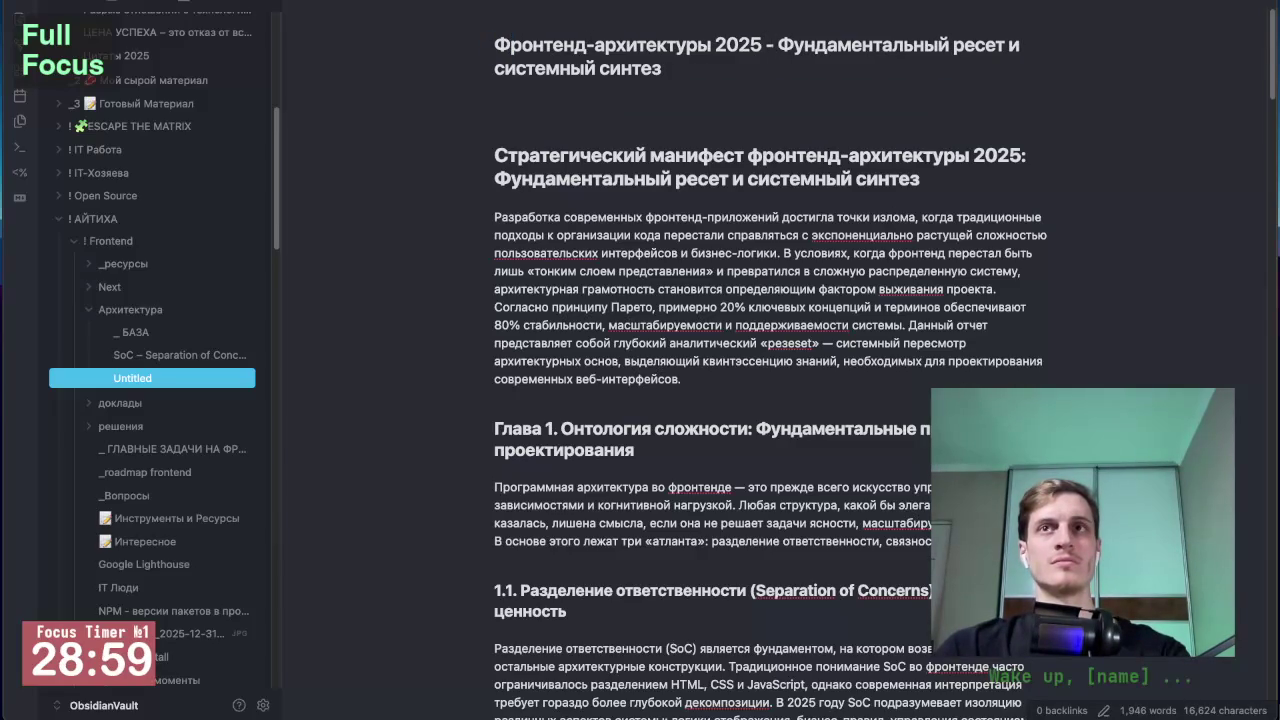
pyautogui.hotkey('ctrl', 'BackSpace')
pyautogui.hotkey('ctrl', 'BackSpace')
pyautogui.hotkey('ctrl', 'BackSpace')
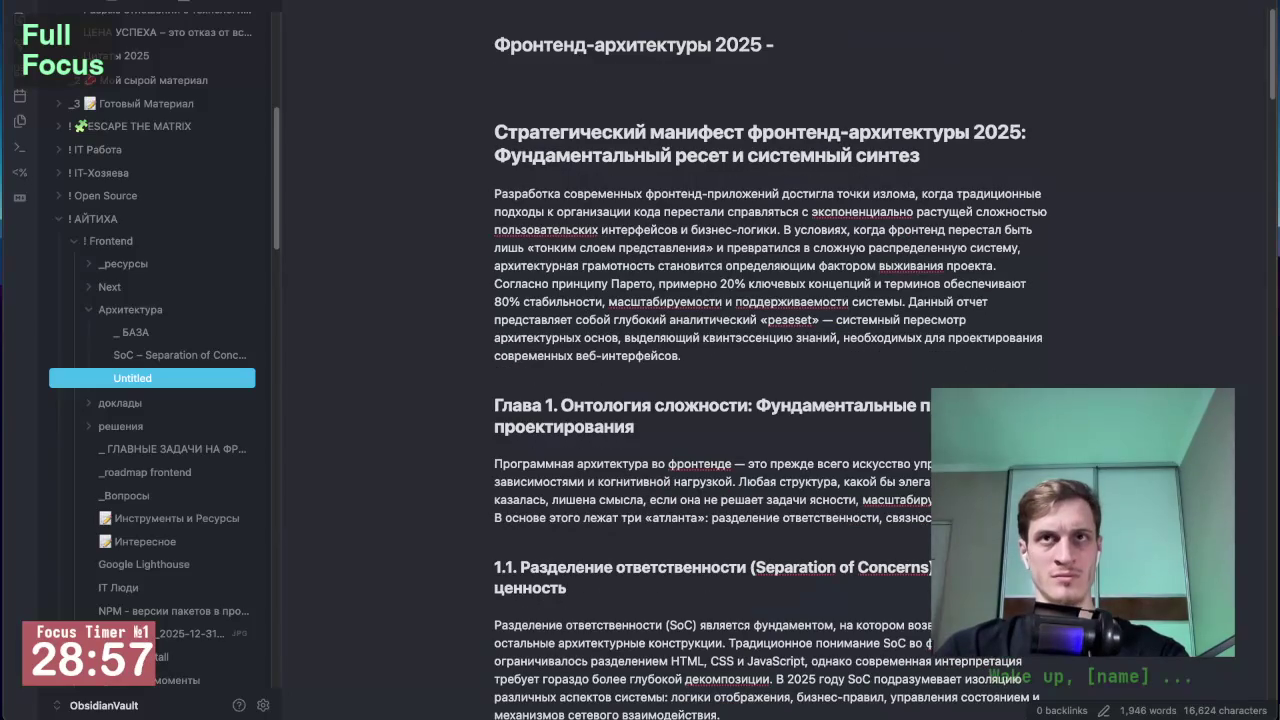
pyautogui.press('Return')
# Step: Collapse the file sidebar and scroll through the pasted 1,946-word report
pyautogui.scroll(-1, 450, 380)
pyautogui.hotkey('ctrl', '\\')
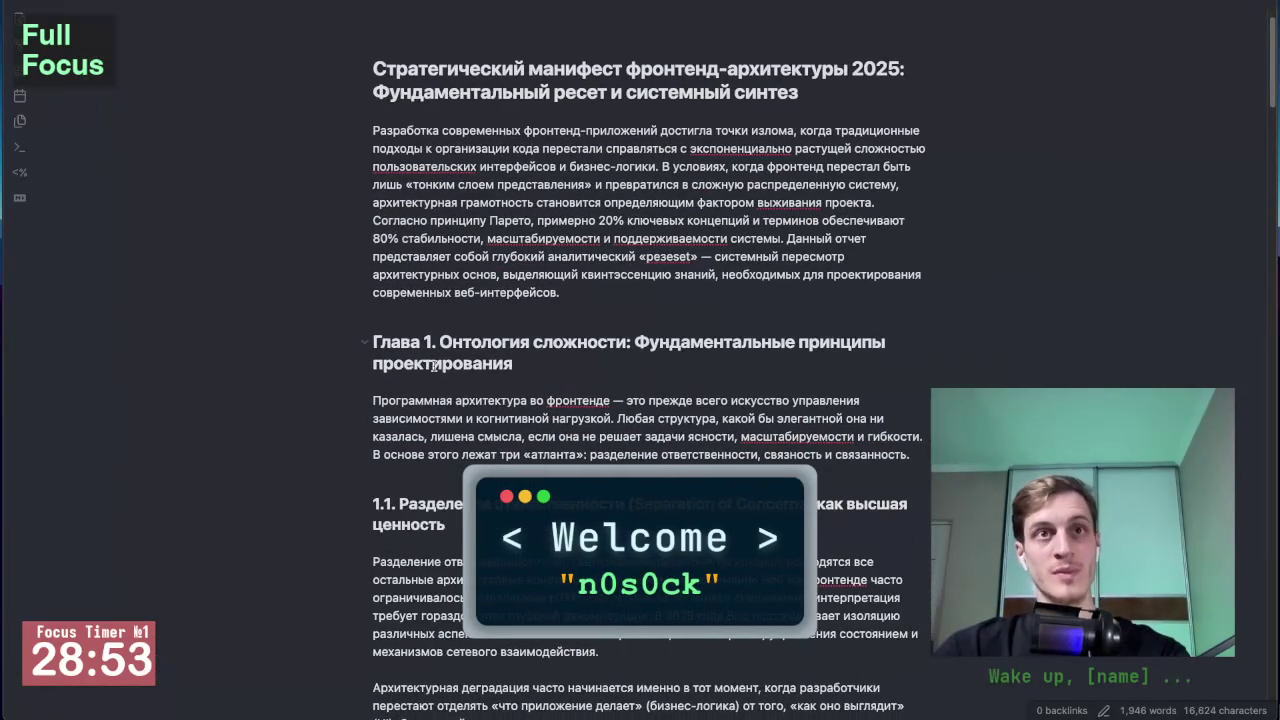
pyautogui.scroll(-10, 518, 410)
pyautogui.scroll(-5, 518, 410)
pyautogui.scroll(5, 518, 410)
pyautogui.scroll(3, 518, 410)
pyautogui.scroll(-10, 518, 410)
pyautogui.scroll(-5, 517, 410)
pyautogui.scroll(-5, 517, 410)
pyautogui.scroll(-5, 517, 410)
pyautogui.scroll(-5, 517, 410)
pyautogui.scroll(-5, 517, 410)
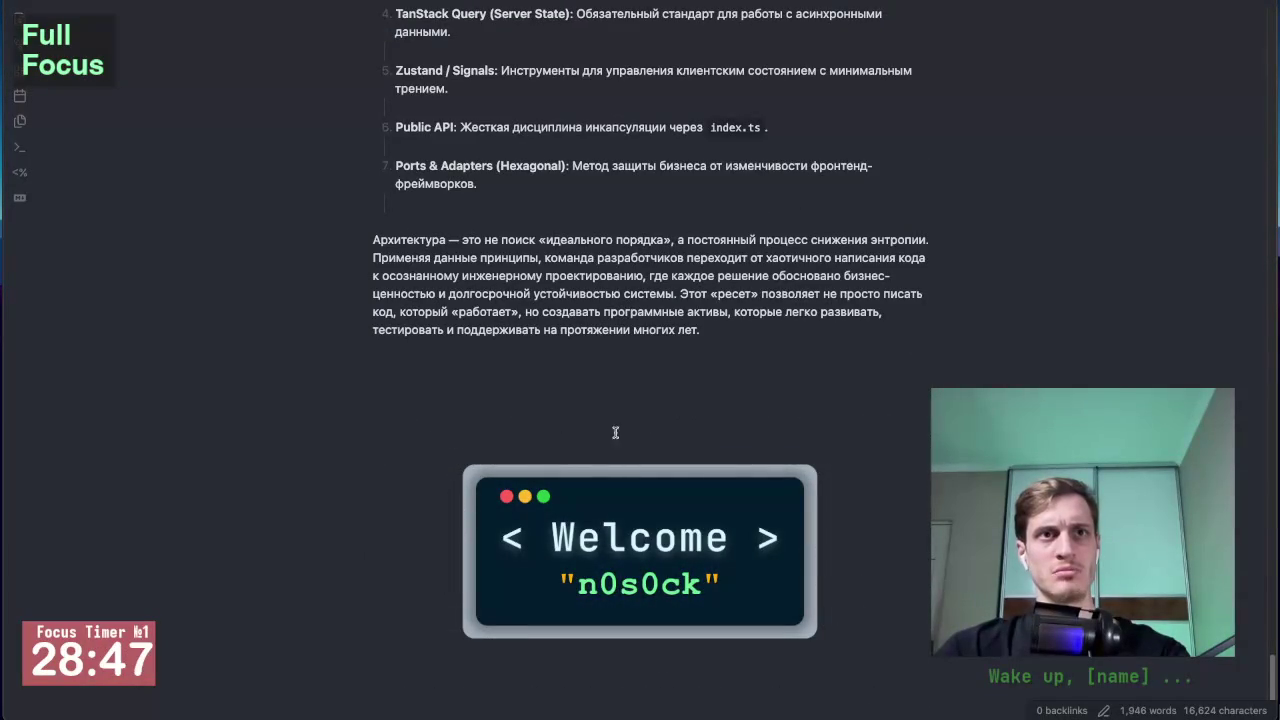
pyautogui.scroll(2, 600, 436)
pyautogui.scroll(2, 600, 436)
# Step: Return to the Gemini report and scroll down through it
pyautogui.hotkey('alt', 'Tab')
pyautogui.scroll(-5, 794, 560)
pyautogui.scroll(-5, 794, 560)
pyautogui.scroll(-5, 794, 560)
pyautogui.scroll(-5, 794, 560)
pyautogui.scroll(-4, 794, 560)
pyautogui.scroll(-2, 794, 560)
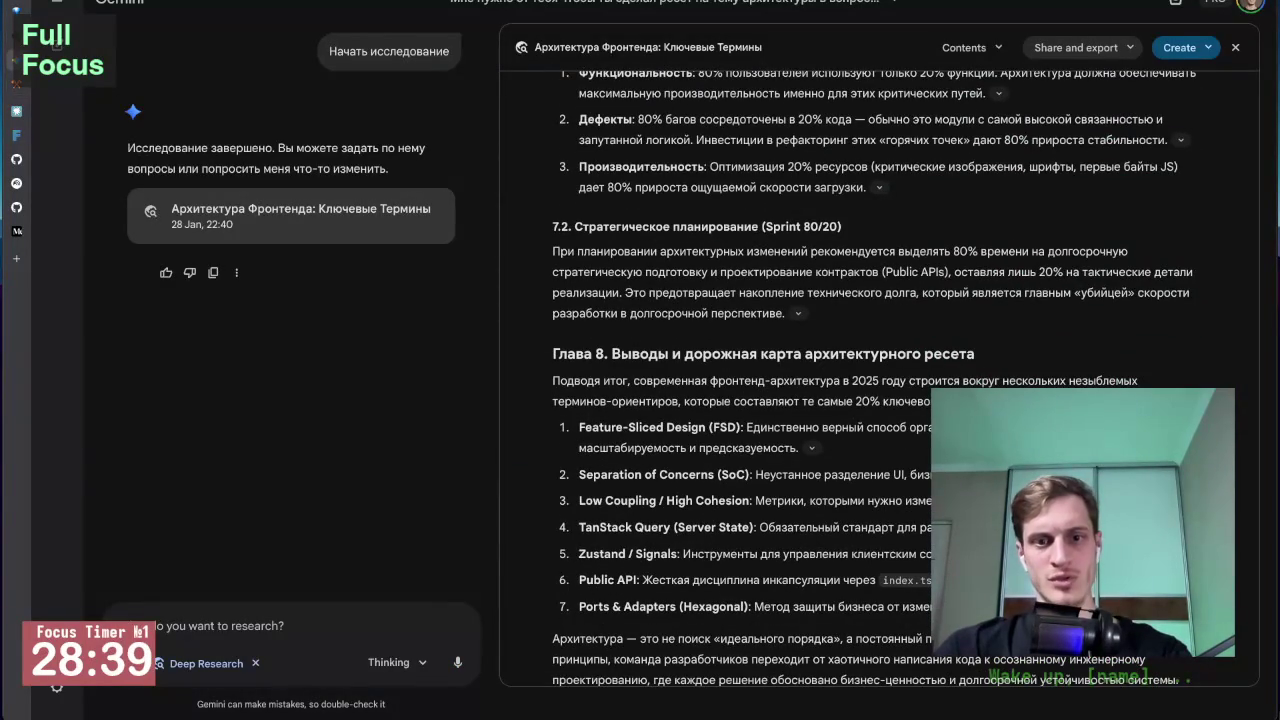
pyautogui.scroll(-1, 806, 466)
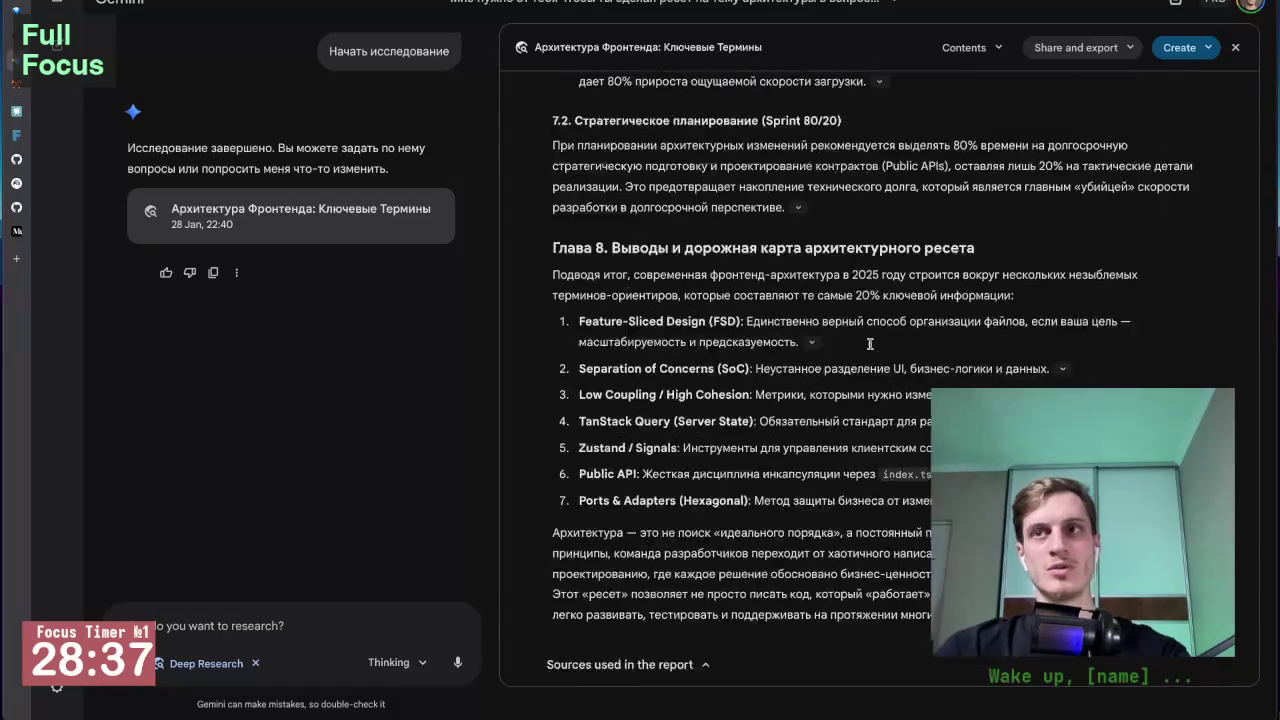
pyautogui.scroll(-8, 806, 466)
pyautogui.scroll(-5, 840, 400)
pyautogui.scroll(10, 870, 349)
pyautogui.scroll(4, 870, 349)
pyautogui.scroll(-2, 870, 347)
pyautogui.scroll(4, 870, 345)
pyautogui.scroll(-1, 870, 345)
pyautogui.scroll(-2, 870, 345)
pyautogui.scroll(-6, 870, 347)
pyautogui.scroll(-4, 870, 349)
pyautogui.scroll(5, 870, 349)
pyautogui.scroll(10, 870, 349)
pyautogui.scroll(-5, 870, 349)
pyautogui.scroll(-1, 870, 348)
pyautogui.scroll(-4, 870, 349)
pyautogui.scroll(-1, 870, 349)
pyautogui.scroll(2, 870, 349)
pyautogui.scroll(2, 870, 349)
pyautogui.hotkey('alt', 'Tab')
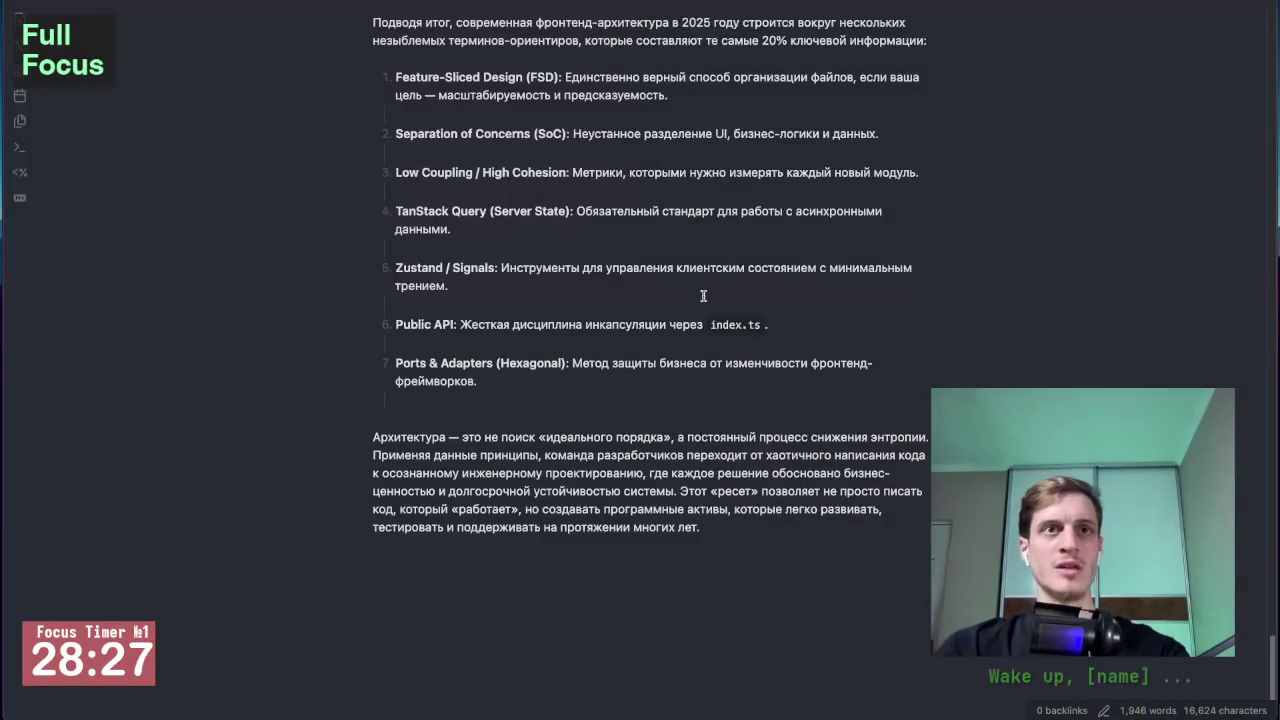
pyautogui.scroll(2, 703, 296)
pyautogui.scroll(10, 703, 296)
pyautogui.scroll(10, 703, 296)
pyautogui.scroll(10, 703, 296)
pyautogui.scroll(10, 703, 296)
pyautogui.scroll(5, 600, 330)
pyautogui.scroll(5, 298, 373)
pyautogui.hotkey('alt', 'Tab')
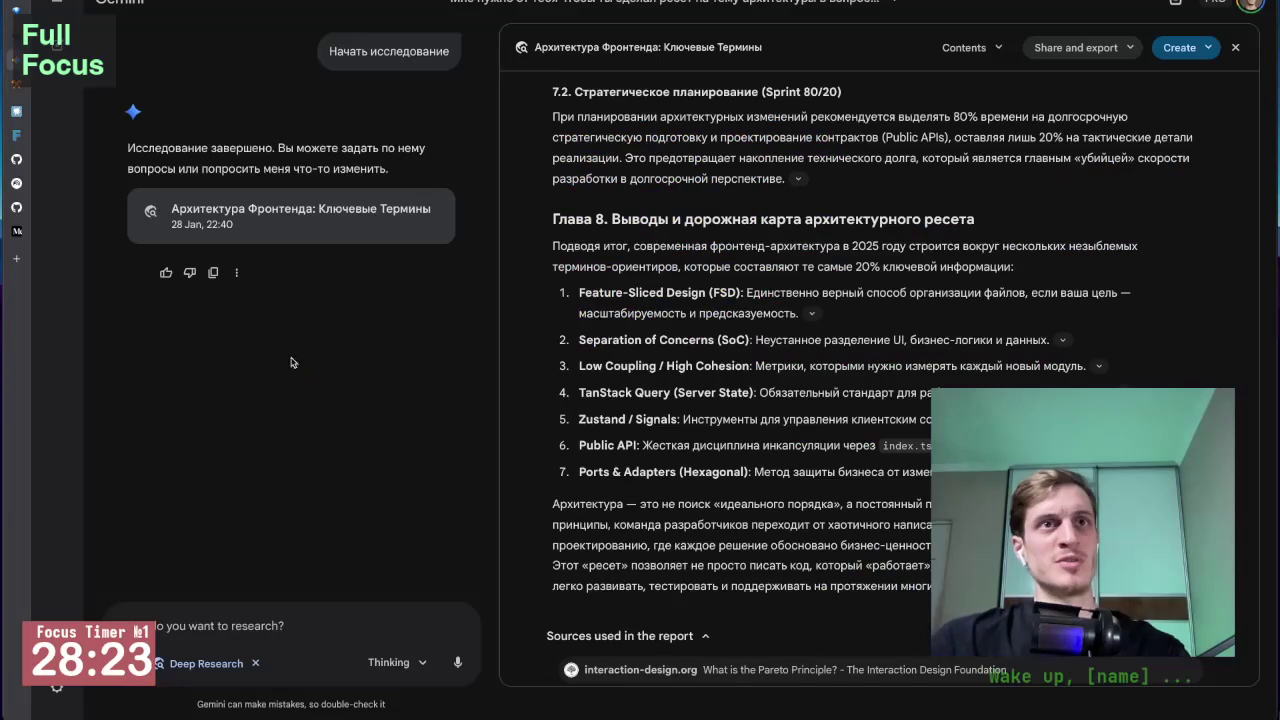
pyautogui.moveTo(70, 156)
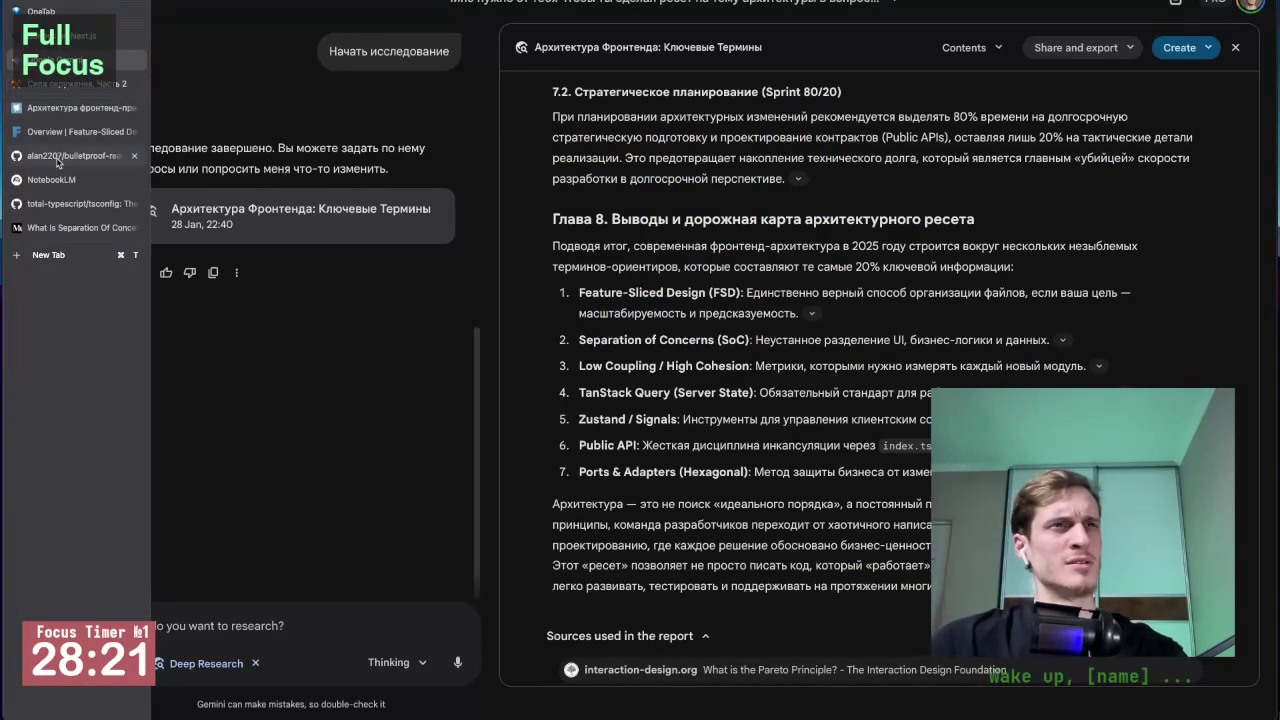
# Step: View the 10 Fast Research sources in 'Выжать статью' and open the FSD Overview source
pyautogui.click(50, 179)
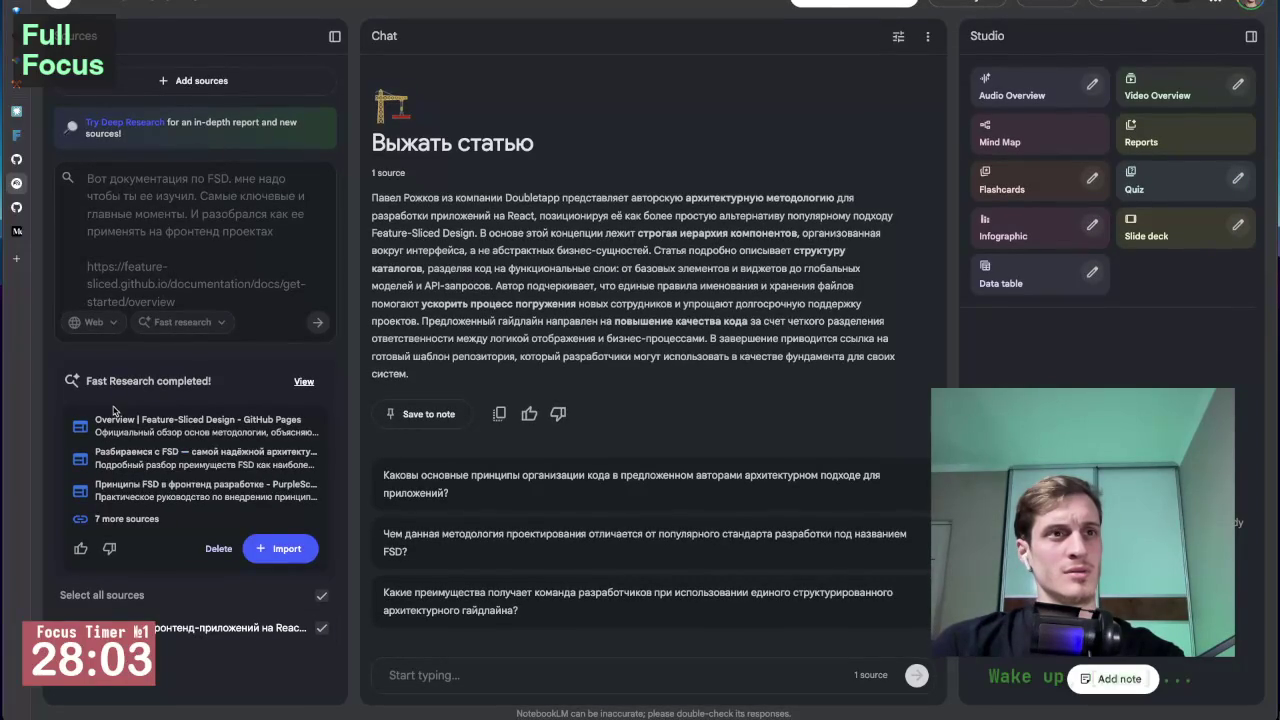
pyautogui.click(304, 382)
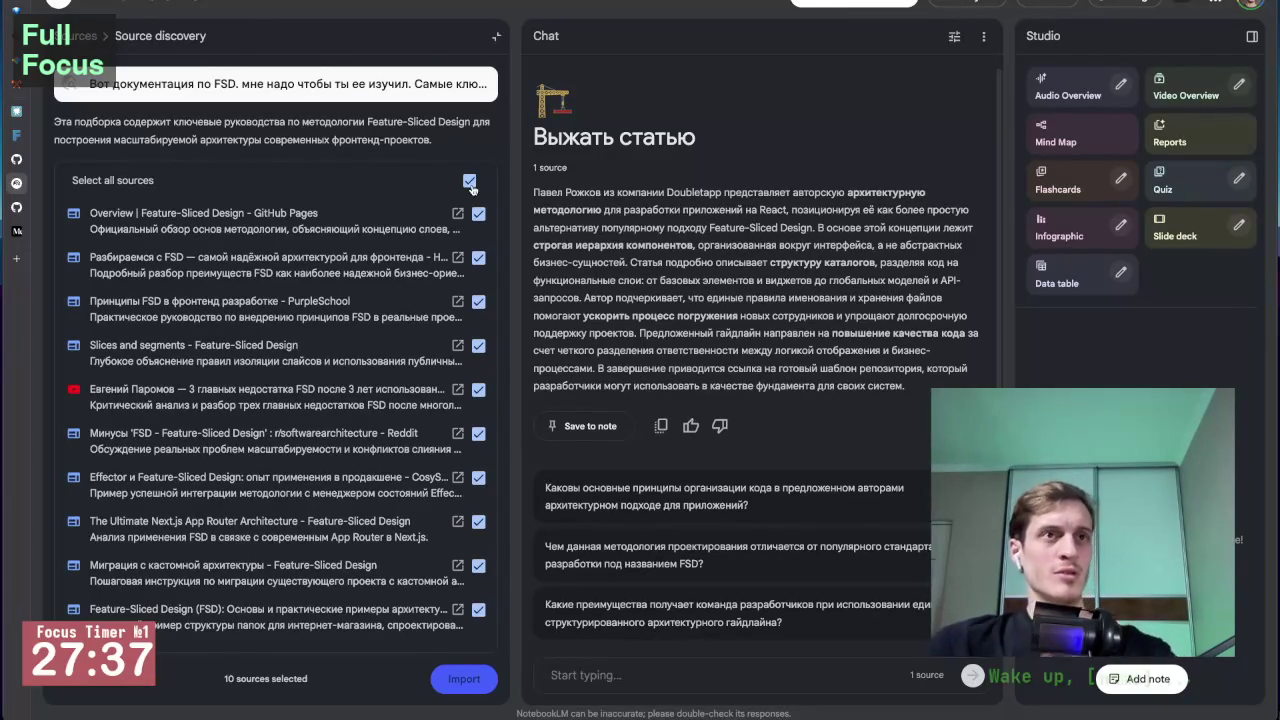
pyautogui.click(456, 215)
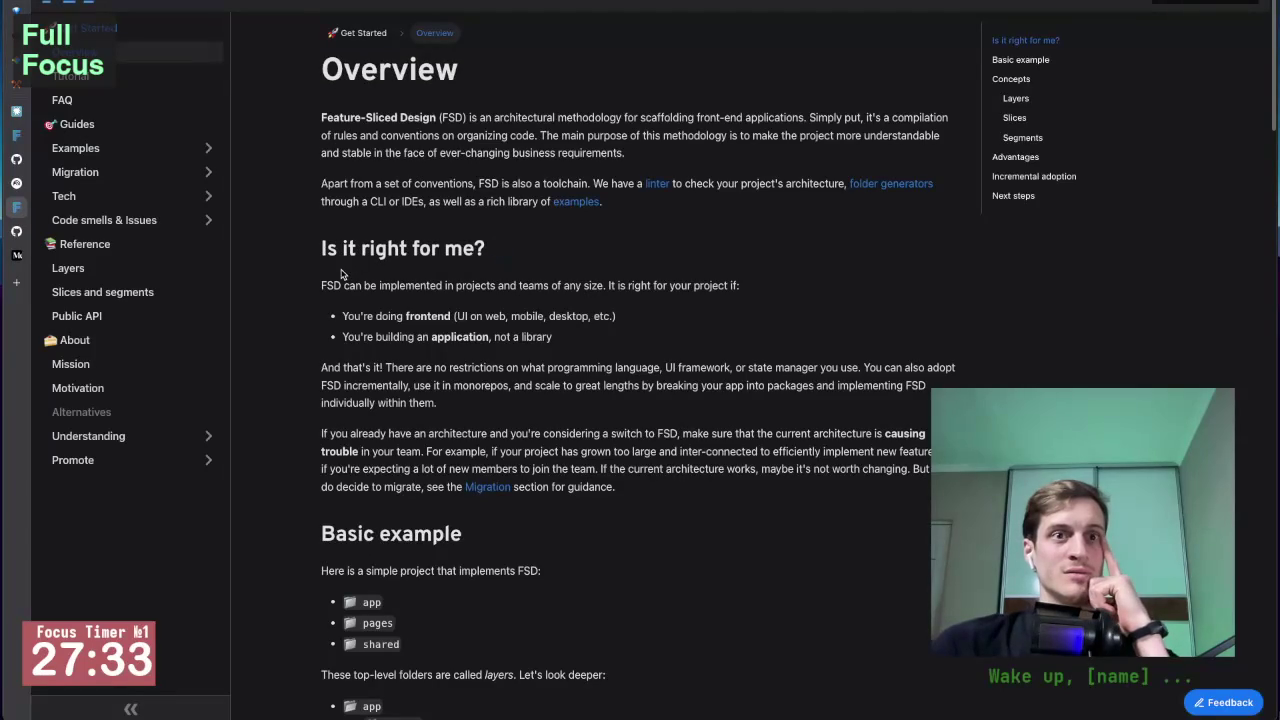
pyautogui.scroll(-3, 432, 331)
pyautogui.scroll(-3, 432, 331)
pyautogui.scroll(-2, 470, 350)
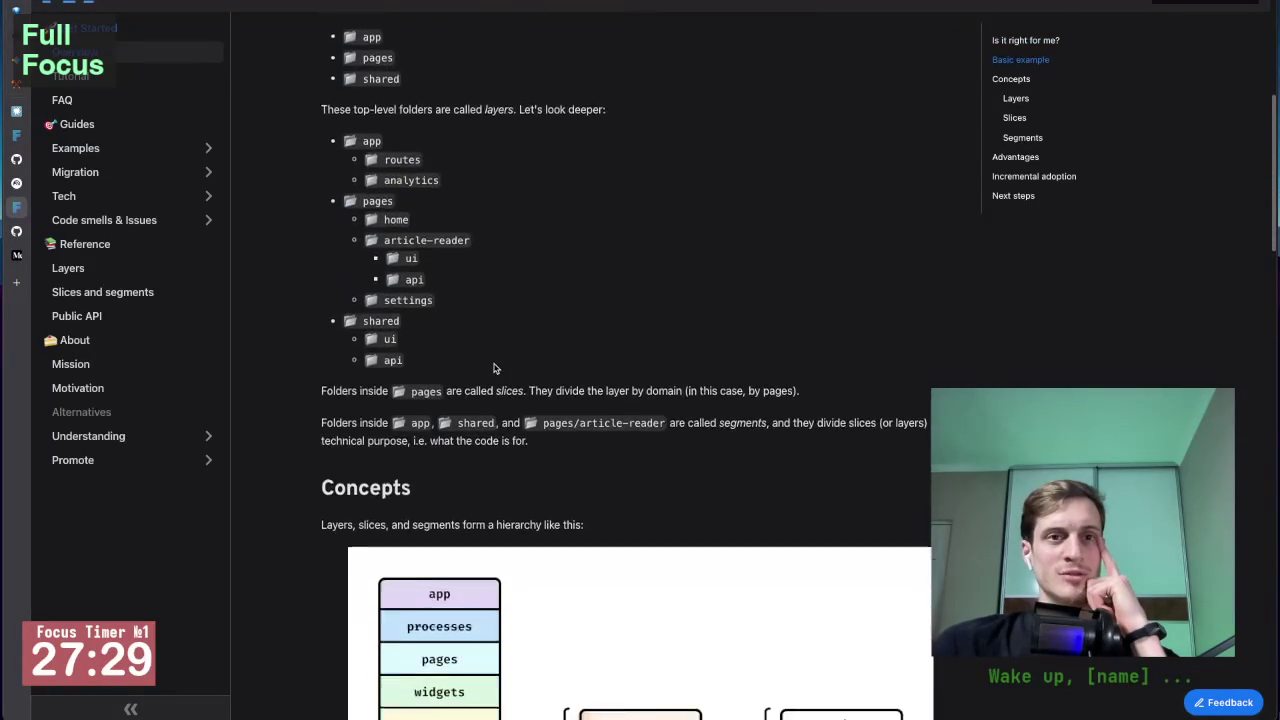
pyautogui.scroll(-4, 495, 370)
pyautogui.scroll(3, 294, 360)
pyautogui.scroll(5, 294, 360)
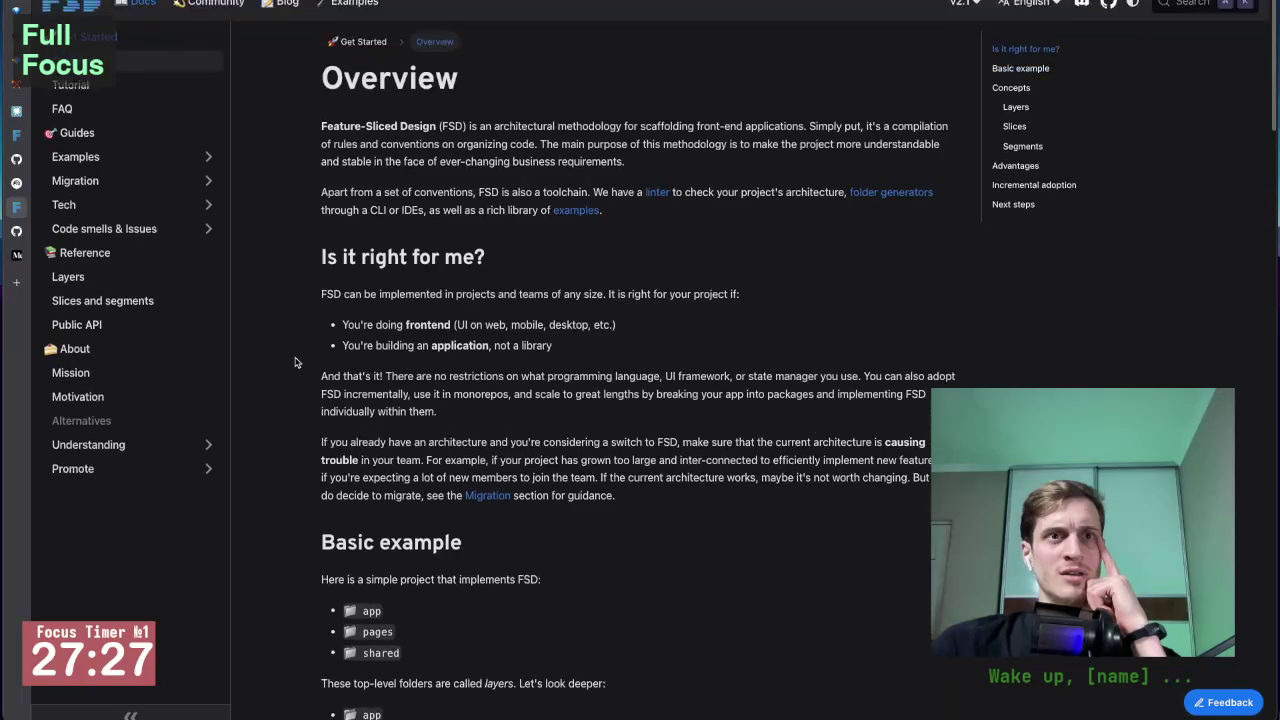
pyautogui.scroll(-1, 295, 362)
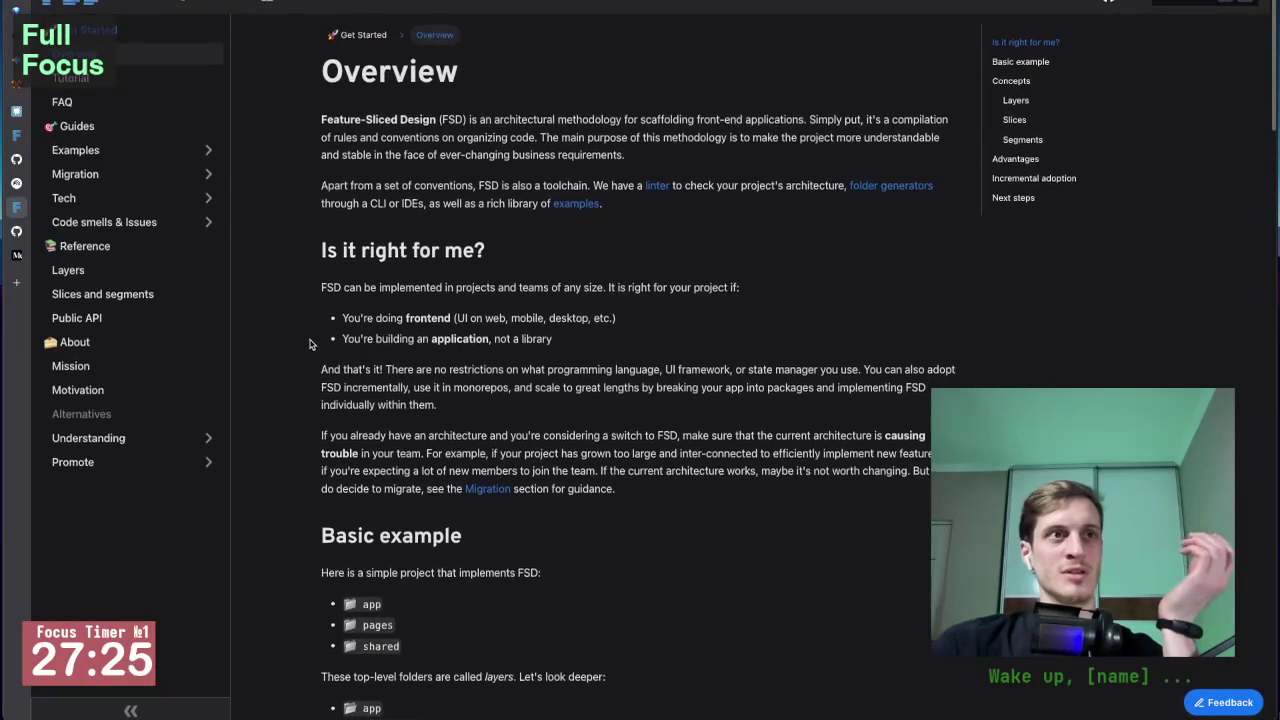
pyautogui.moveTo(16, 207)
pyautogui.click(80, 180)
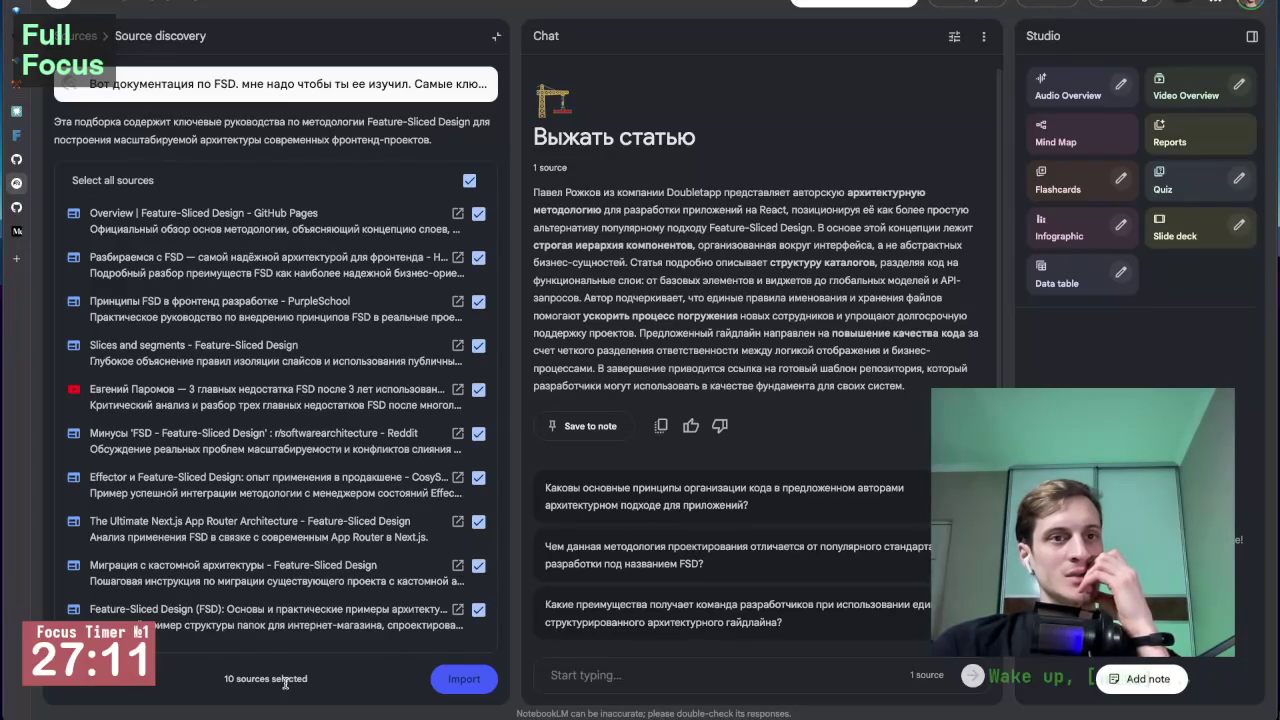
pyautogui.click(83, 38)
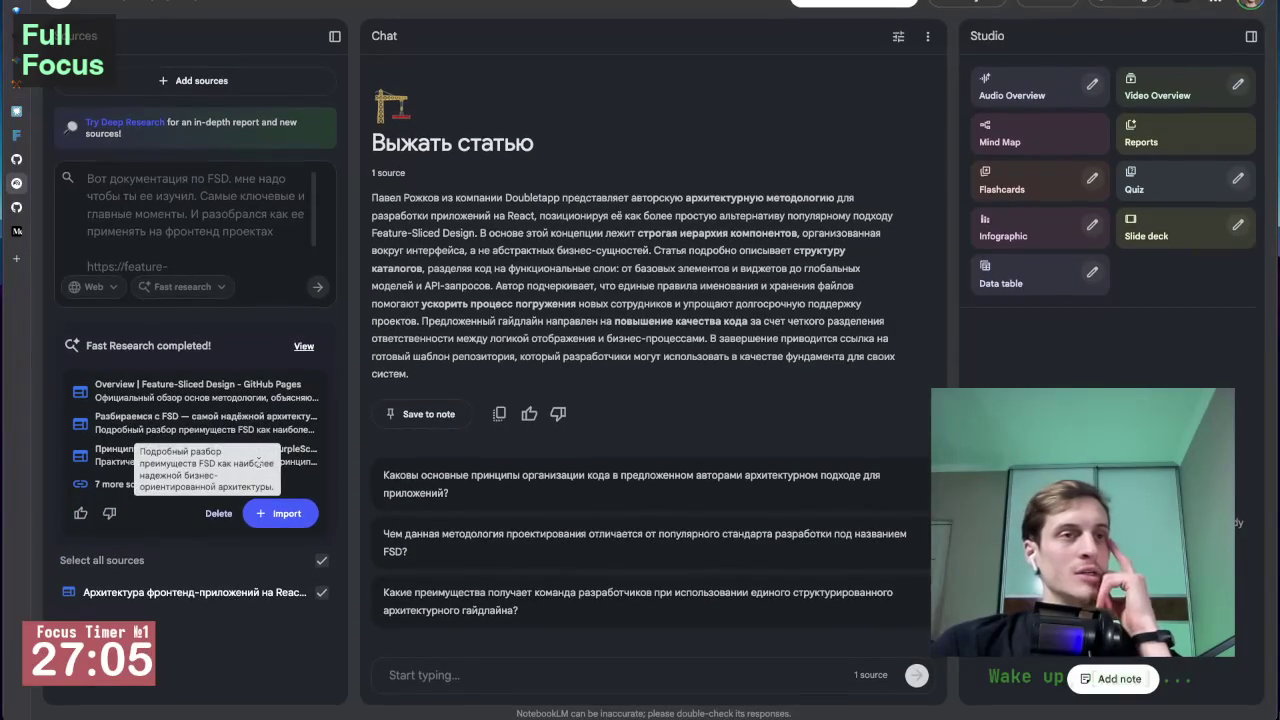
# Step: Reopen the discovered sources list and open the Habr FSD article in a new tab
pyautogui.click(197, 197)
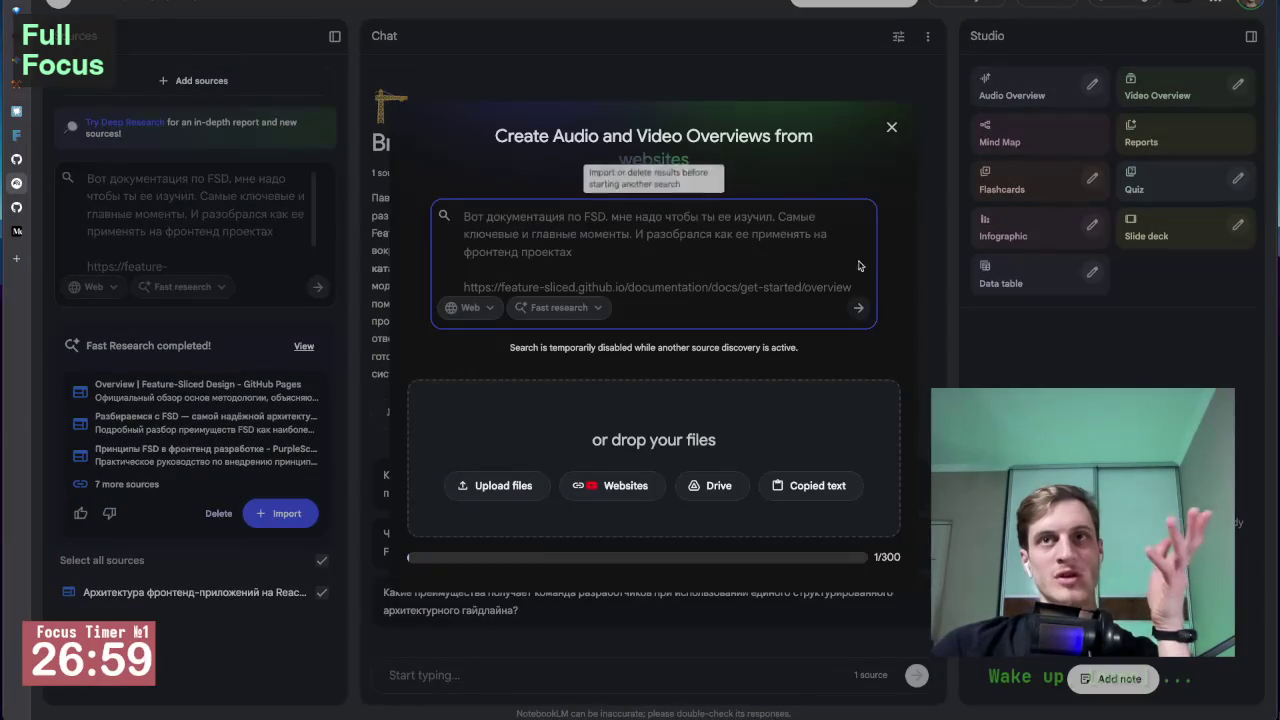
pyautogui.click(892, 126)
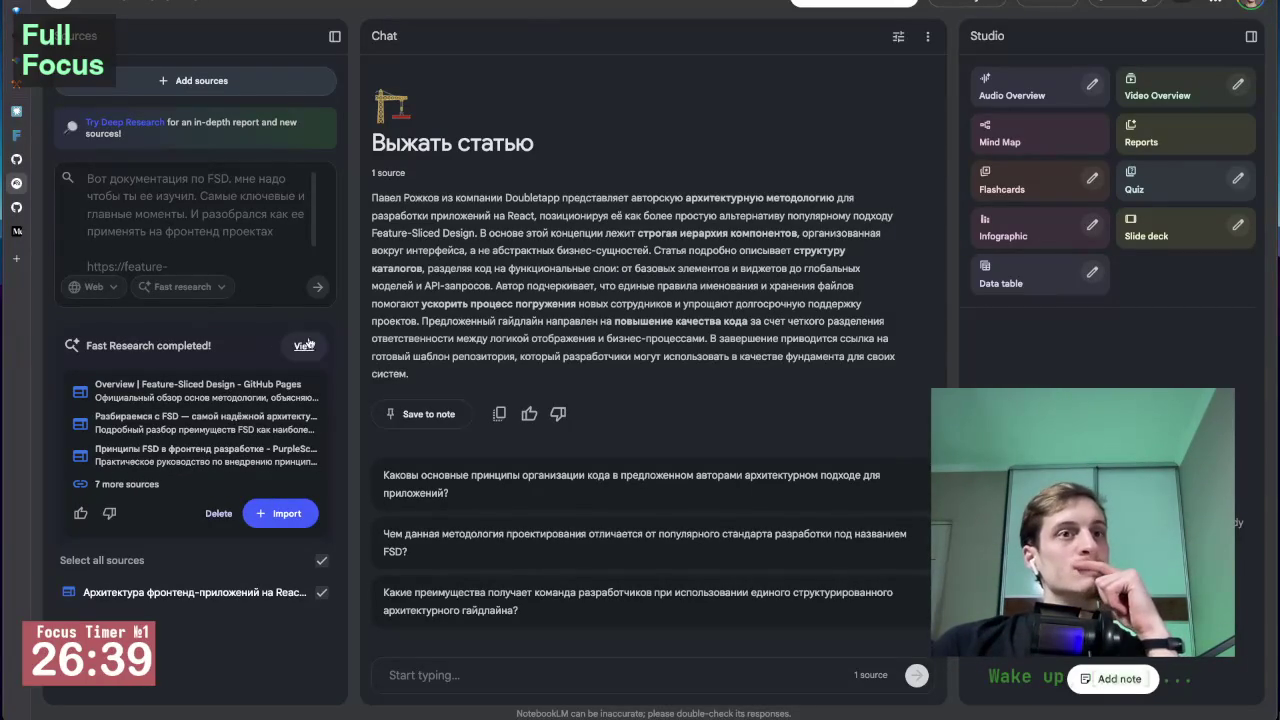
pyautogui.click(304, 346)
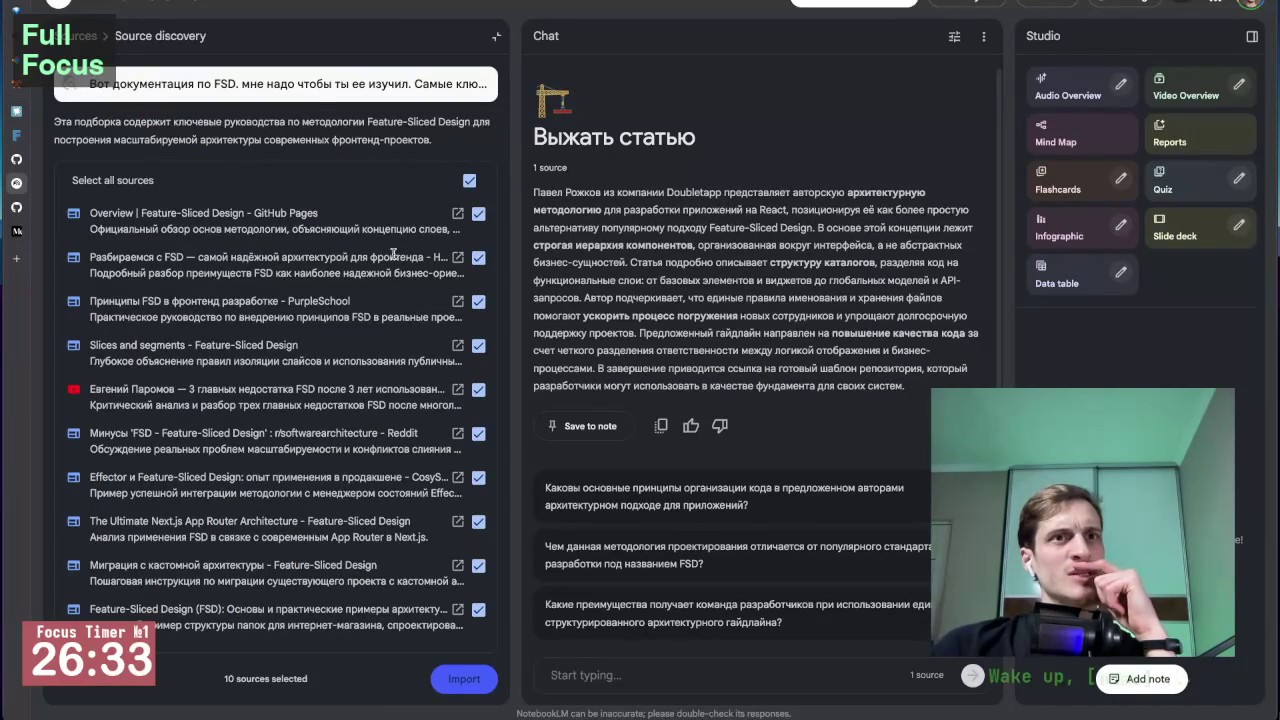
pyautogui.click(458, 258)
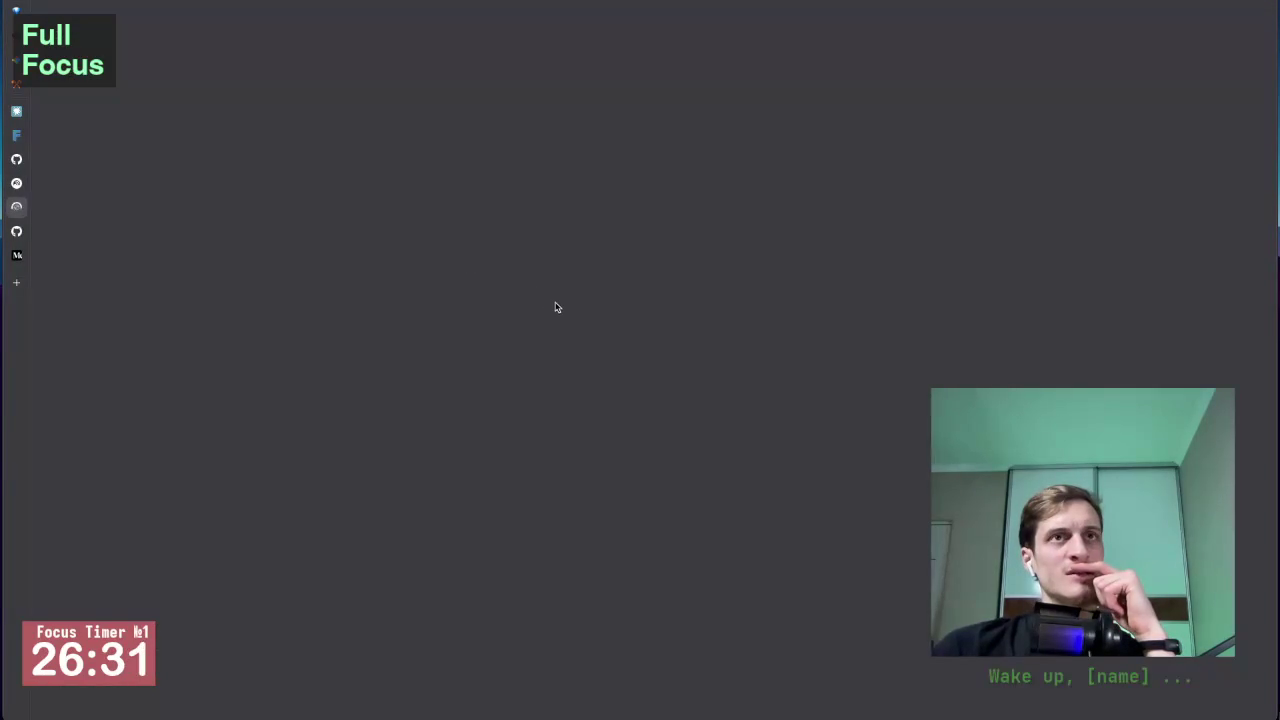
# Step: Search Habr site-wide for 'FSD'
pyautogui.scroll(-3, 237, 360)
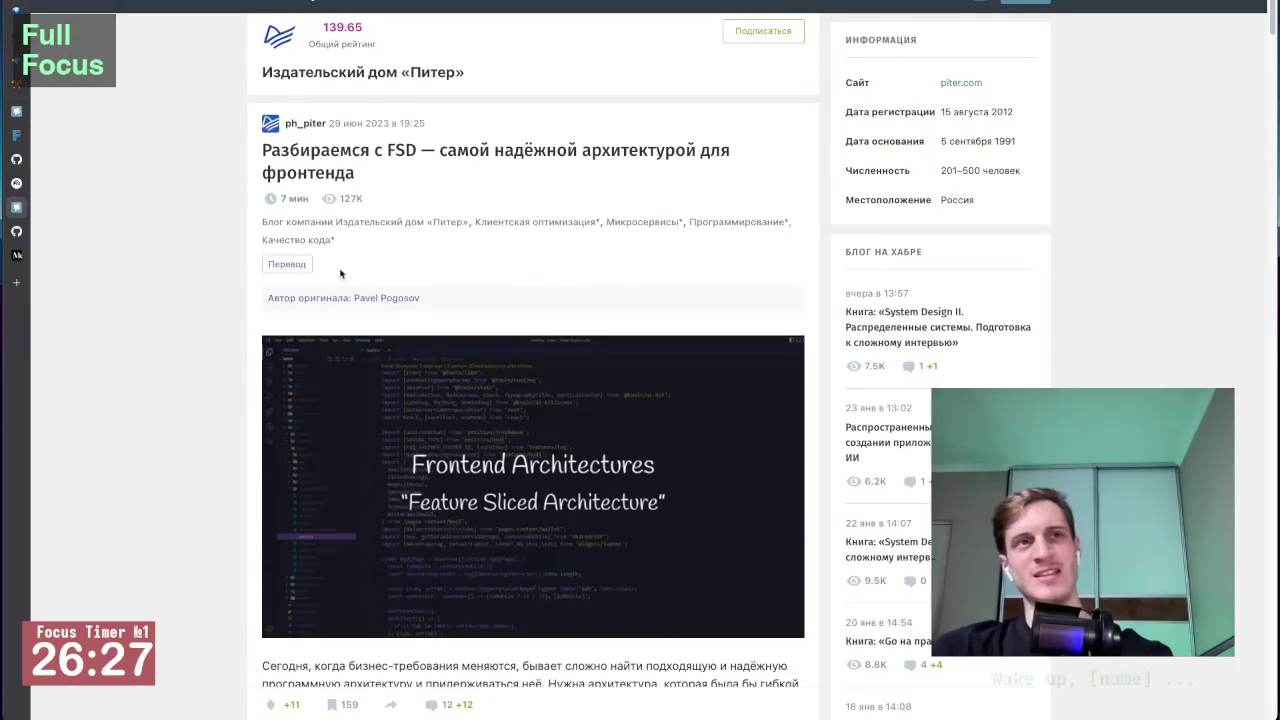
pyautogui.moveTo(389, 146); pyautogui.dragTo(409, 146)
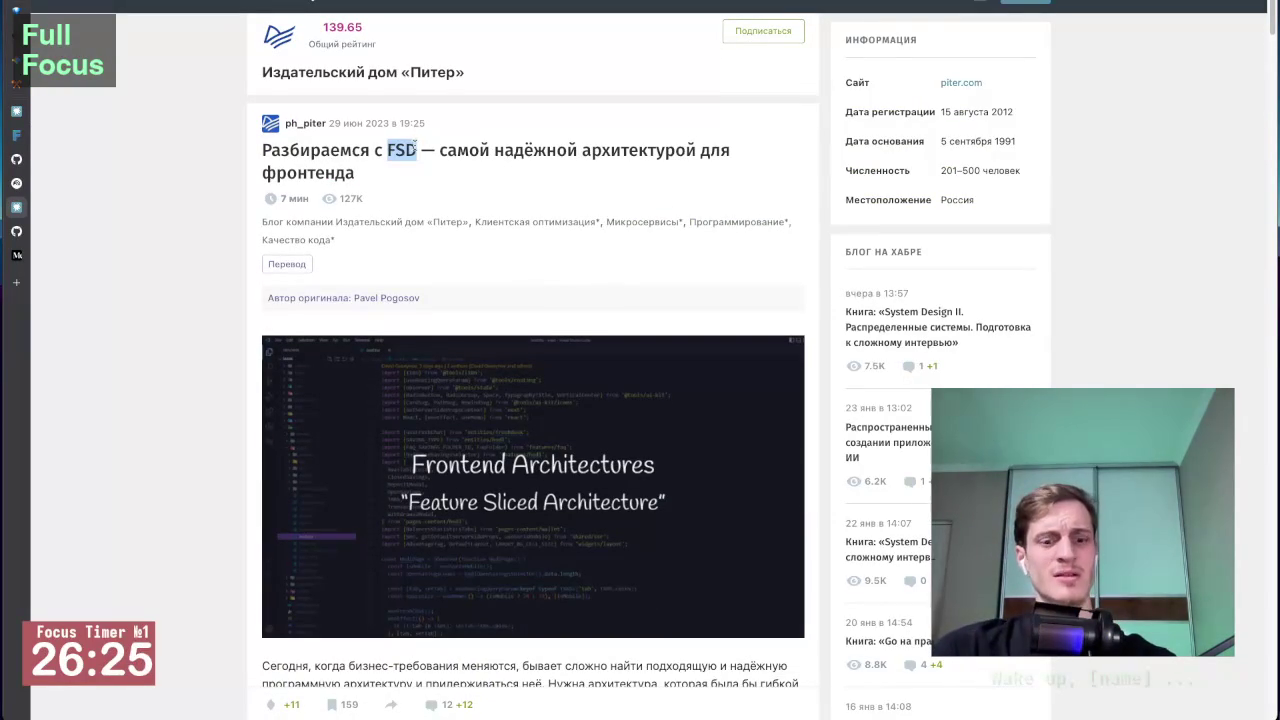
pyautogui.scroll(1, 474, 140)
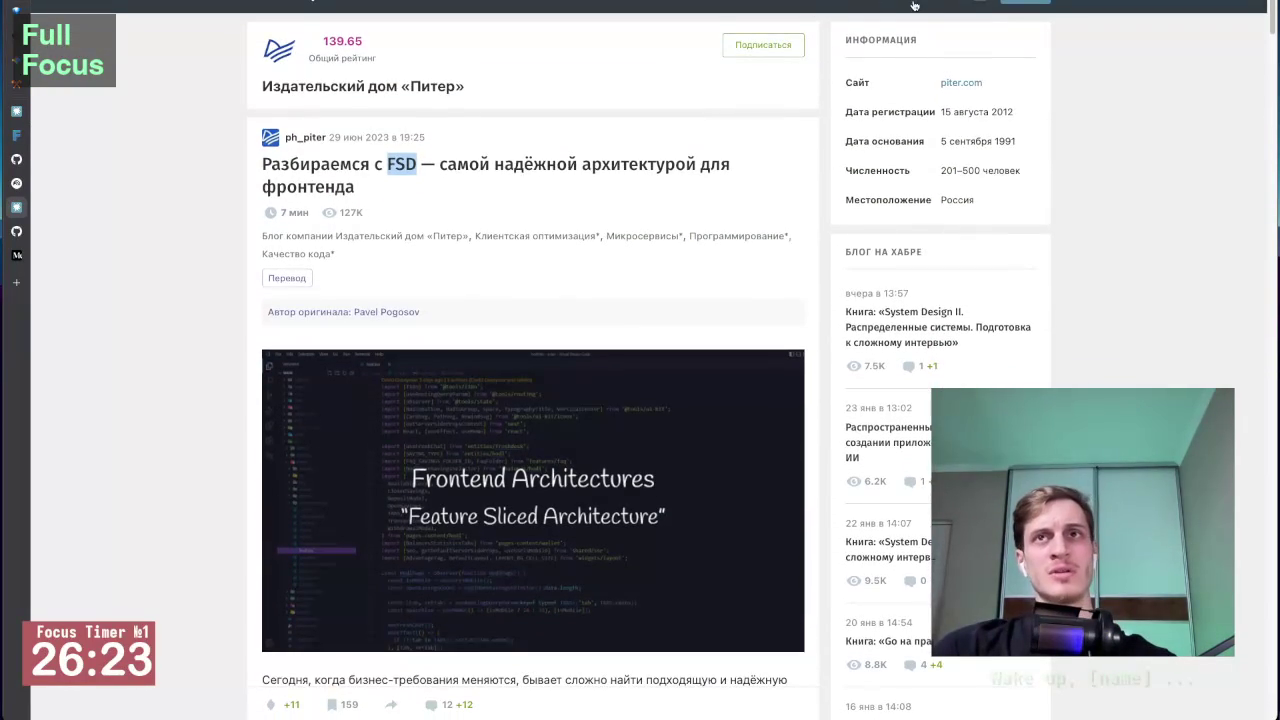
pyautogui.click(979, 3)
pyautogui.write('FSD')
pyautogui.press('Return')
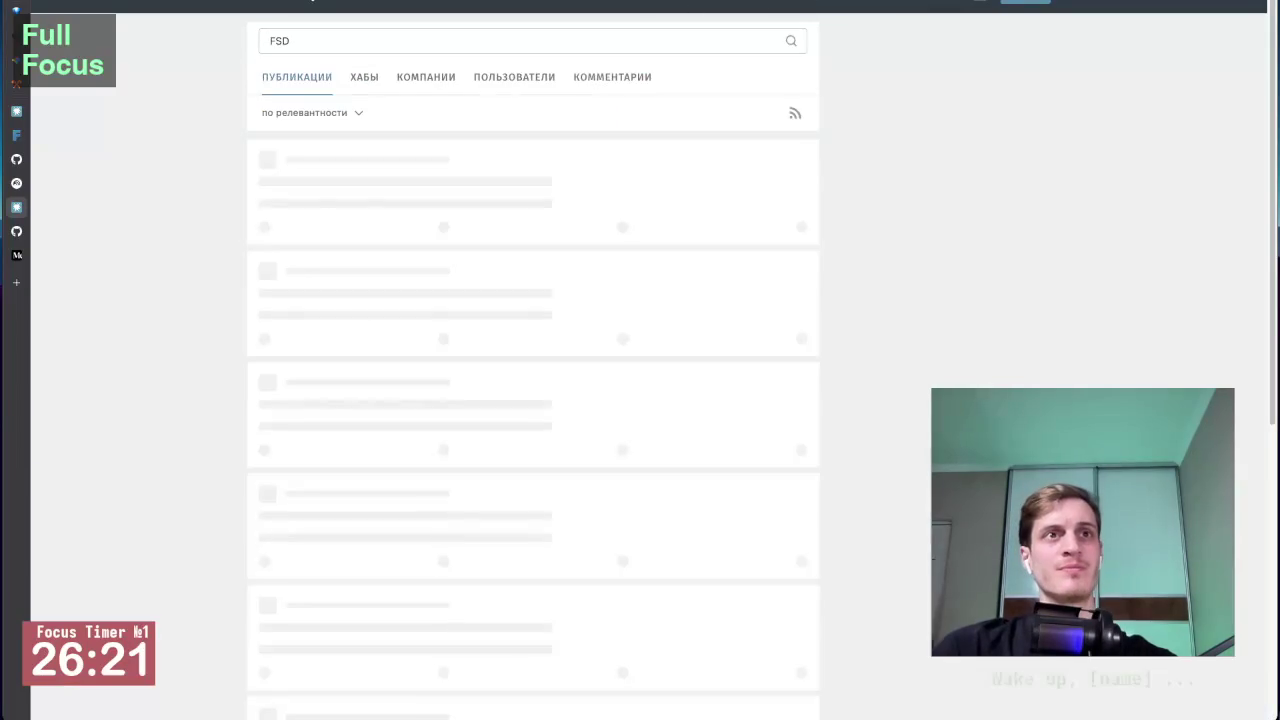
# Step: Sort the FSD results by time, then back to relevance
pyautogui.click(358, 112)
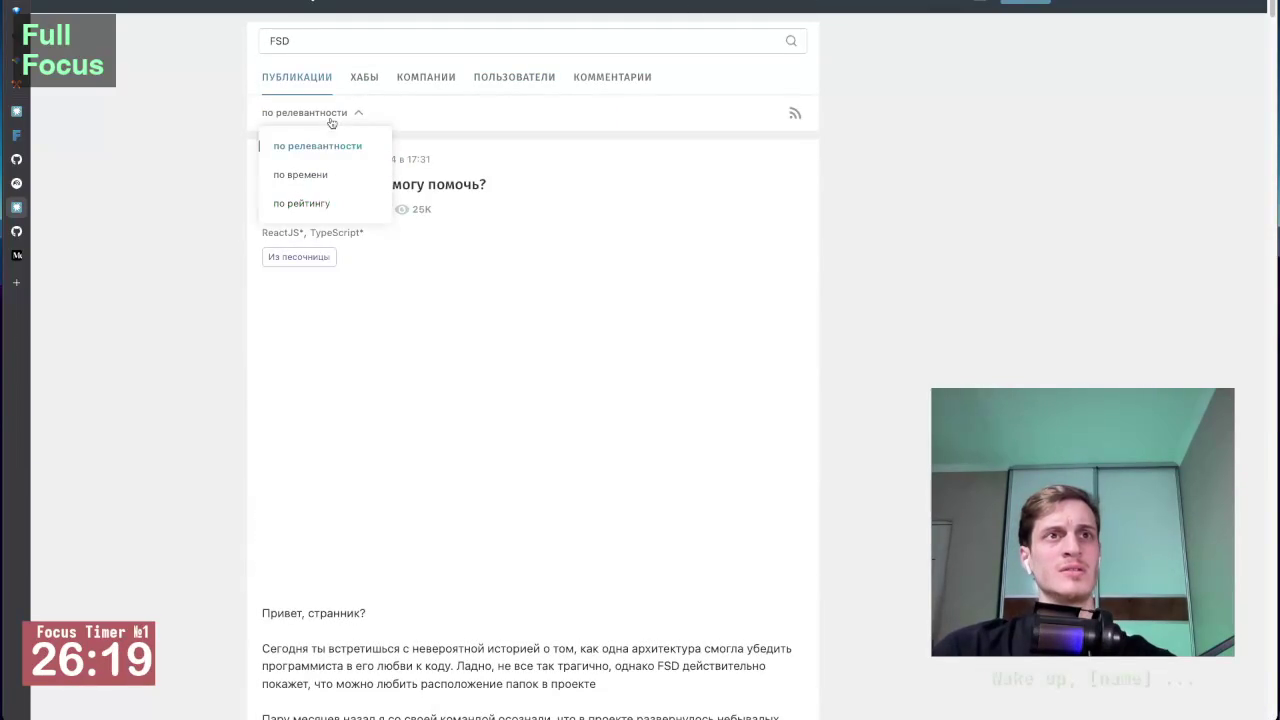
pyautogui.click(320, 176)
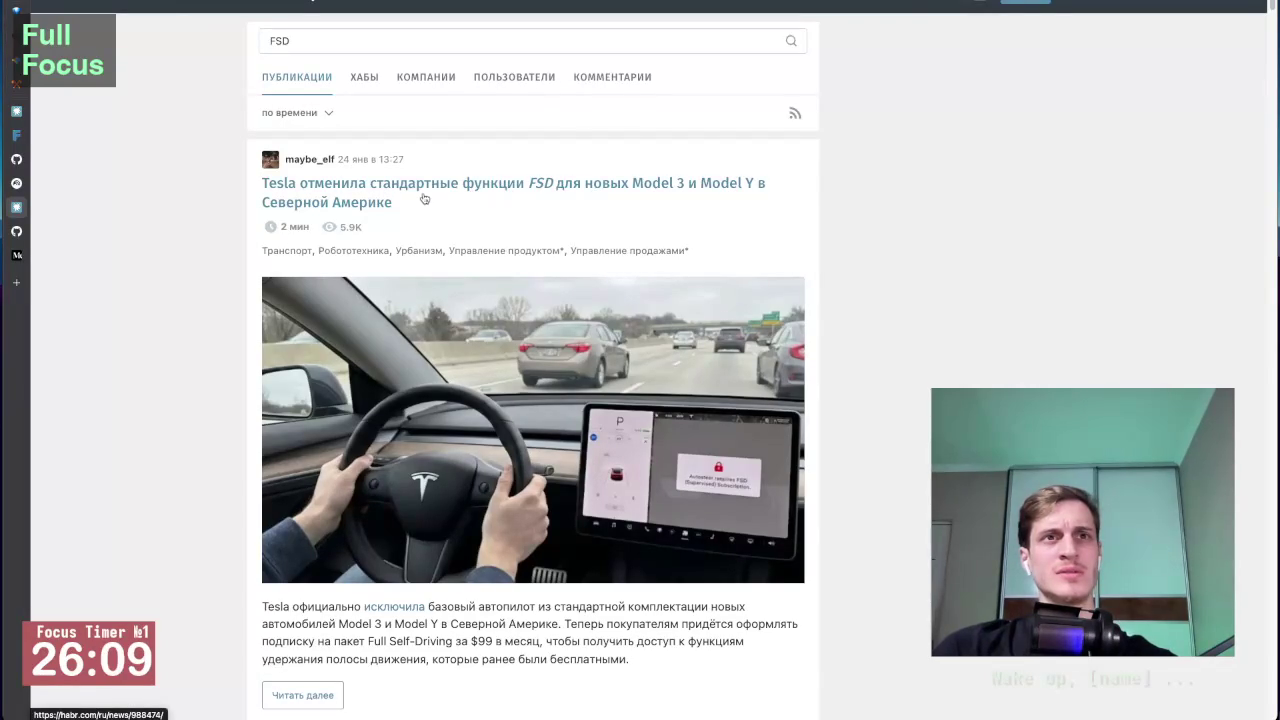
pyautogui.click(318, 112)
pyautogui.click(300, 141)
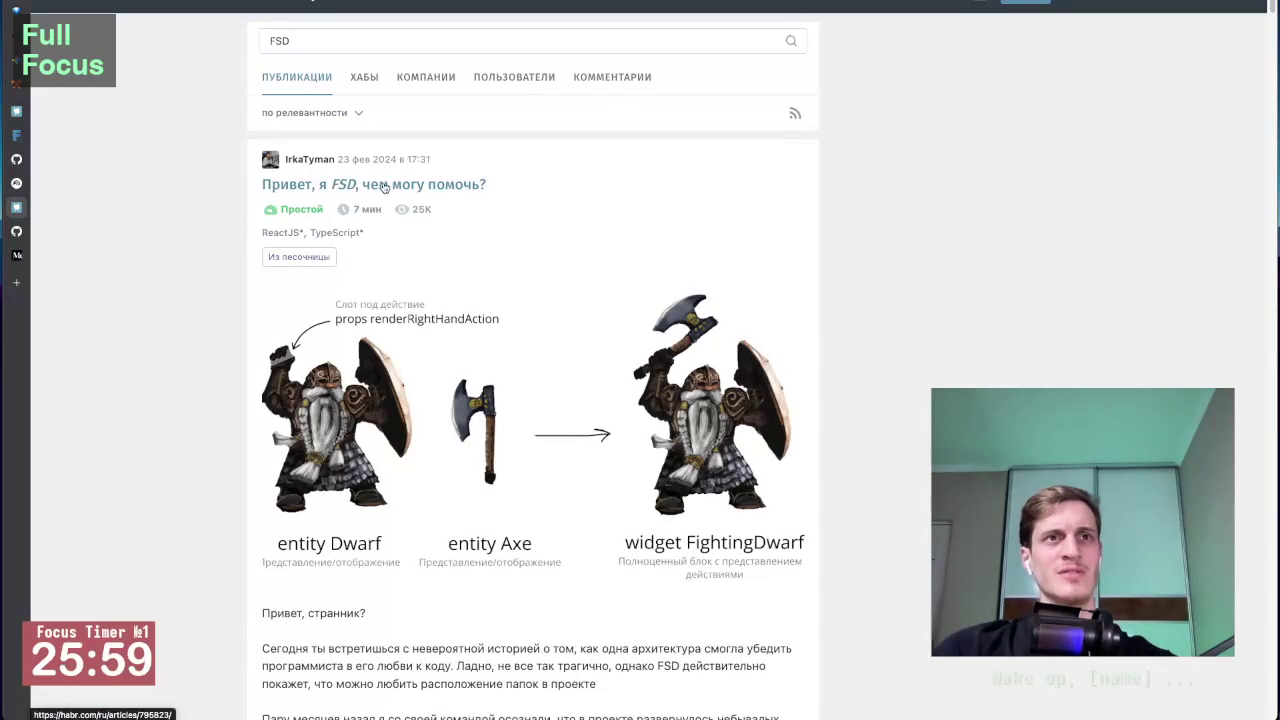
pyautogui.scroll(-1, 214, 350)
pyautogui.scroll(-2, 212, 375)
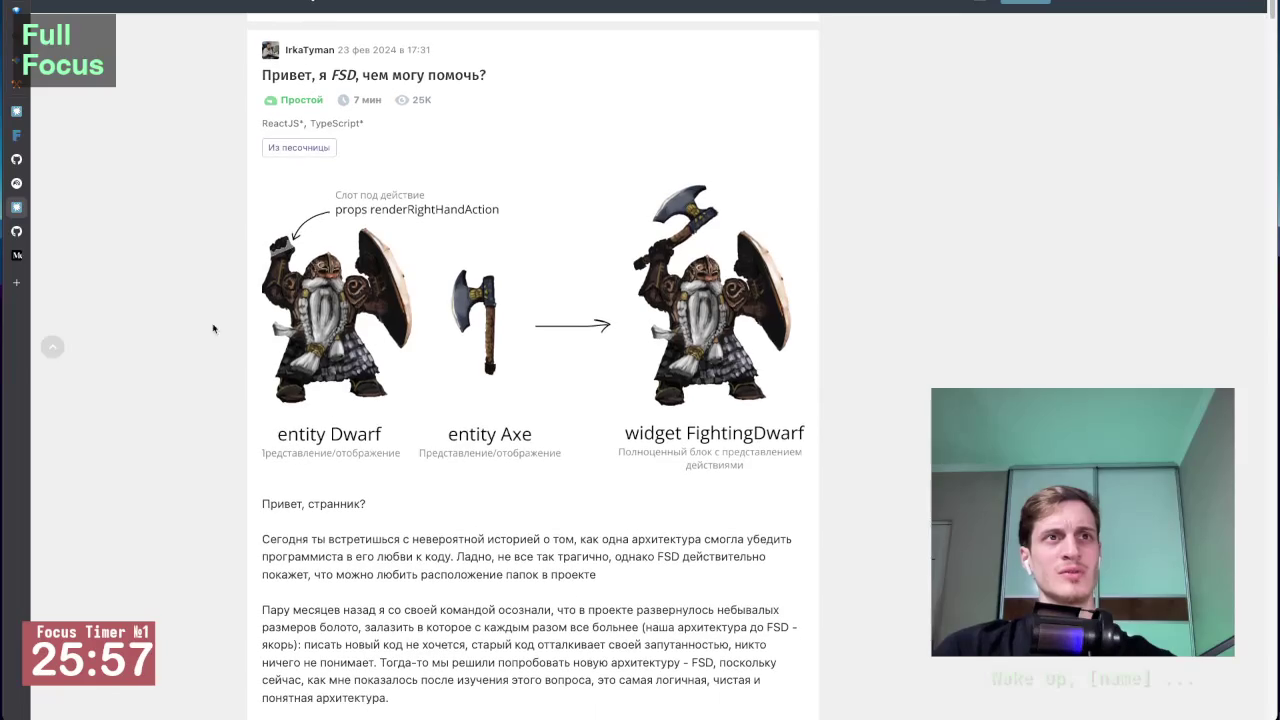
pyautogui.scroll(-2, 300, 250)
pyautogui.scroll(2, 228, 410)
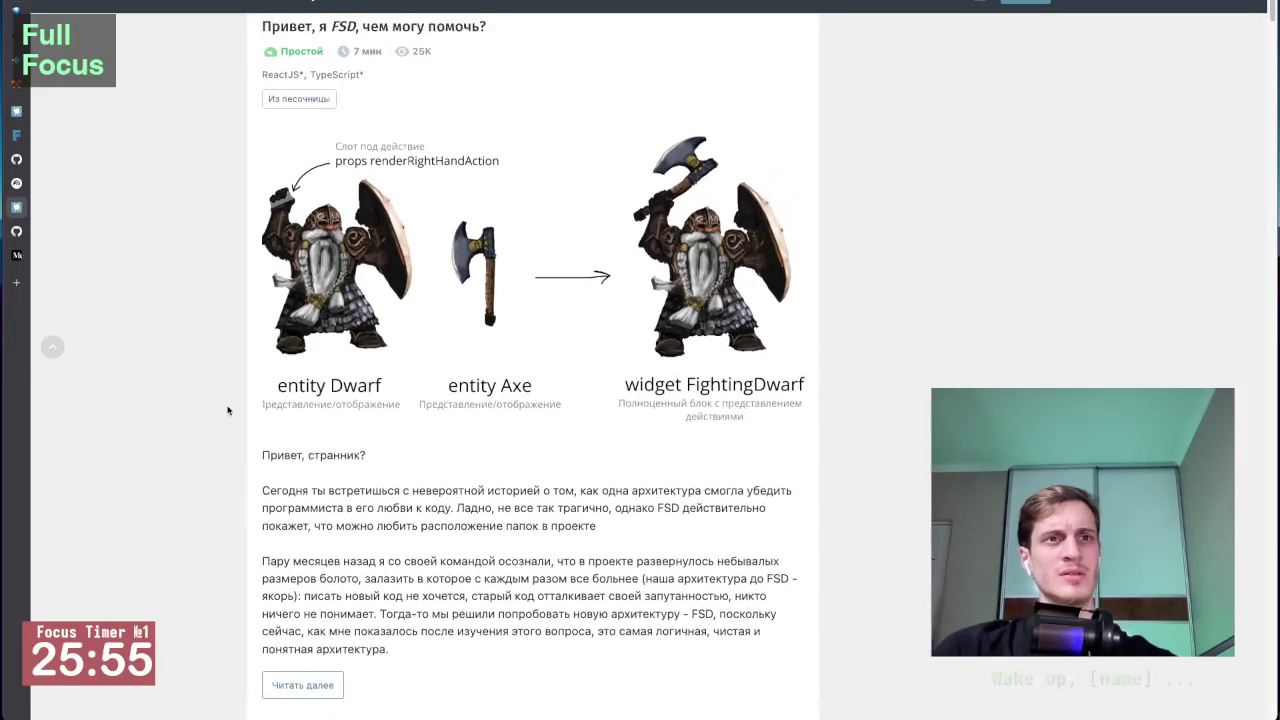
pyautogui.scroll(2, 228, 410)
pyautogui.scroll(1, 228, 410)
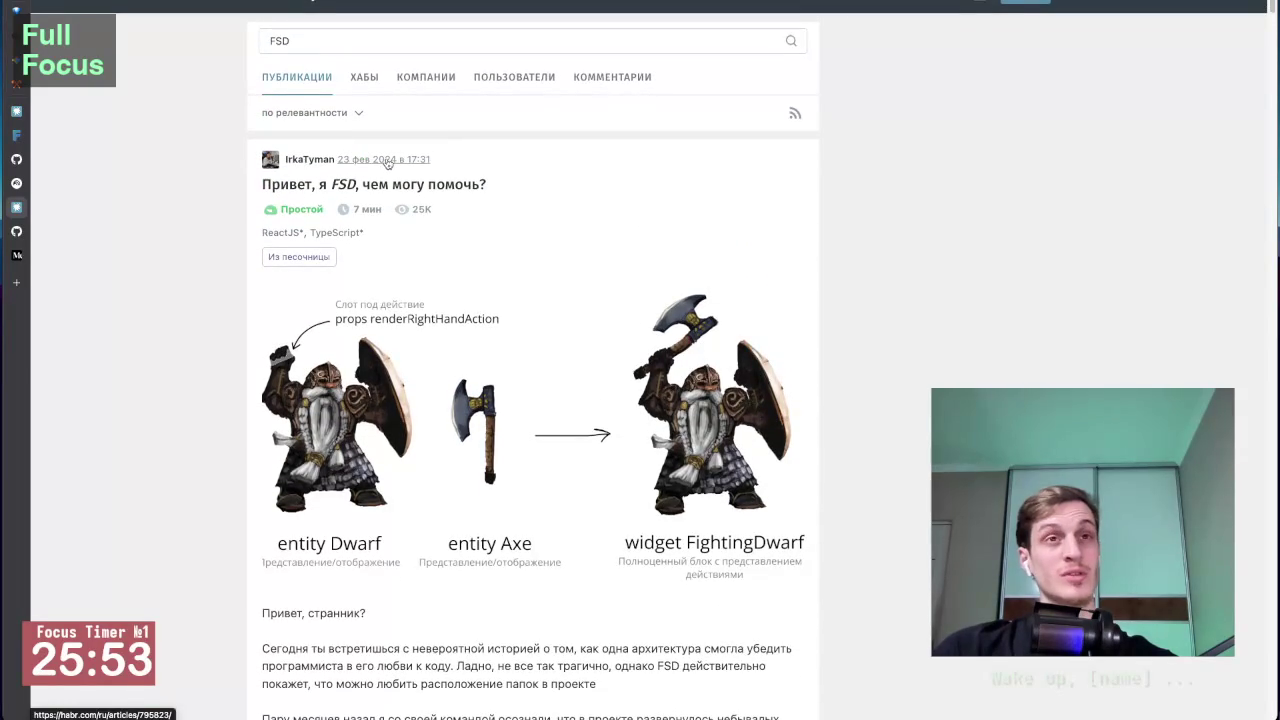
pyautogui.scroll(-2, 222, 467)
pyautogui.scroll(-3, 222, 467)
pyautogui.scroll(-2, 222, 467)
pyautogui.scroll(-1, 222, 460)
pyautogui.scroll(-3, 222, 445)
pyautogui.scroll(-3, 222, 430)
pyautogui.scroll(-2, 222, 429)
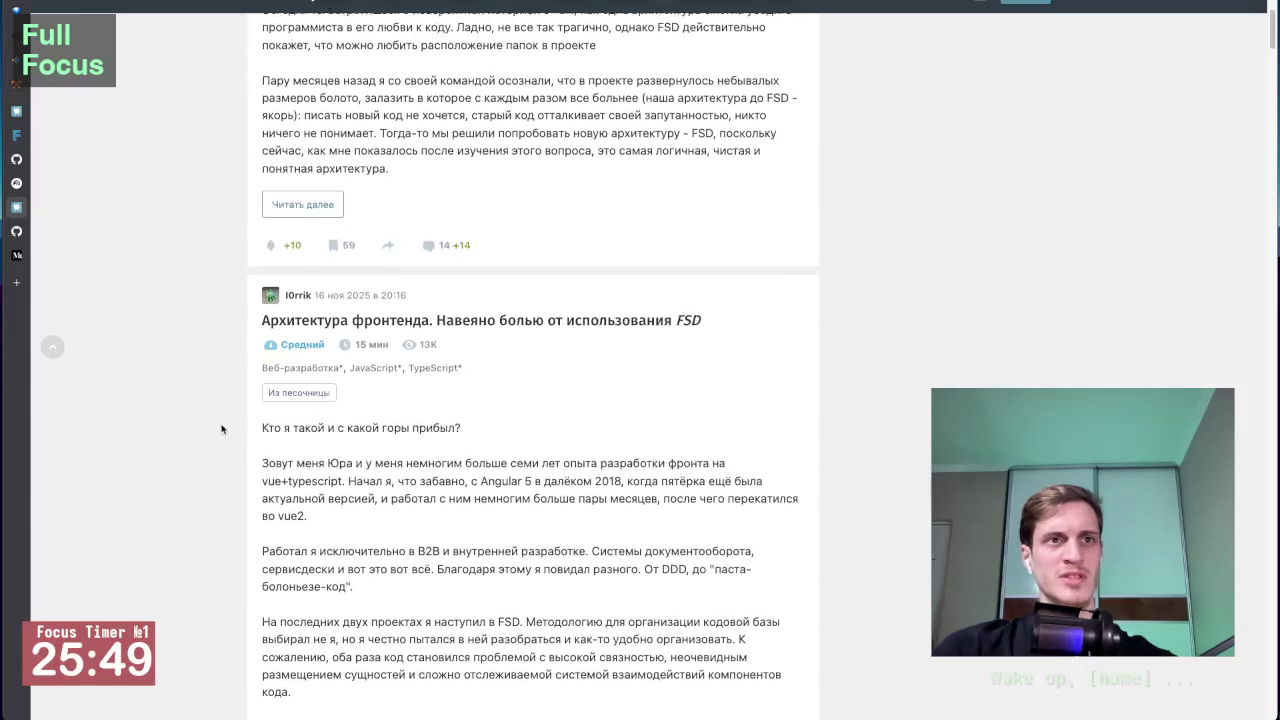
pyautogui.scroll(-1, 222, 429)
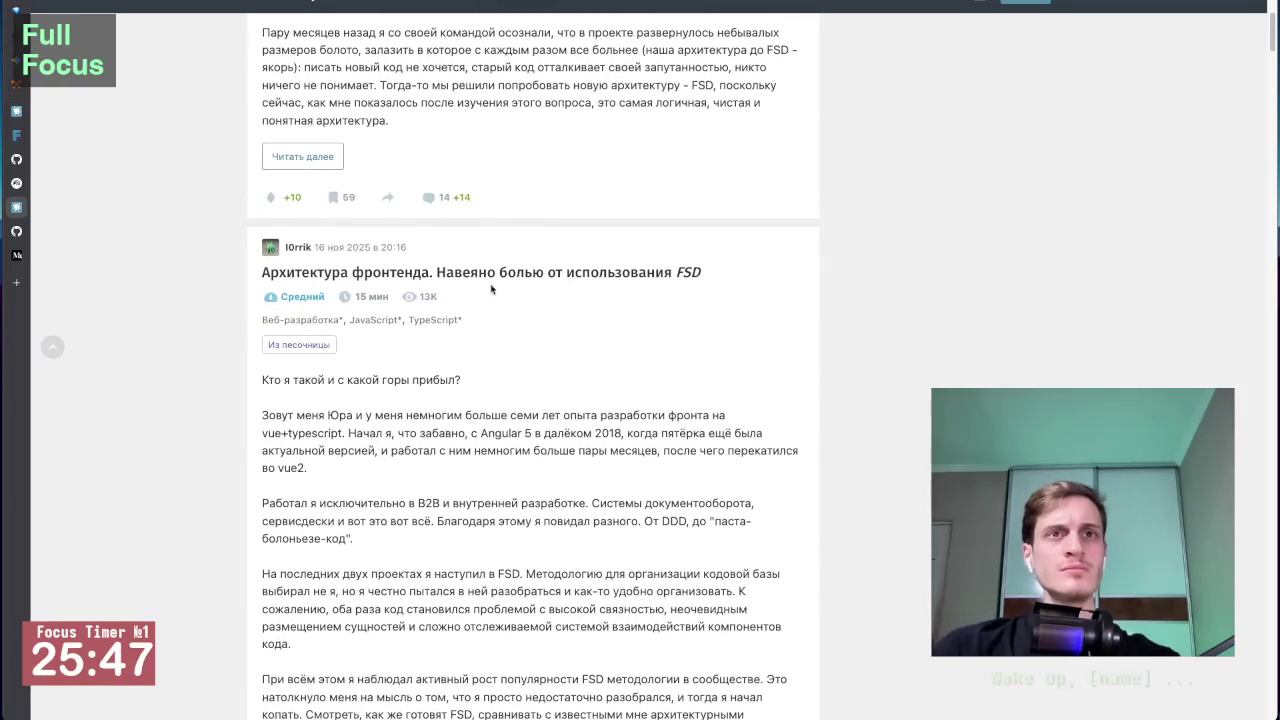
pyautogui.scroll(-1, 200, 442)
pyautogui.scroll(-6, 200, 442)
pyautogui.scroll(-3, 200, 442)
pyautogui.scroll(-3, 200, 442)
pyautogui.scroll(-5, 200, 442)
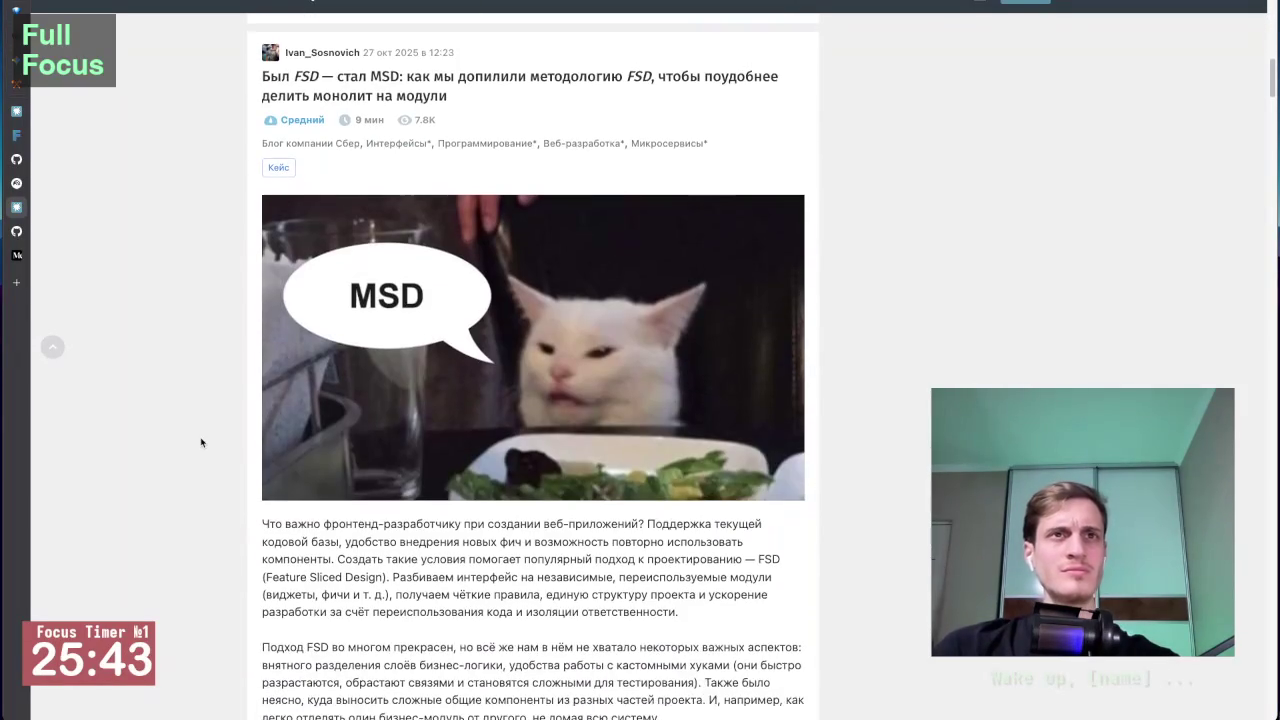
pyautogui.scroll(2, 200, 442)
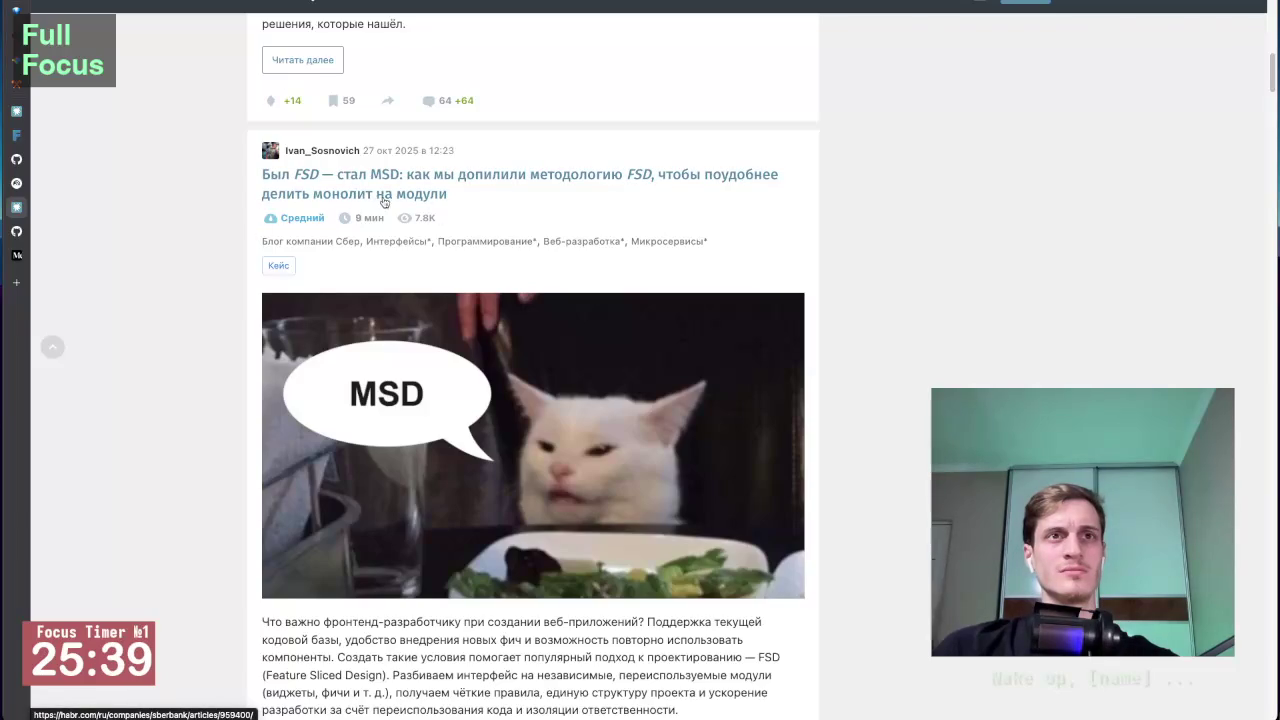
pyautogui.scroll(-1, 238, 370)
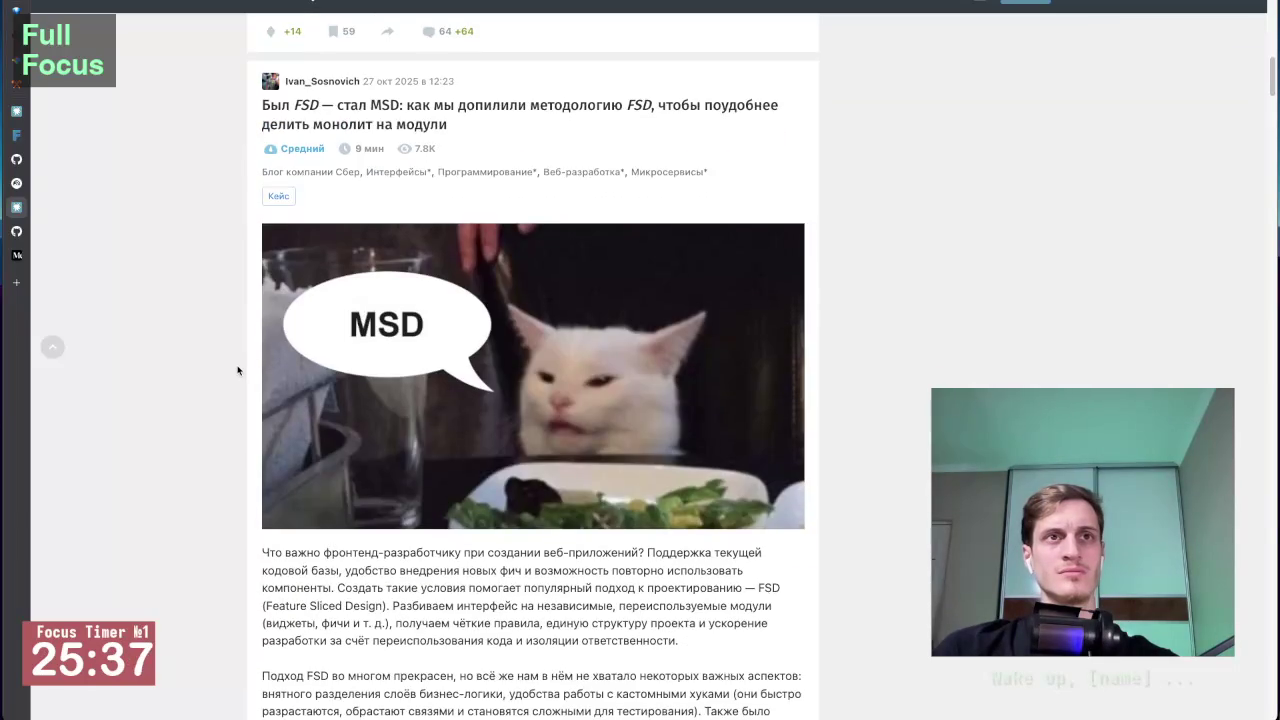
pyautogui.scroll(-3, 238, 370)
pyautogui.scroll(-3, 214, 446)
pyautogui.scroll(-3, 214, 446)
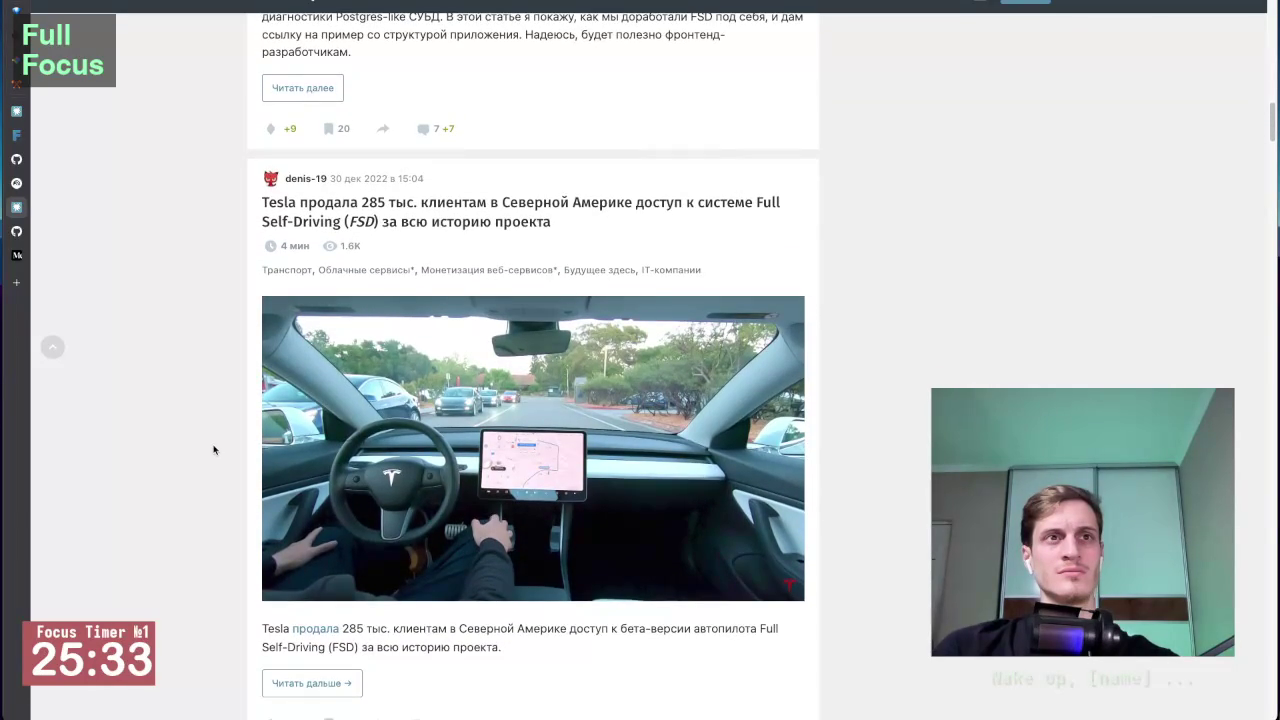
pyautogui.scroll(-4, 214, 450)
pyautogui.scroll(-3, 214, 450)
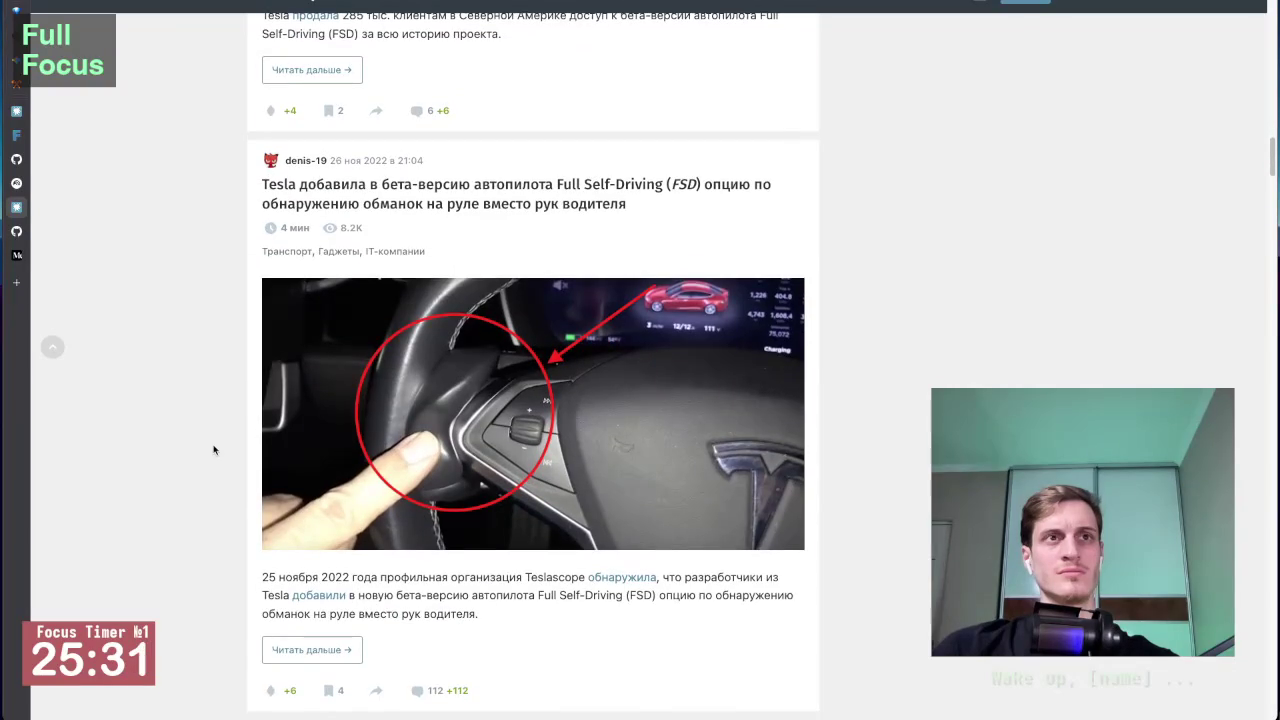
pyautogui.scroll(-3, 214, 450)
pyautogui.scroll(-2, 214, 450)
pyautogui.scroll(-3, 214, 450)
pyautogui.scroll(-5, 214, 450)
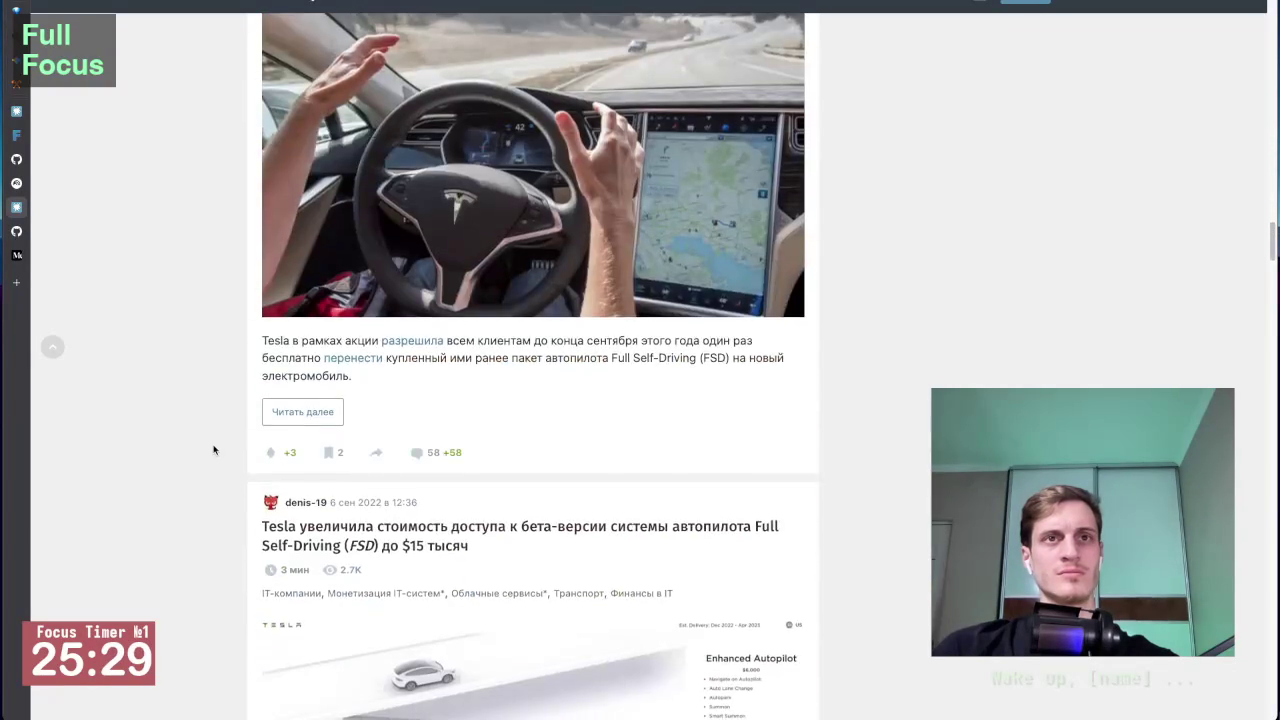
pyautogui.scroll(-5, 214, 450)
pyautogui.scroll(-6, 214, 450)
pyautogui.scroll(-4, 214, 450)
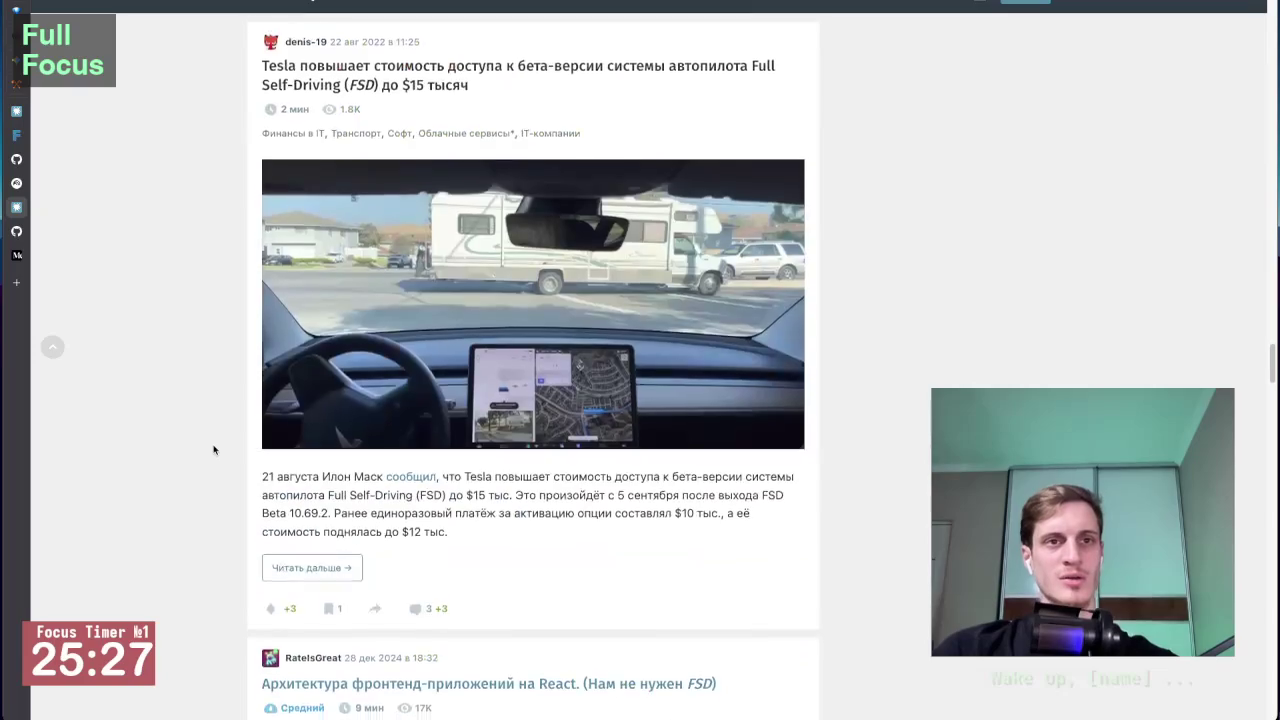
pyautogui.scroll(-5, 214, 450)
pyautogui.scroll(1, 214, 450)
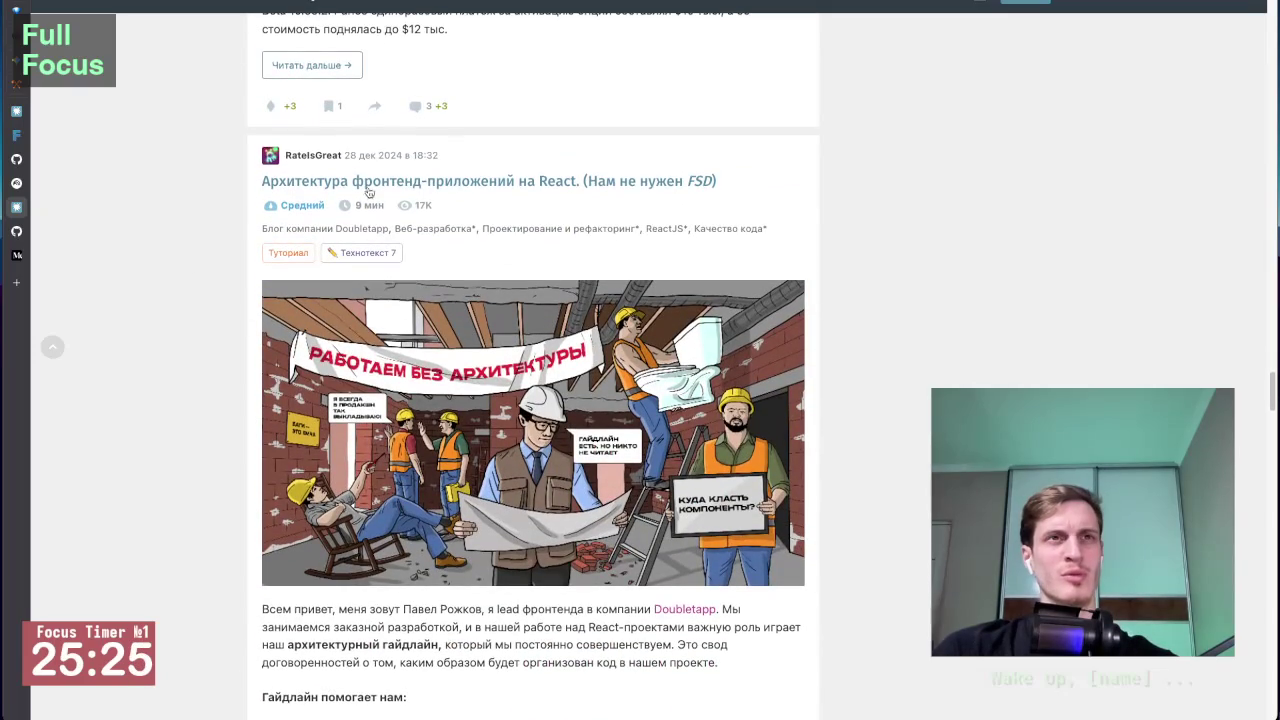
pyautogui.scroll(1, 218, 372)
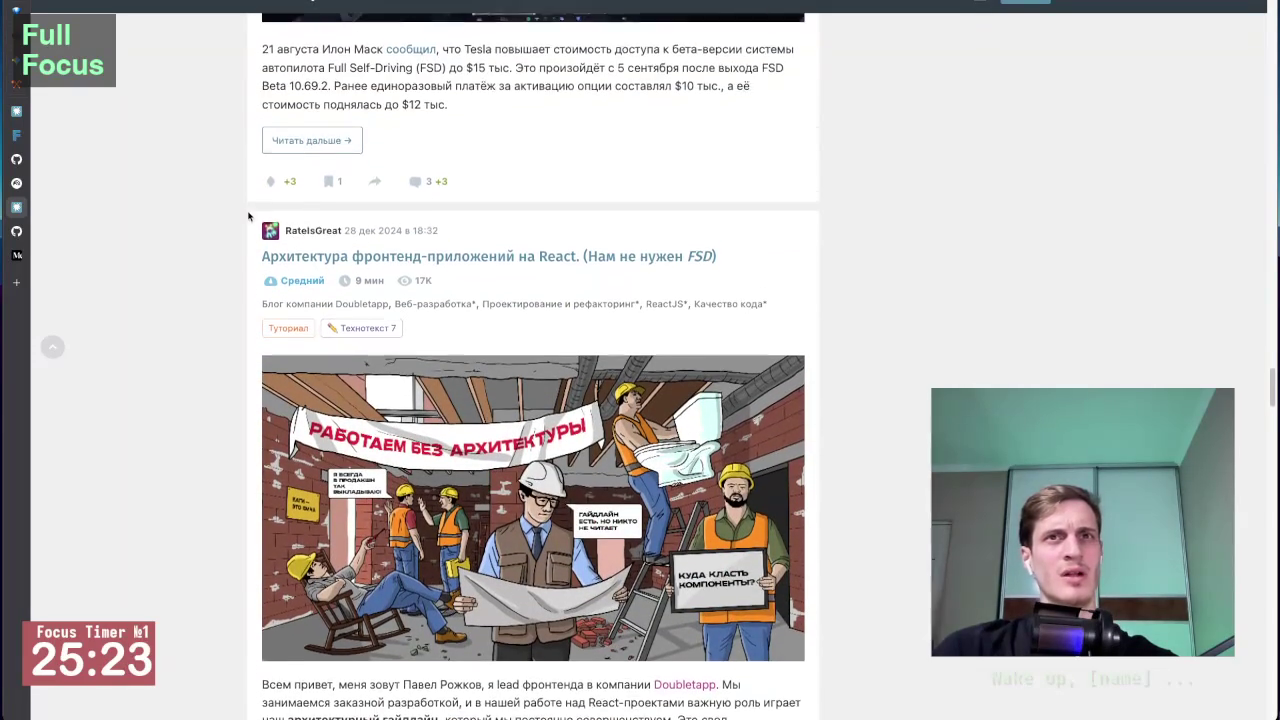
pyautogui.scroll(-1, 218, 372)
pyautogui.scroll(-6, 222, 400)
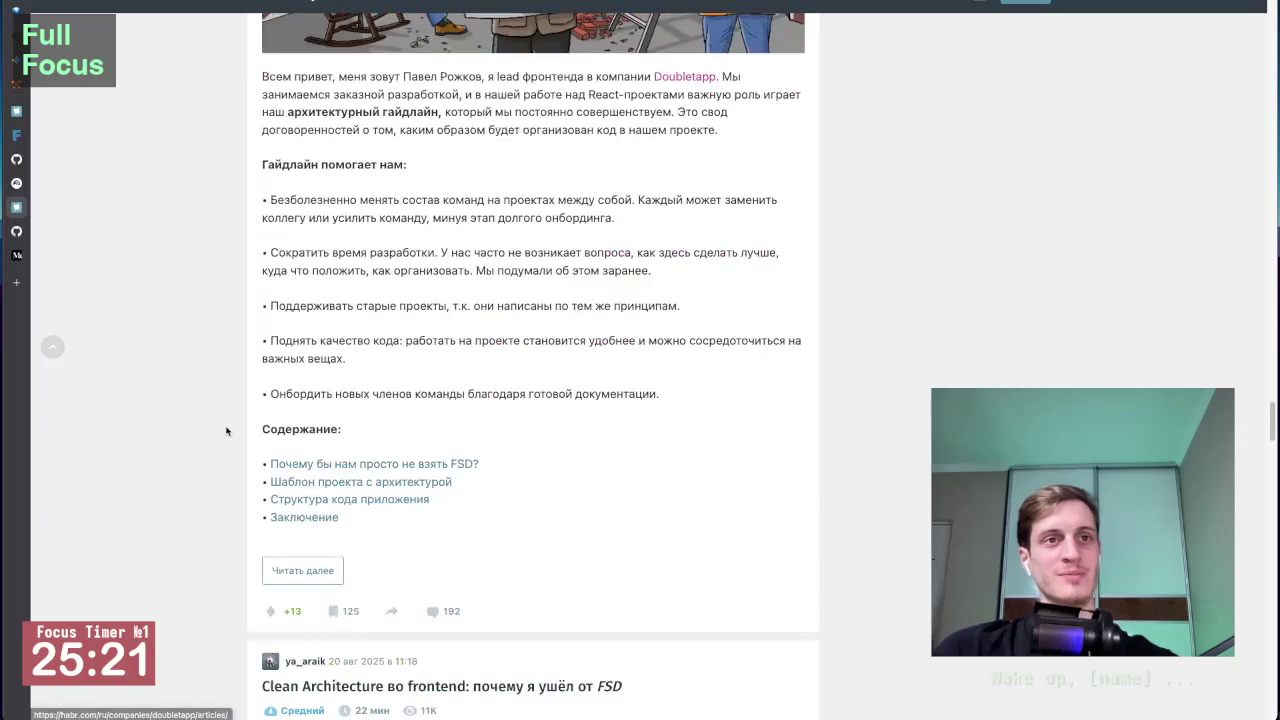
pyautogui.scroll(-7, 226, 425)
pyautogui.scroll(4, 228, 426)
pyautogui.scroll(-2, 230, 426)
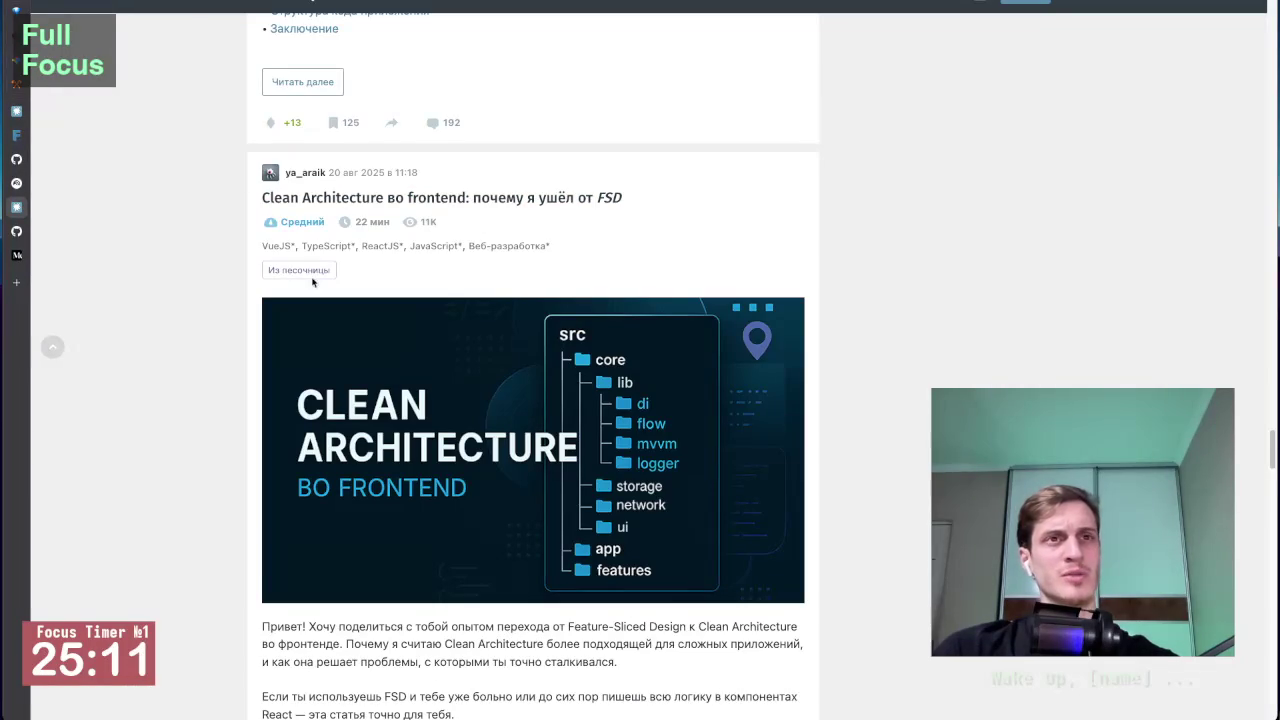
pyautogui.scroll(5, 250, 200)
pyautogui.scroll(10, 286, 283)
pyautogui.scroll(10, 286, 283)
pyautogui.scroll(10, 286, 283)
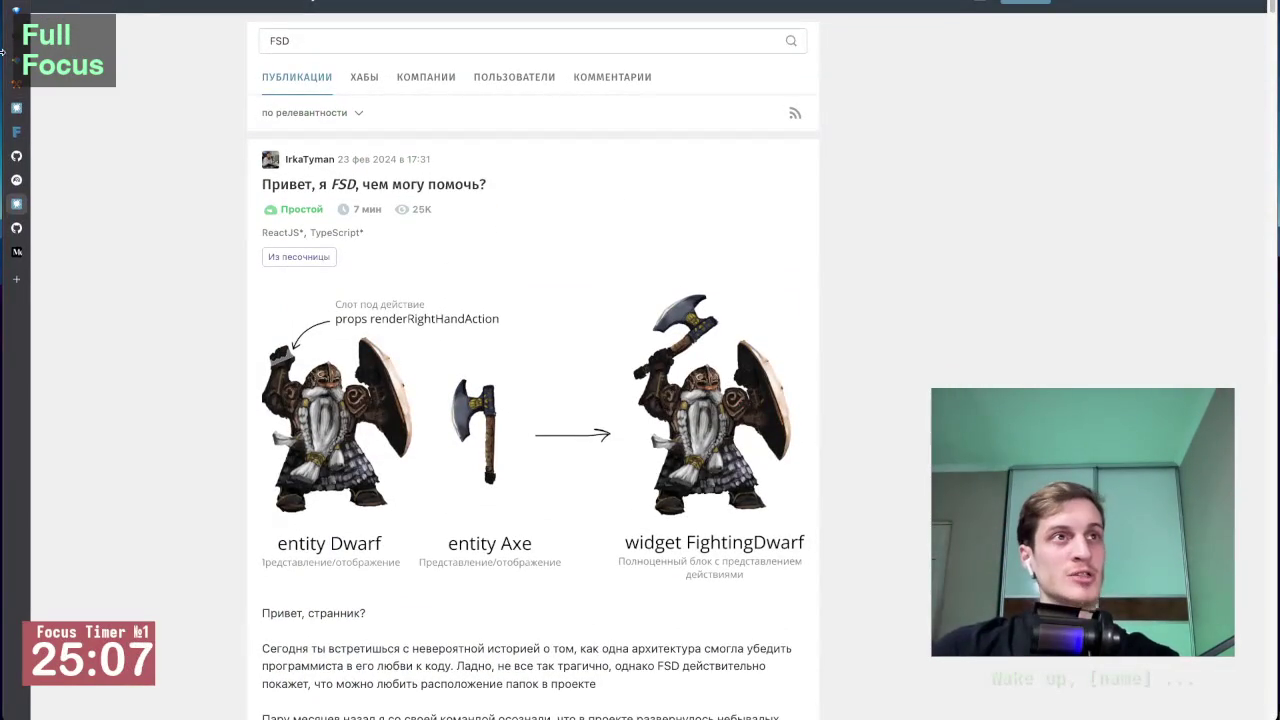
pyautogui.moveTo(16, 231)
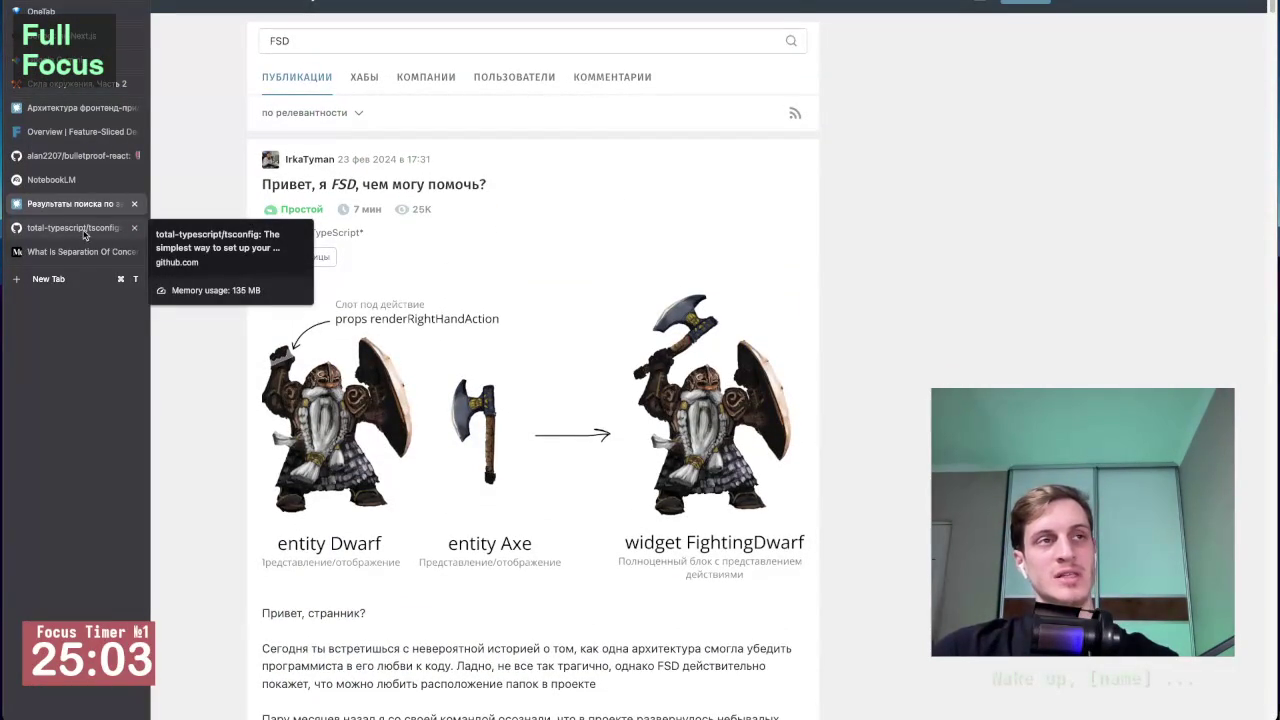
# Step: In NotebookLM, preview the video source and keep all 10 discovered sources selected
pyautogui.click(51, 179)
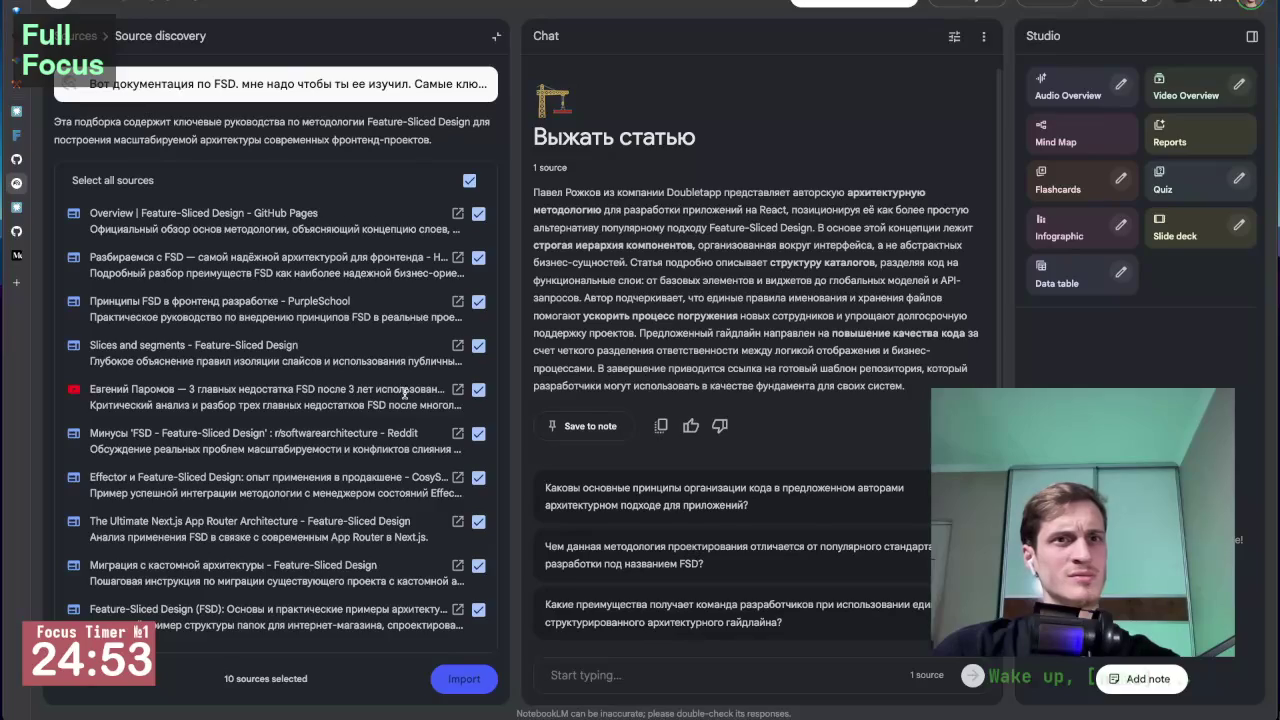
pyautogui.click(477, 390)
pyautogui.click(457, 390)
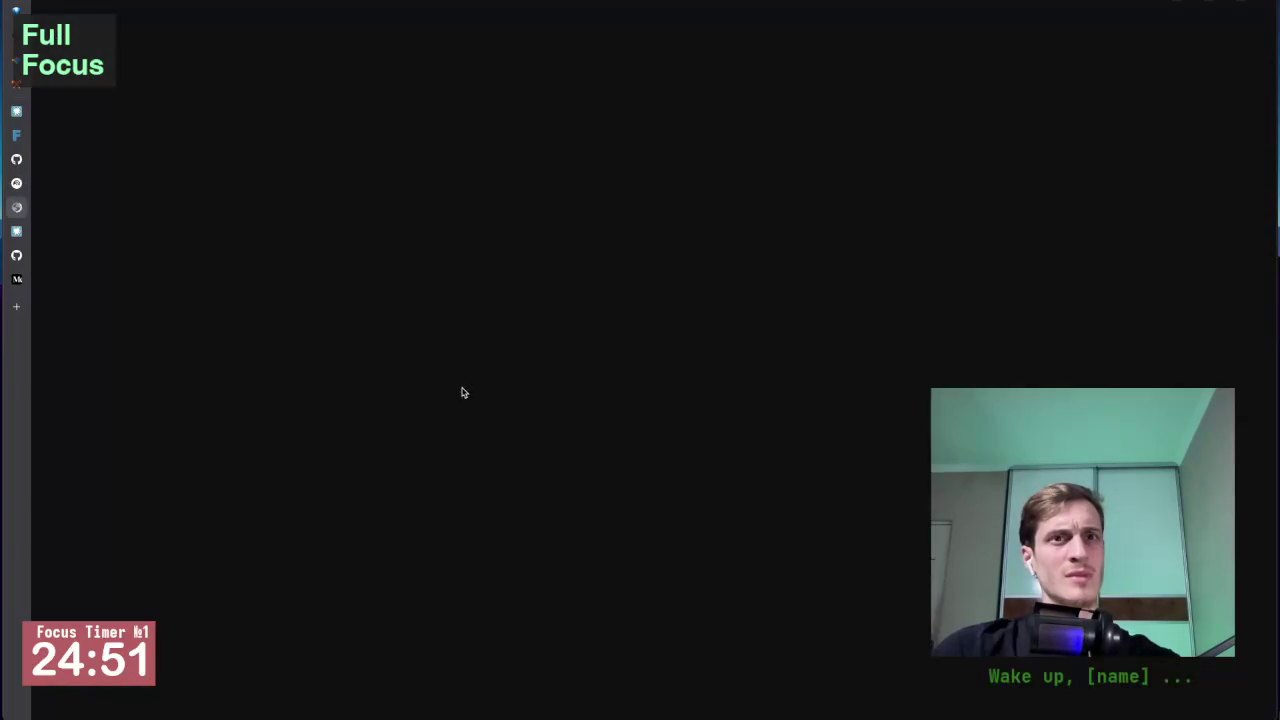
pyautogui.hotkey('ctrl', 'w')
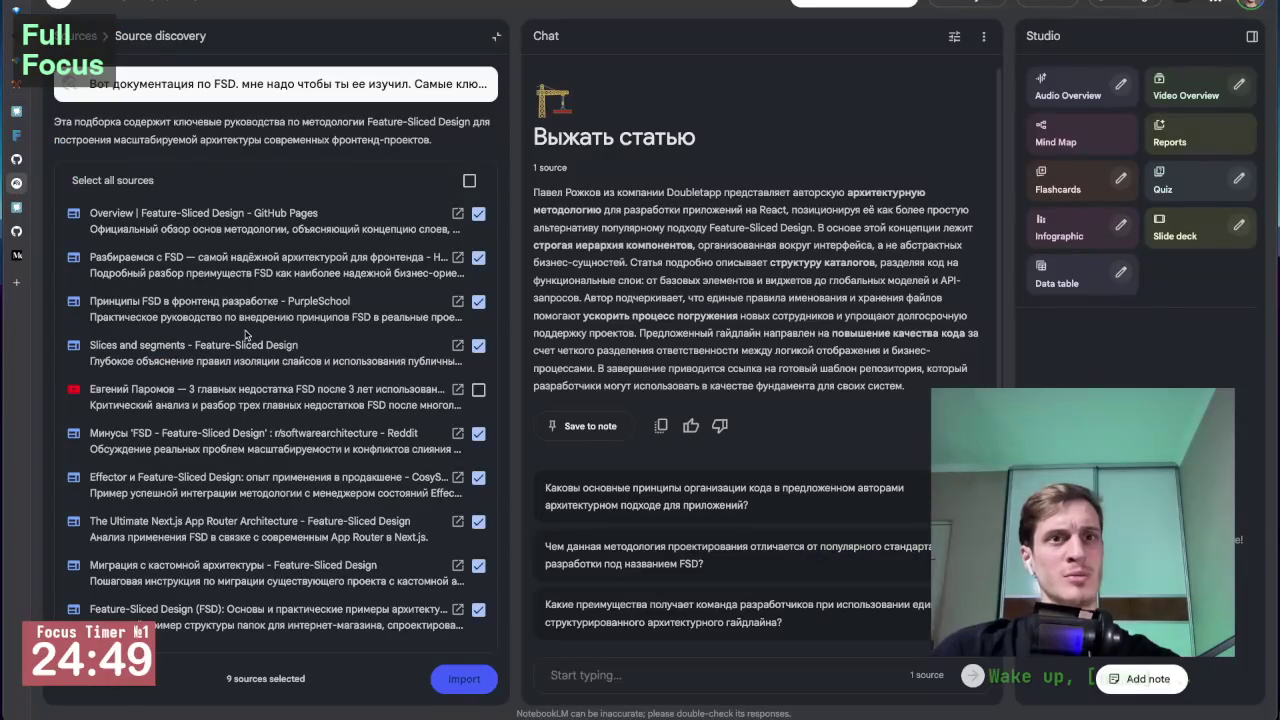
pyautogui.click(478, 390)
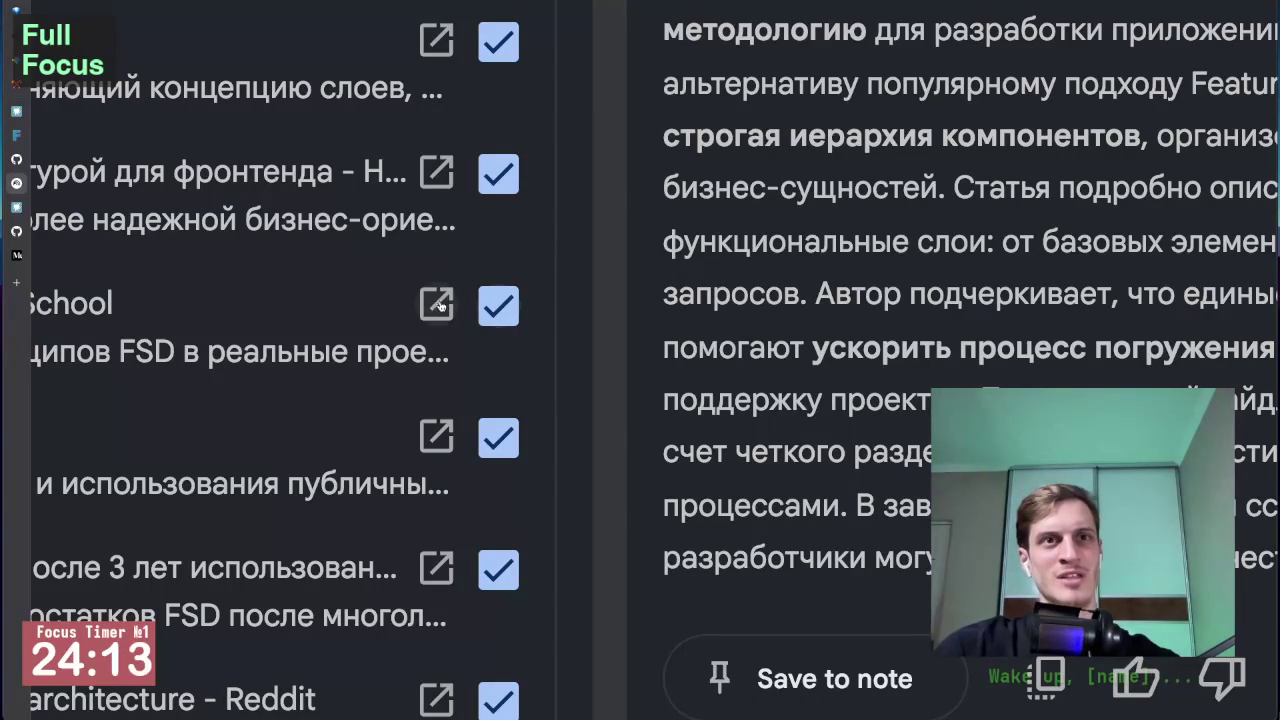
# Step: Preview the FSD source articles and open the PurpleSchool FSD principles article
pyautogui.click(438, 305)
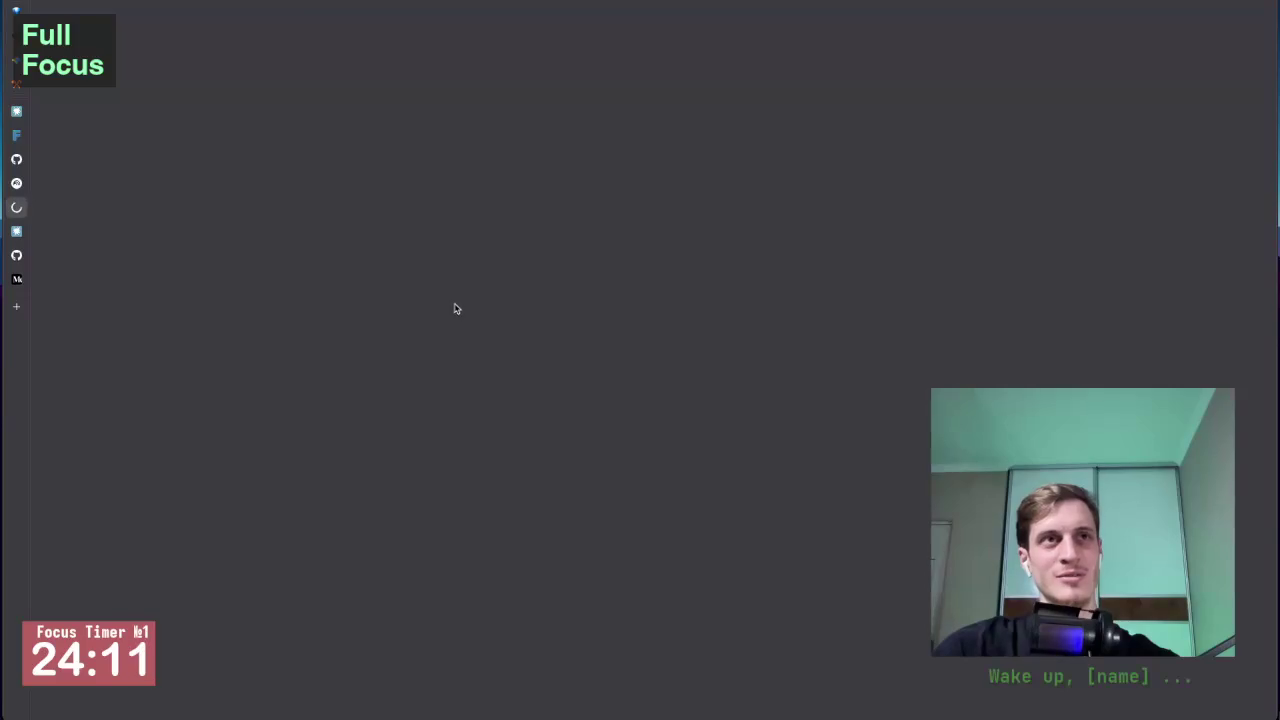
pyautogui.hotkey('ctrl', 'w')
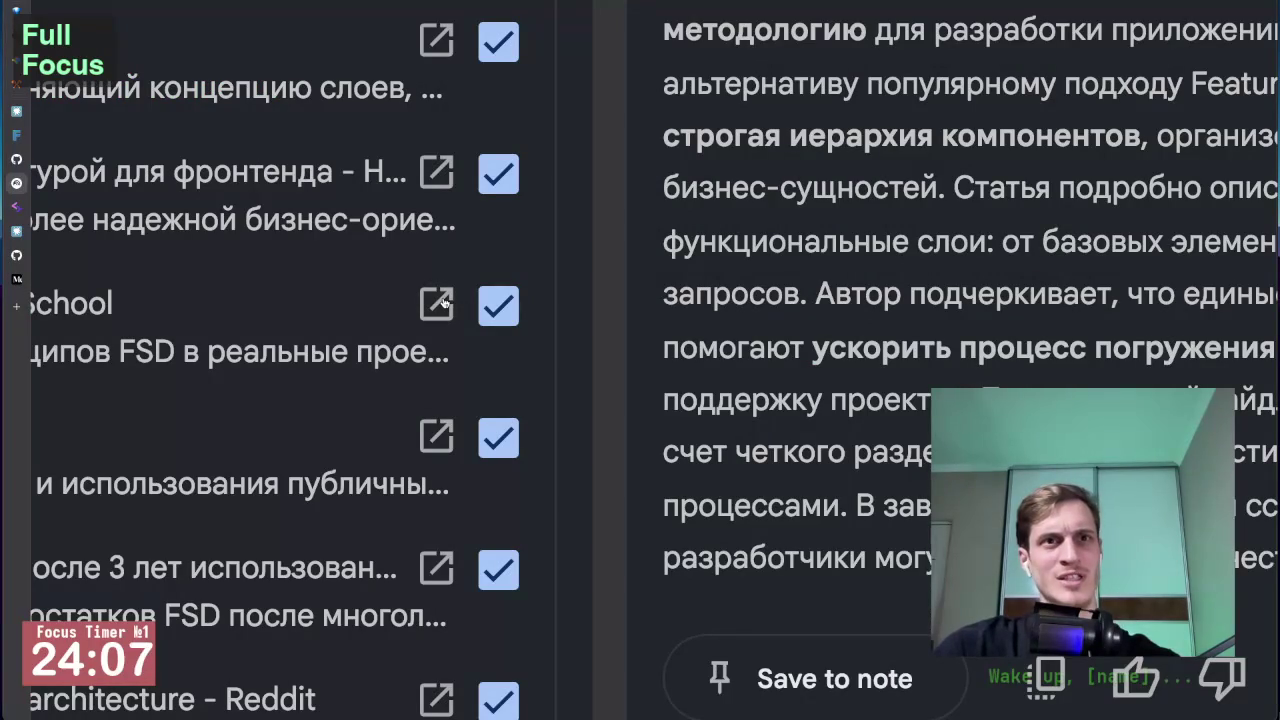
pyautogui.press('space')
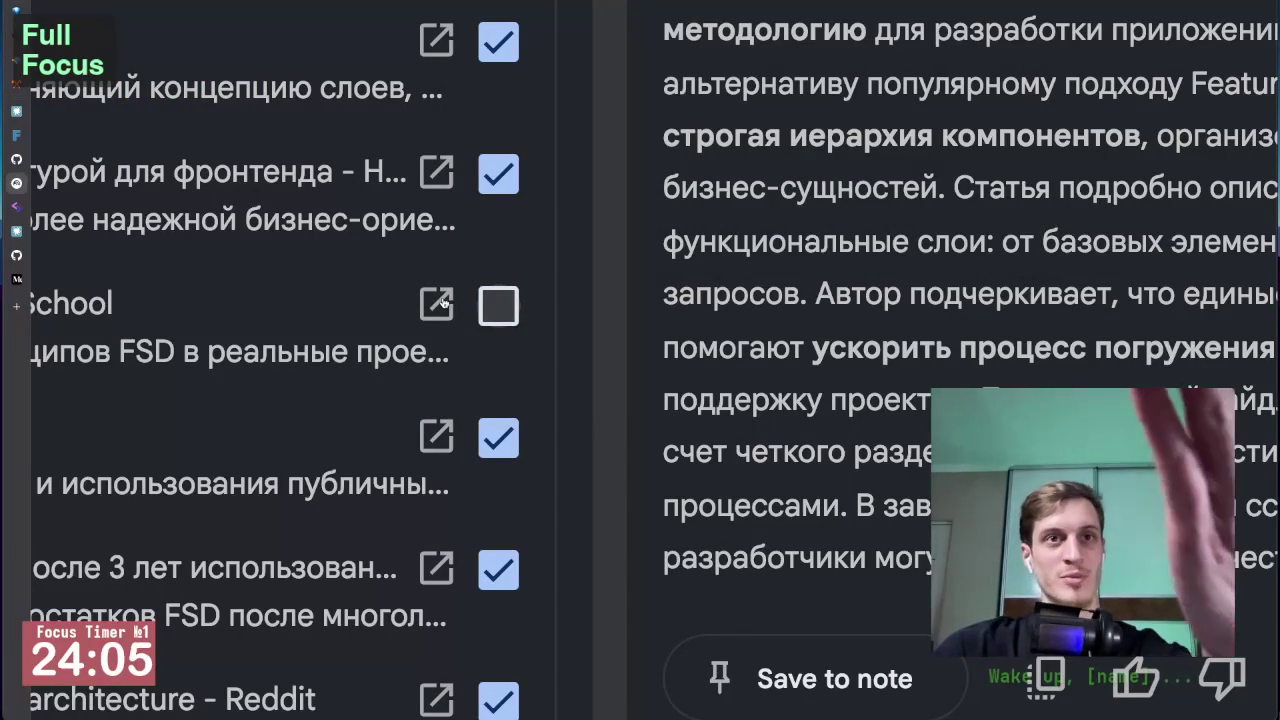
pyautogui.press('space')
pyautogui.click(443, 303)
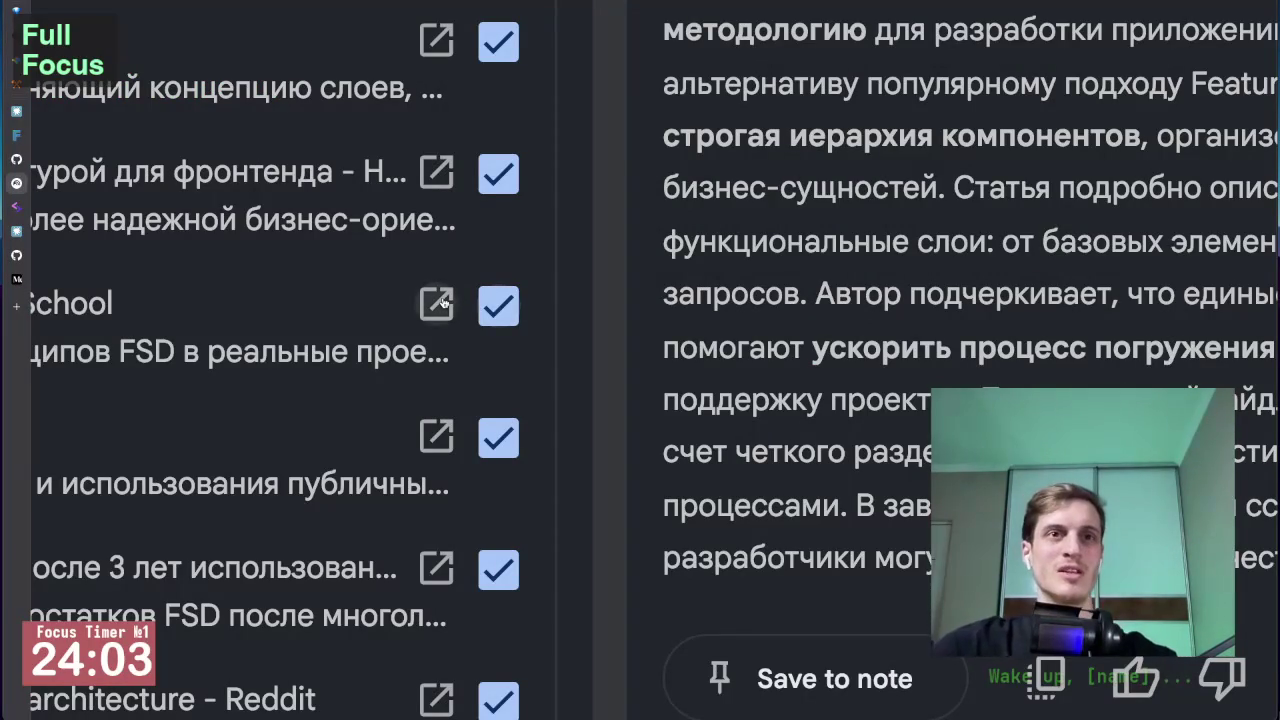
pyautogui.scroll(-1, 165, 330)
# Step: Skim the PurpleSchool 'Принципы FSD' article through its principles down to the conclusion
pyautogui.scroll(-2, 180, 390)
pyautogui.scroll(-2, 200, 460)
pyautogui.scroll(-3, 215, 525)
pyautogui.scroll(2, 215, 525)
pyautogui.scroll(2, 215, 525)
pyautogui.scroll(5, 215, 525)
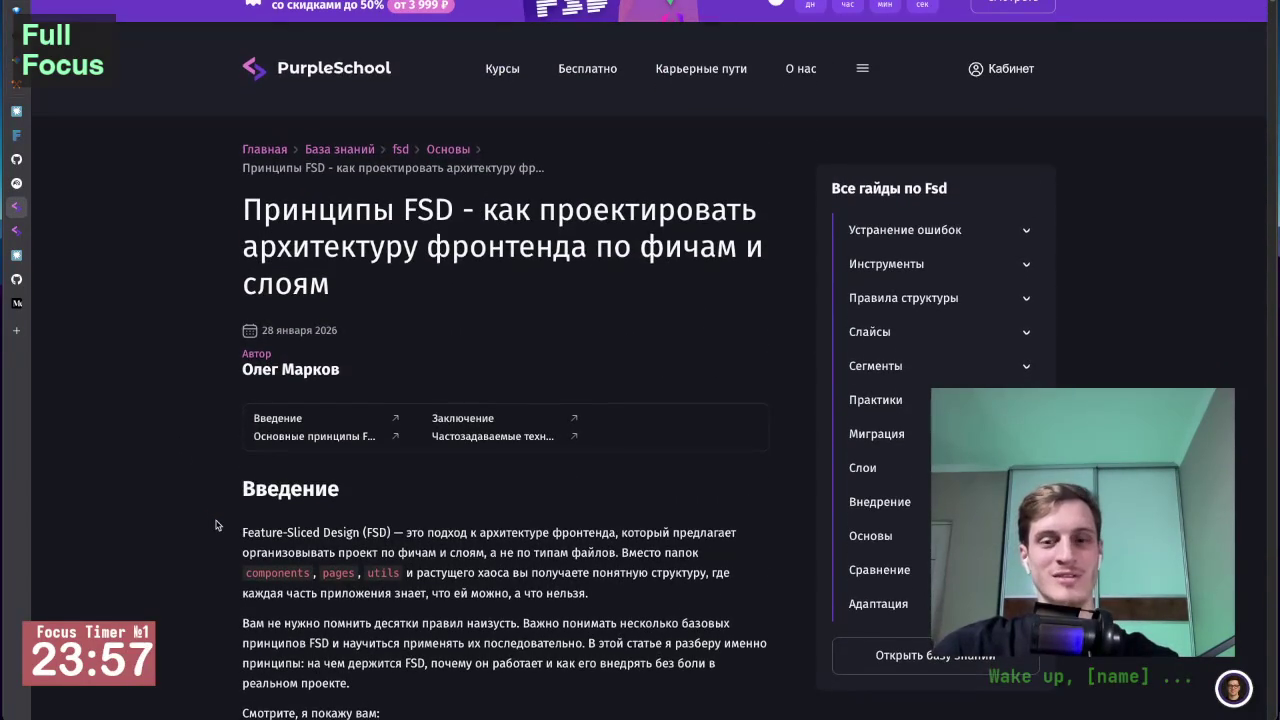
pyautogui.scroll(-2, 219, 560)
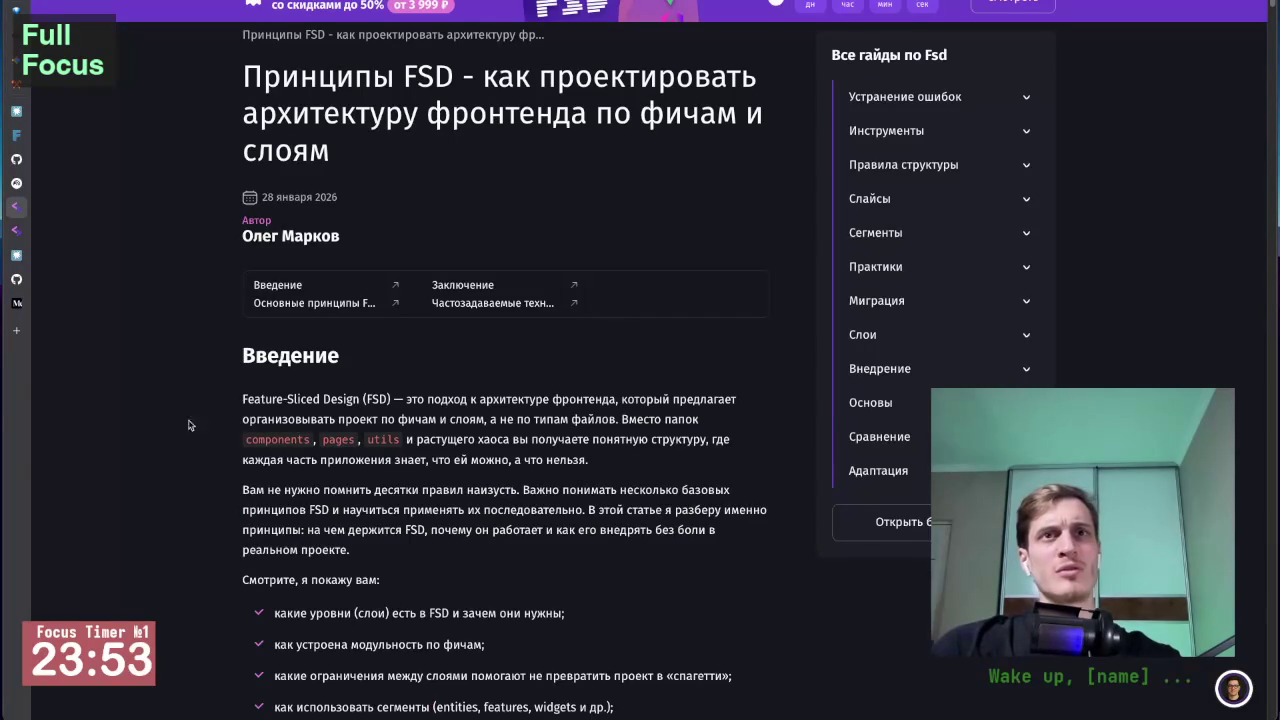
pyautogui.scroll(1, 200, 358)
pyautogui.scroll(-1, 200, 358)
pyautogui.scroll(-1, 200, 358)
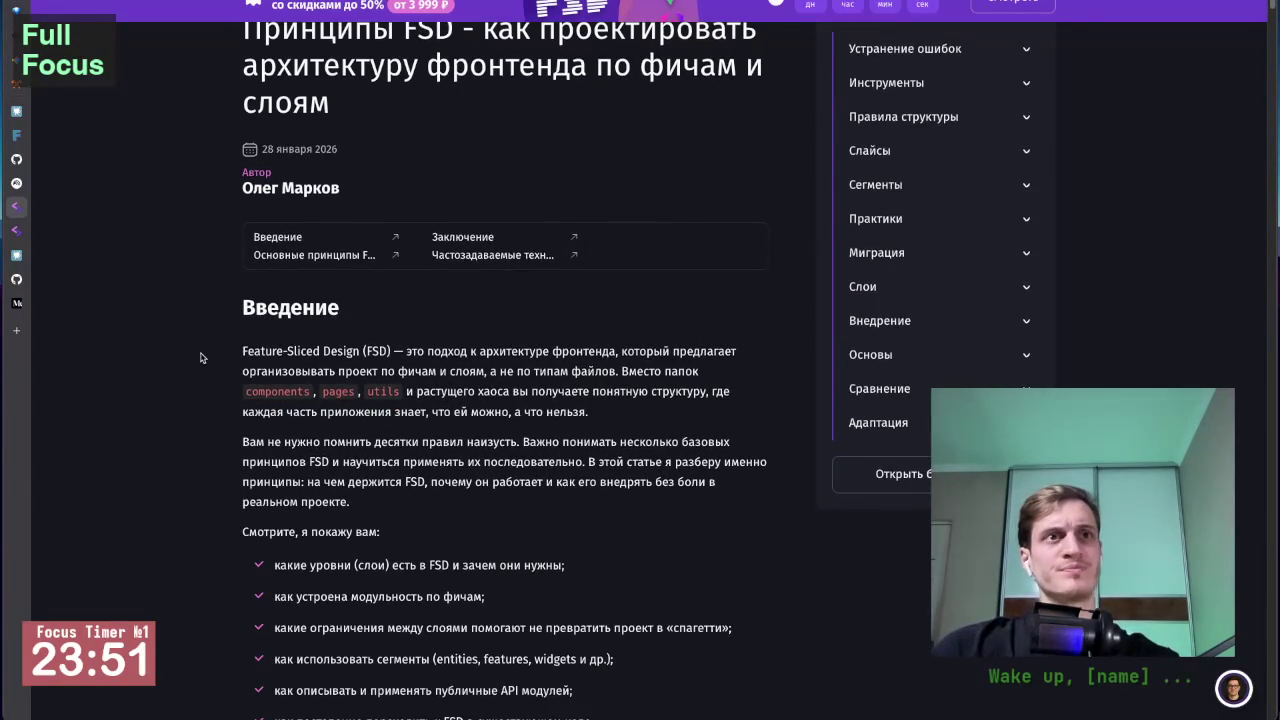
pyautogui.scroll(-1, 200, 468)
pyautogui.scroll(-2, 196, 464)
pyautogui.scroll(-10, 194, 462)
pyautogui.scroll(-8, 194, 462)
pyautogui.scroll(-8, 194, 462)
pyautogui.scroll(-8, 194, 462)
pyautogui.scroll(-8, 194, 462)
pyautogui.scroll(-8, 194, 462)
pyautogui.scroll(-8, 194, 462)
pyautogui.scroll(-8, 194, 462)
pyautogui.scroll(-8, 194, 462)
pyautogui.scroll(-8, 194, 462)
pyautogui.scroll(-8, 194, 462)
pyautogui.scroll(15, 194, 462)
pyautogui.scroll(8, 194, 462)
pyautogui.scroll(10, 194, 462)
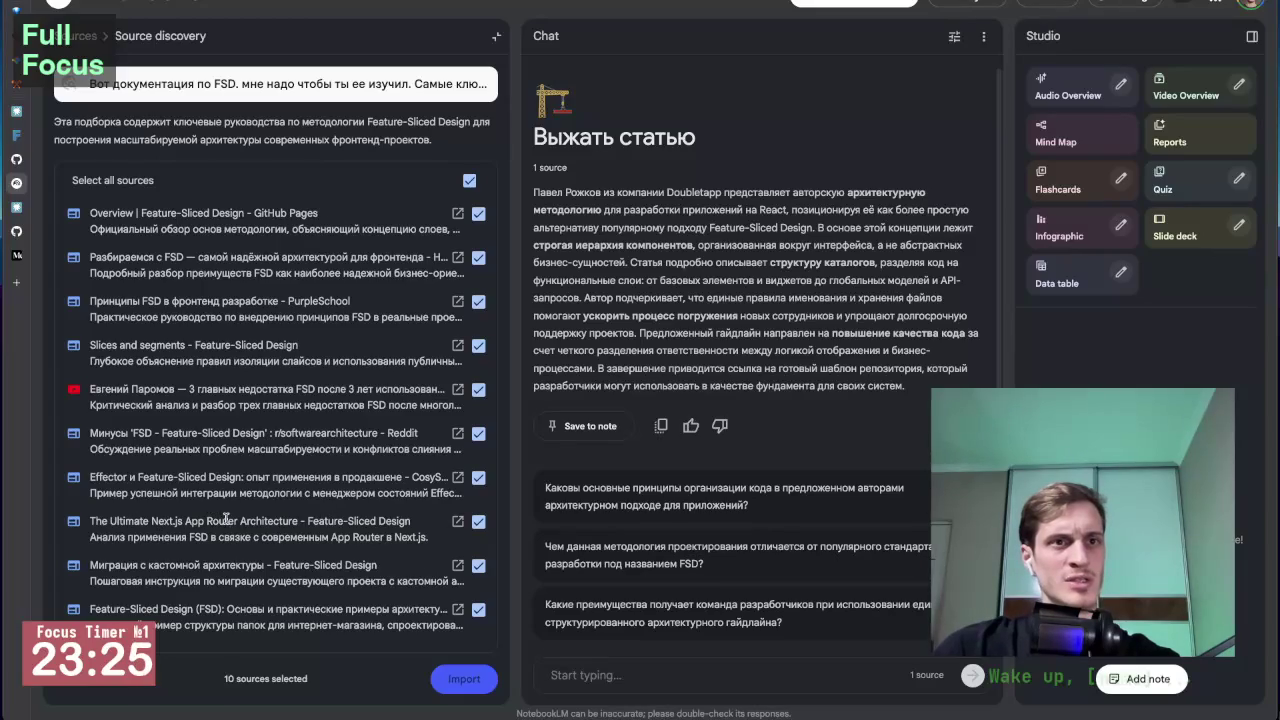
# Step: Skim 'The Ultimate Next.js App Router Architecture' source article, then return to NotebookLM
pyautogui.click(457, 521)
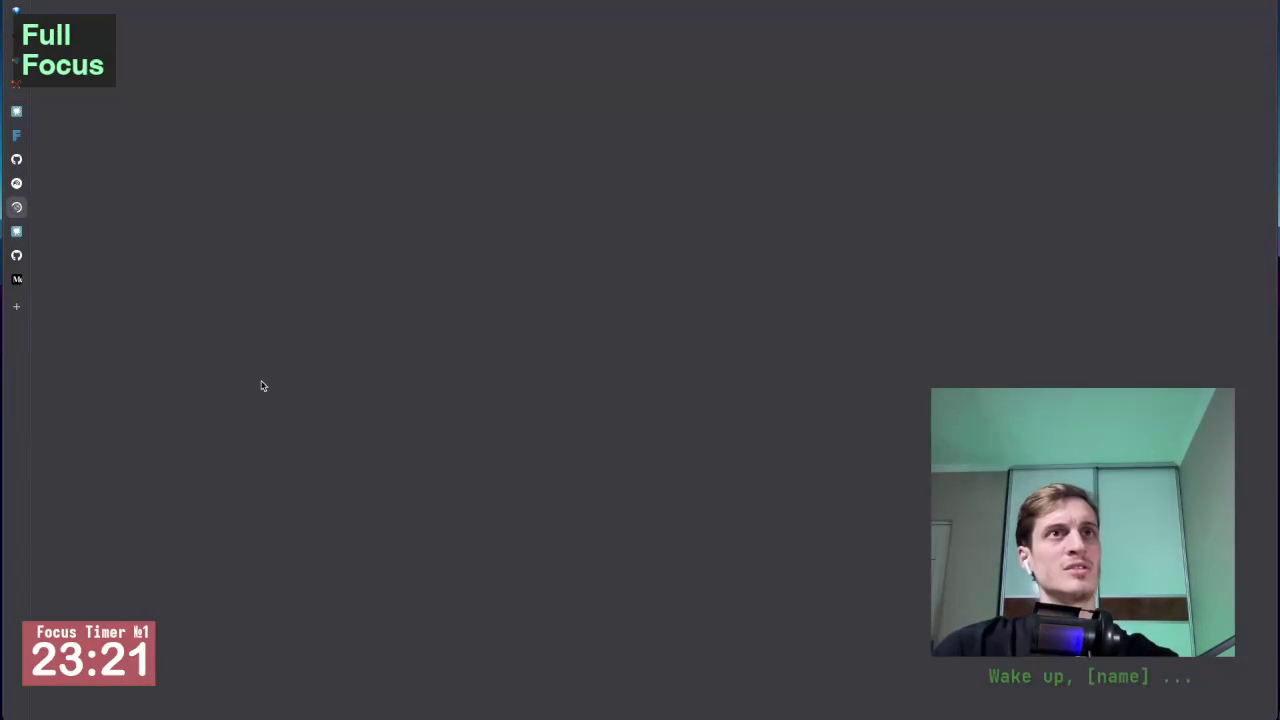
pyautogui.scroll(-1, 390, 495)
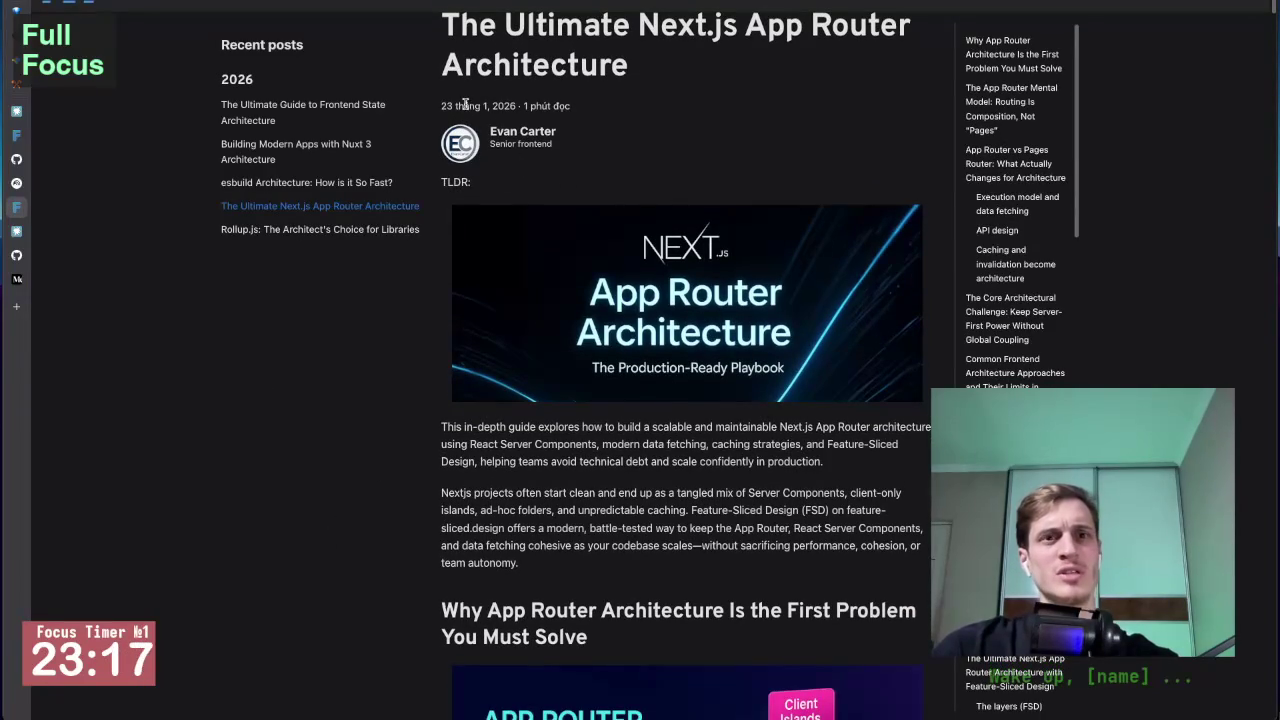
pyautogui.scroll(5, 476, 104)
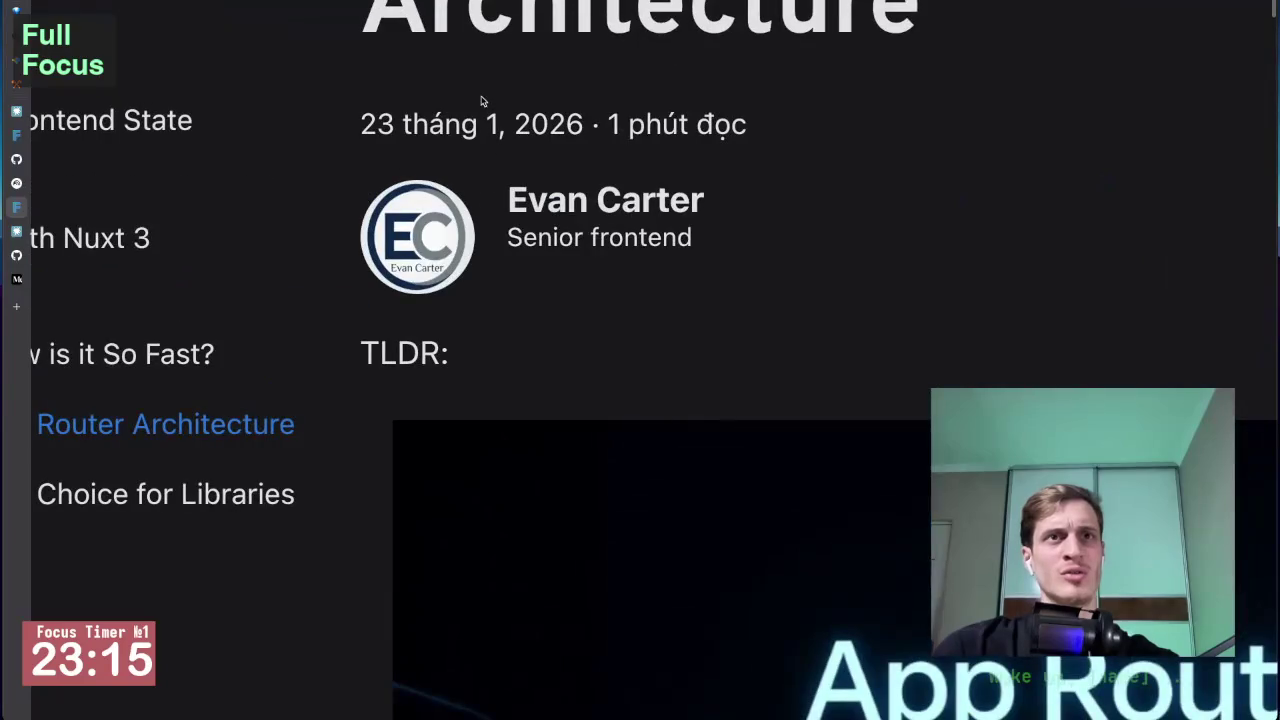
pyautogui.scroll(-5, 450, 125)
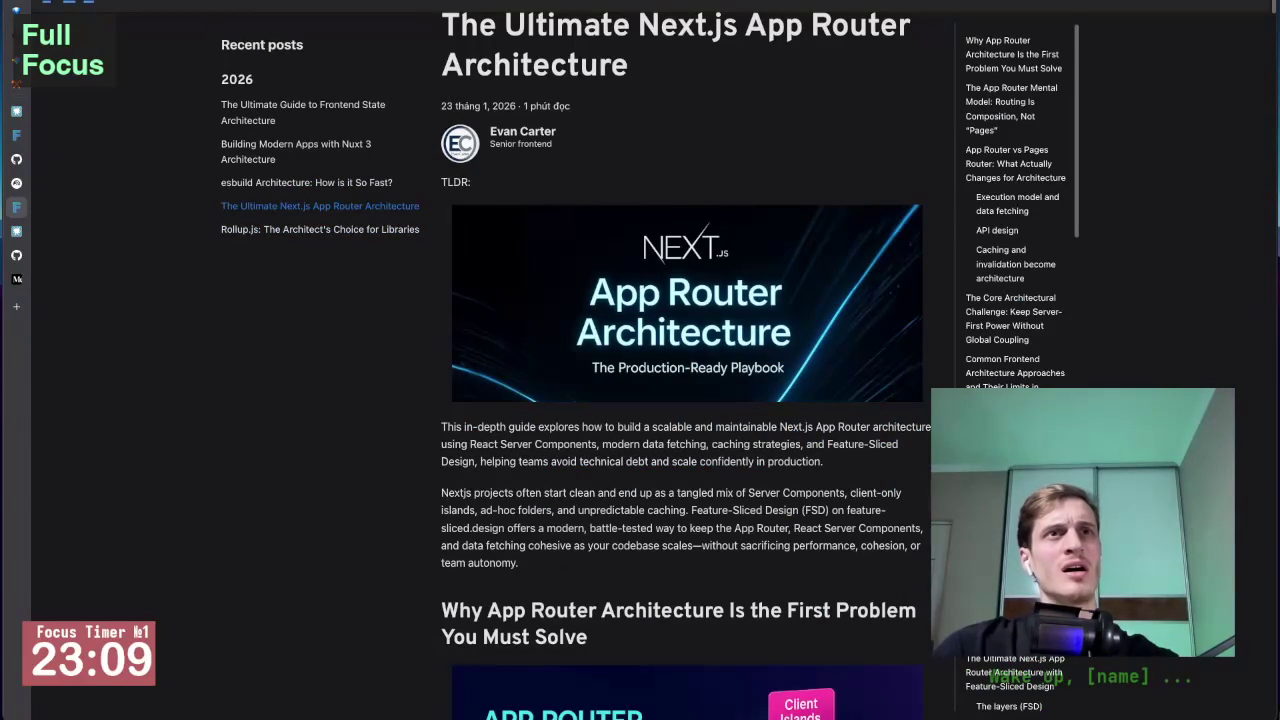
pyautogui.scroll(-5, 591, 282)
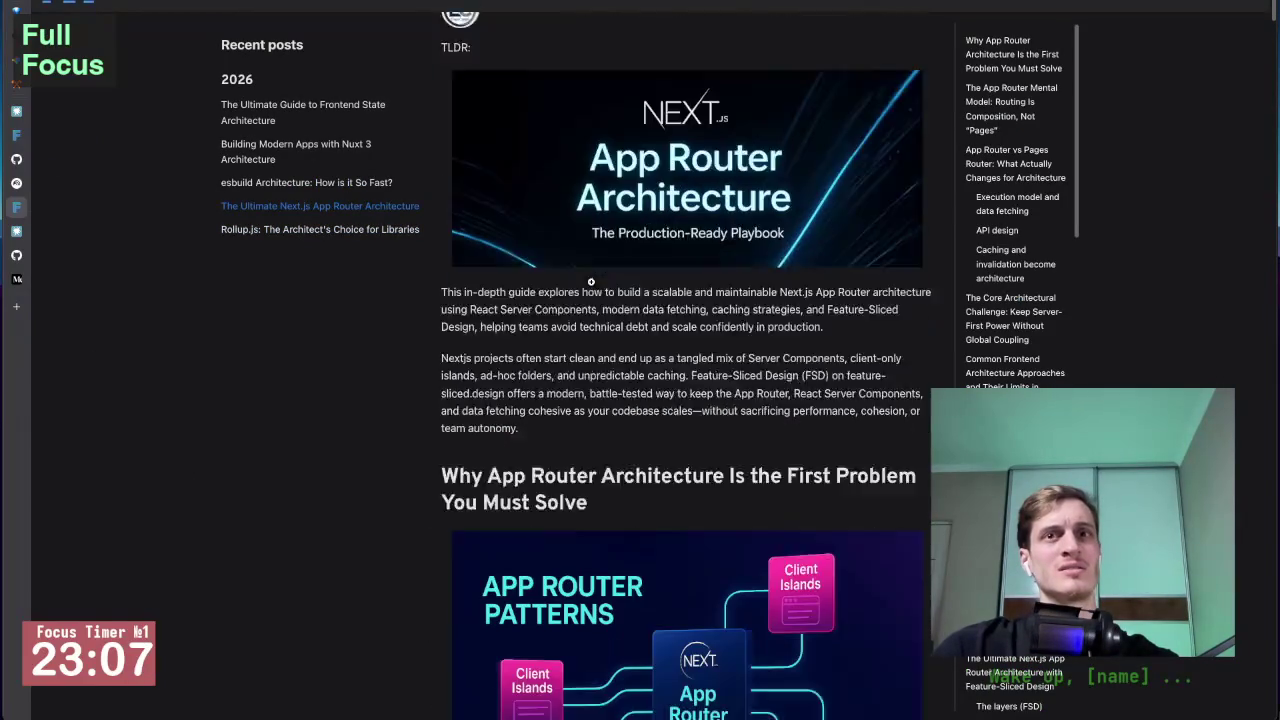
pyautogui.scroll(1, 591, 282)
pyautogui.scroll(5, 591, 282)
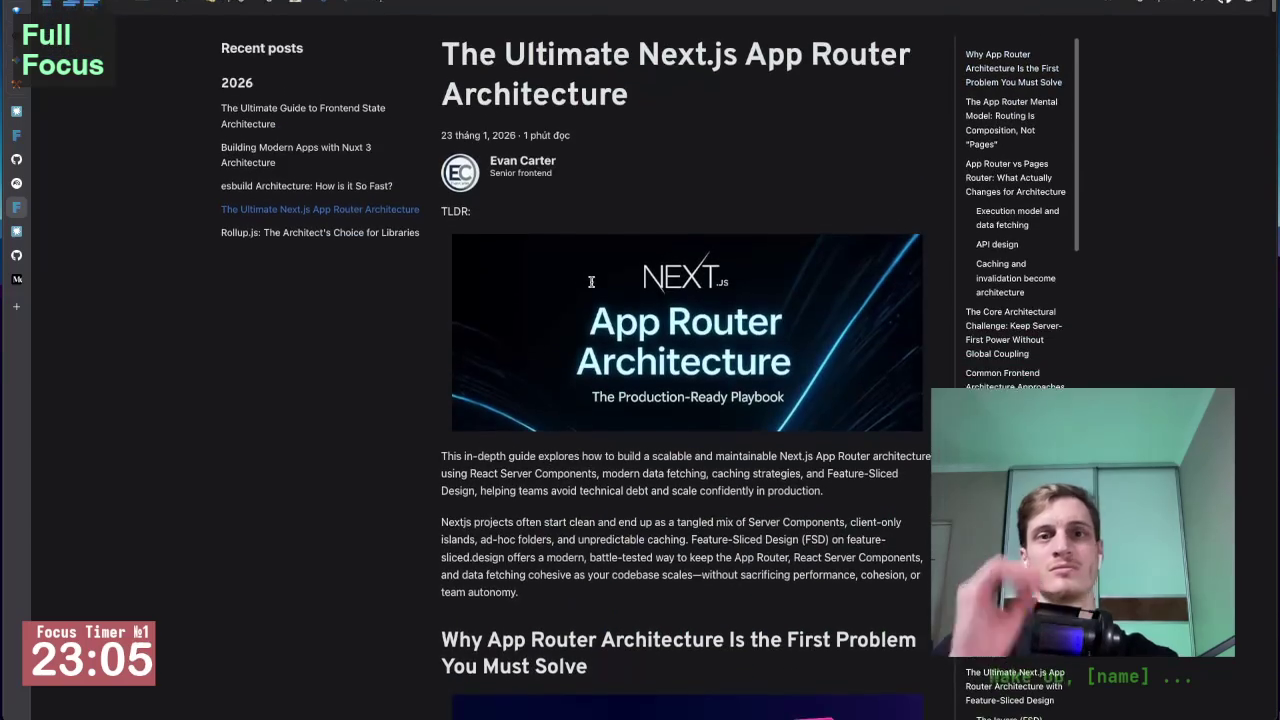
pyautogui.scroll(-2, 591, 282)
pyautogui.scroll(-10, 591, 282)
pyautogui.scroll(-10, 591, 282)
pyautogui.scroll(-3, 591, 282)
pyautogui.scroll(8, 428, 398)
pyautogui.scroll(2, 428, 398)
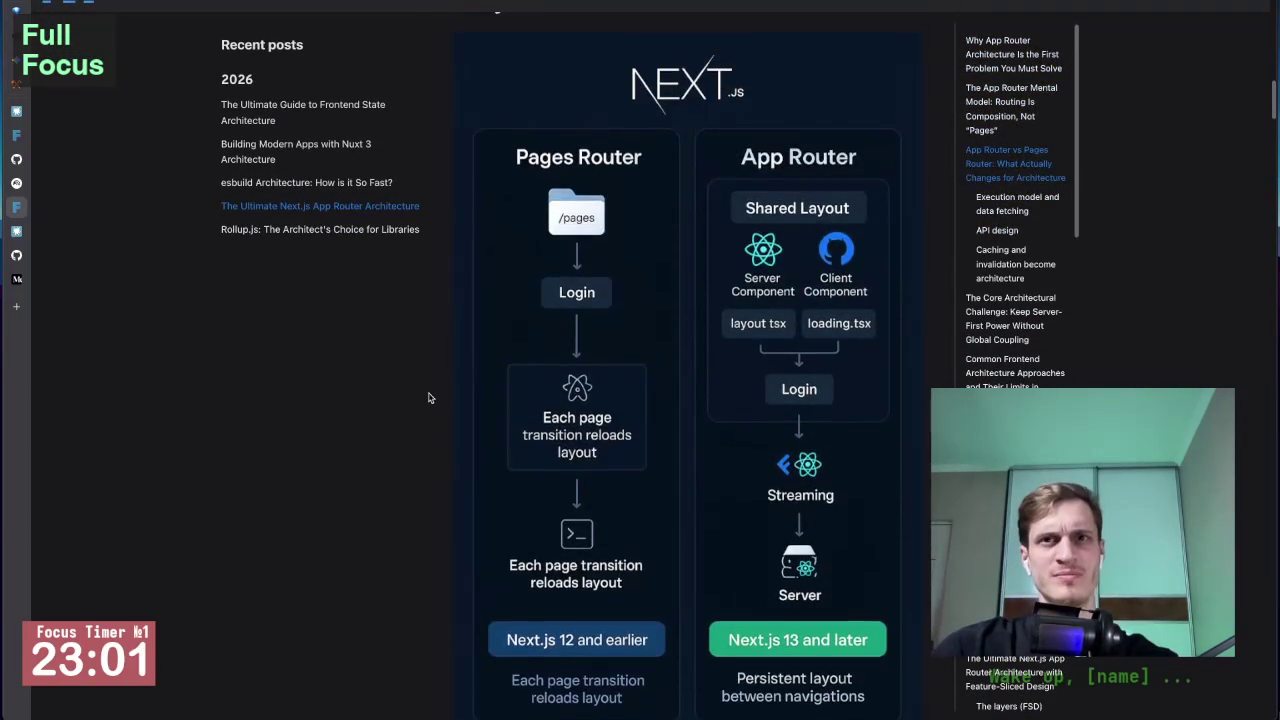
pyautogui.click(16, 183)
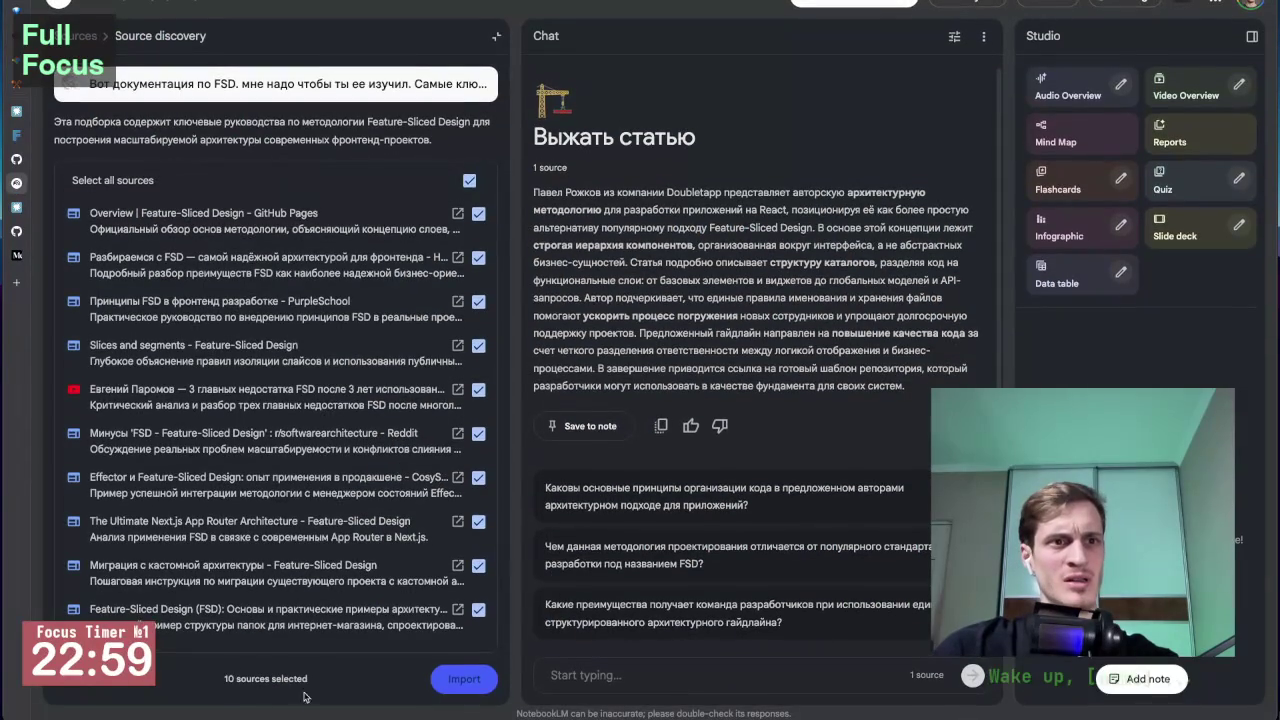
# Step: Untick every suggestion except the Feature-Sliced Design Overview and import that one source
pyautogui.click(478, 609)
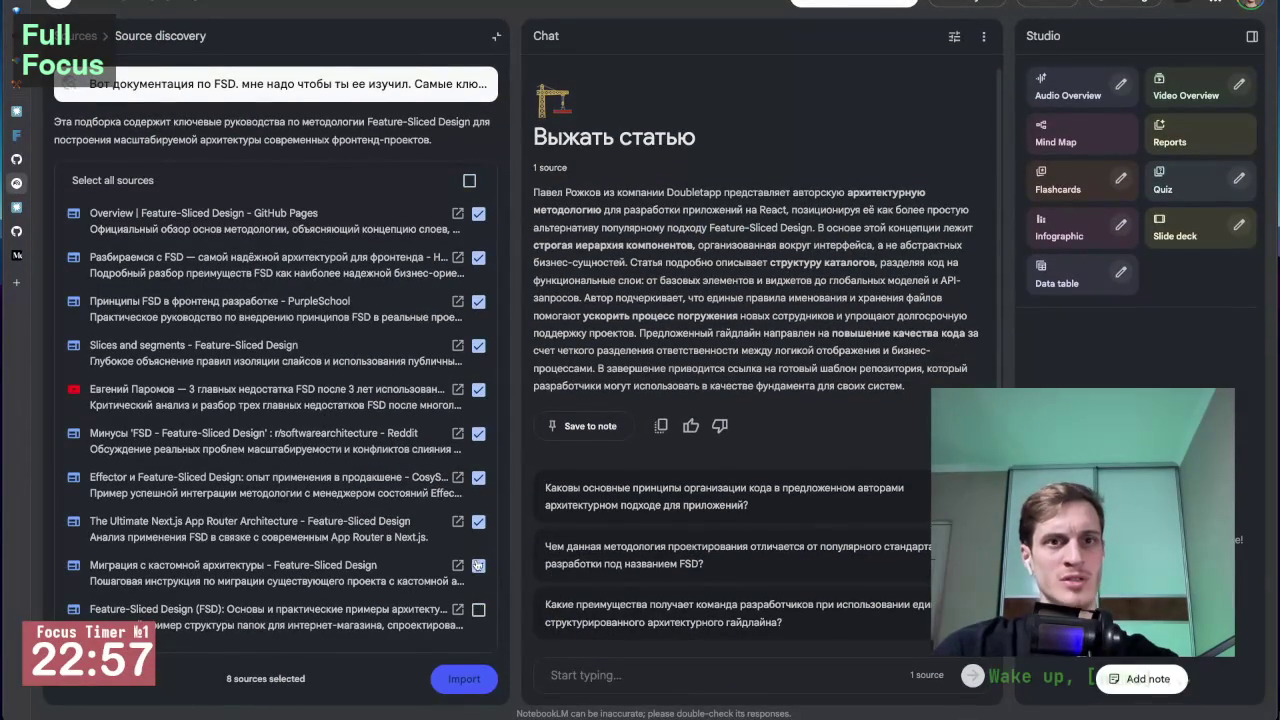
pyautogui.click(479, 521)
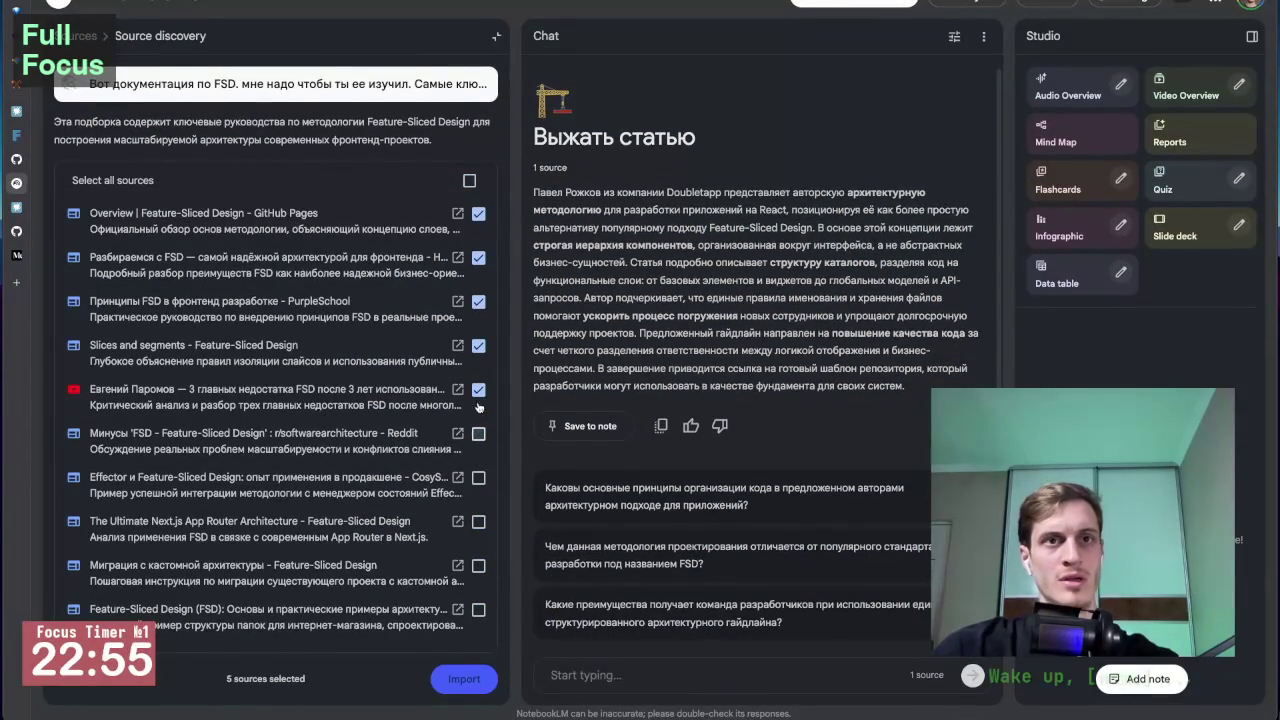
pyautogui.click(479, 346)
pyautogui.click(479, 258)
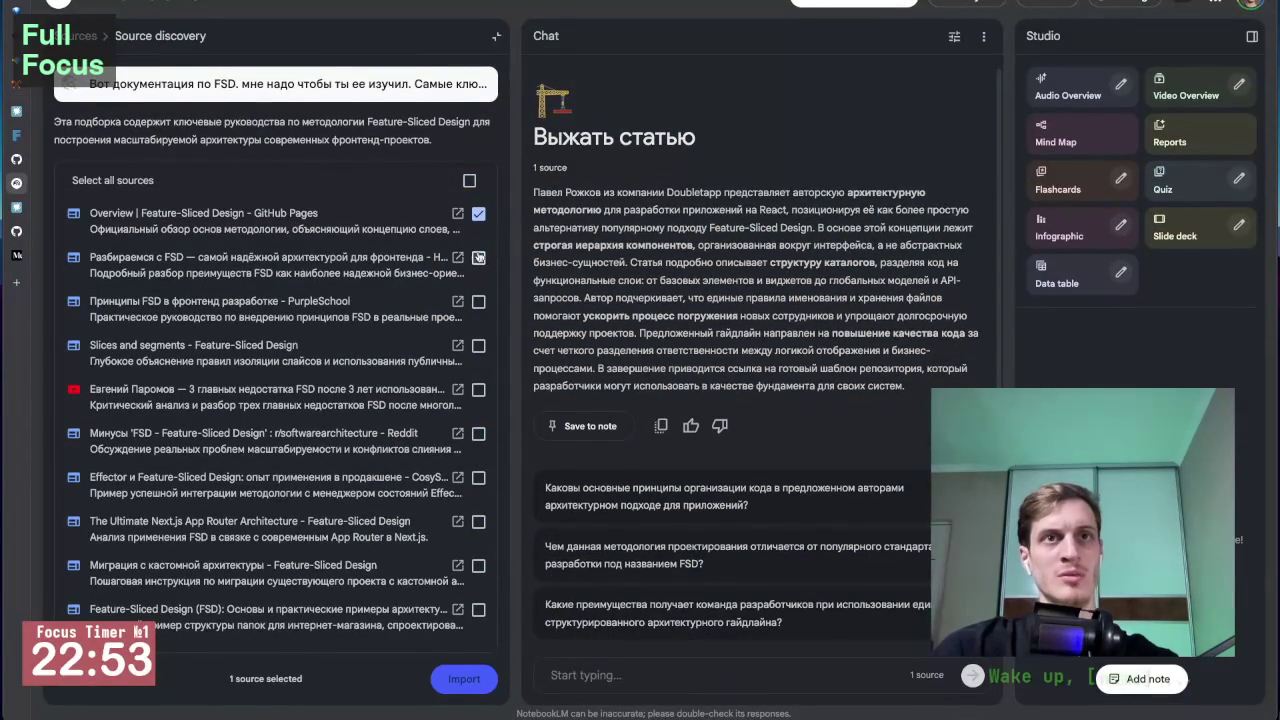
pyautogui.click(462, 680)
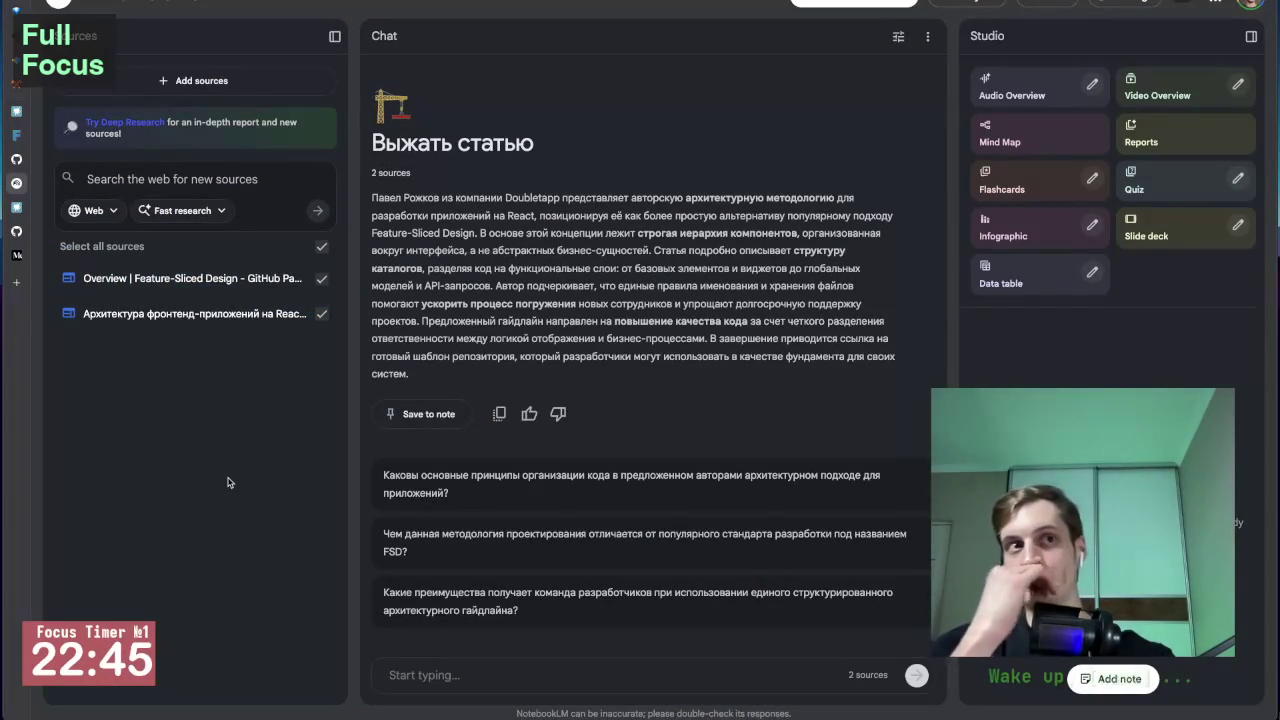
pyautogui.moveTo(195, 313)
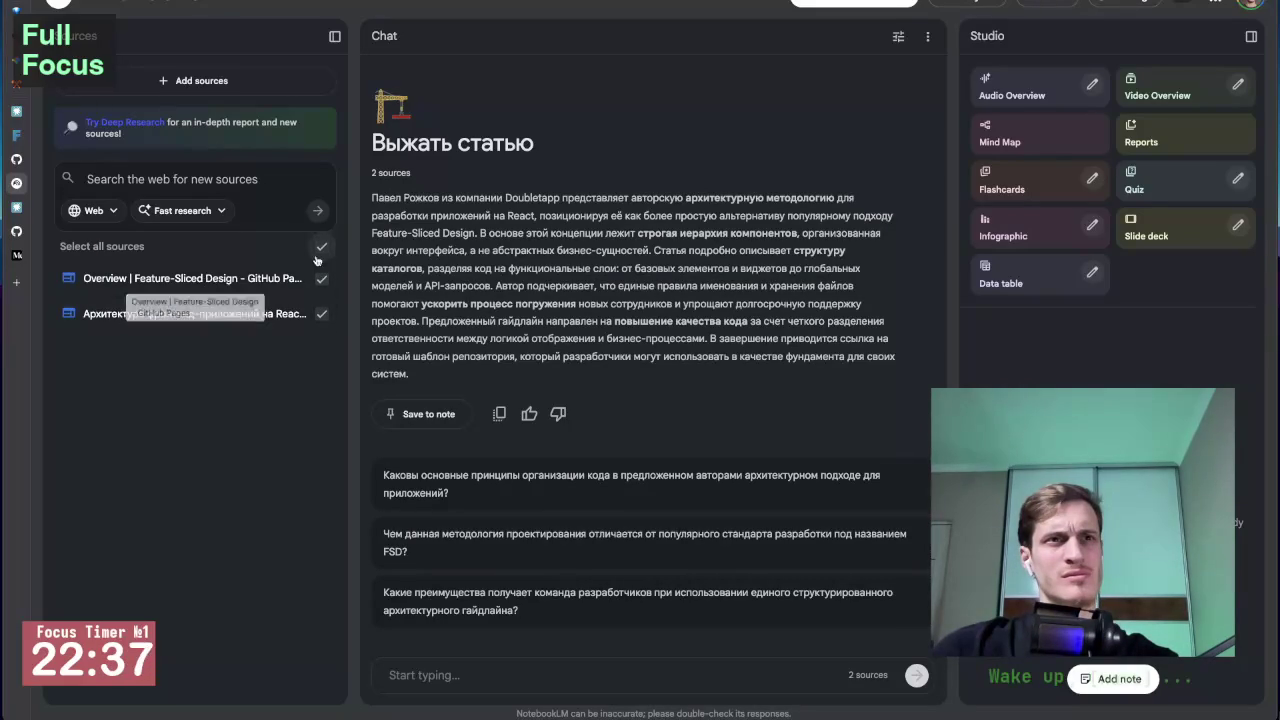
# Step: Exclude the React architecture source and ask how FSD is structured and its main principles
pyautogui.click(321, 313)
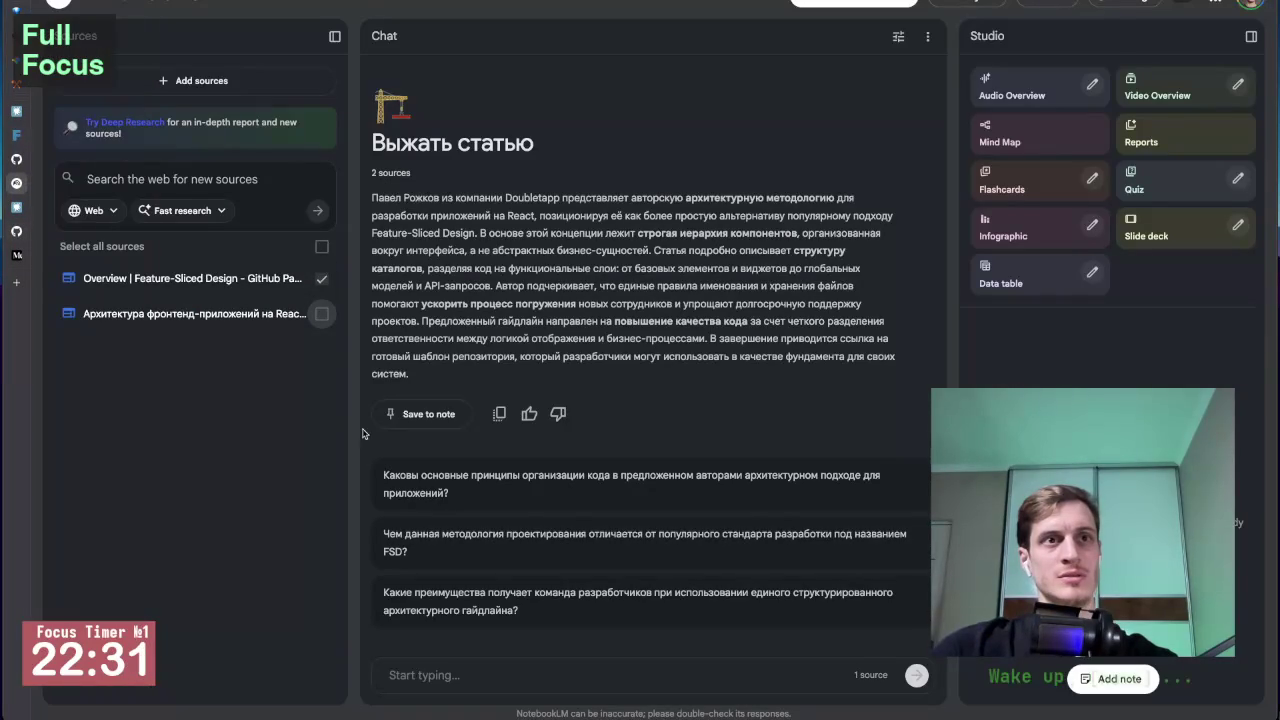
pyautogui.click(457, 670)
pyautogui.write('Как ')
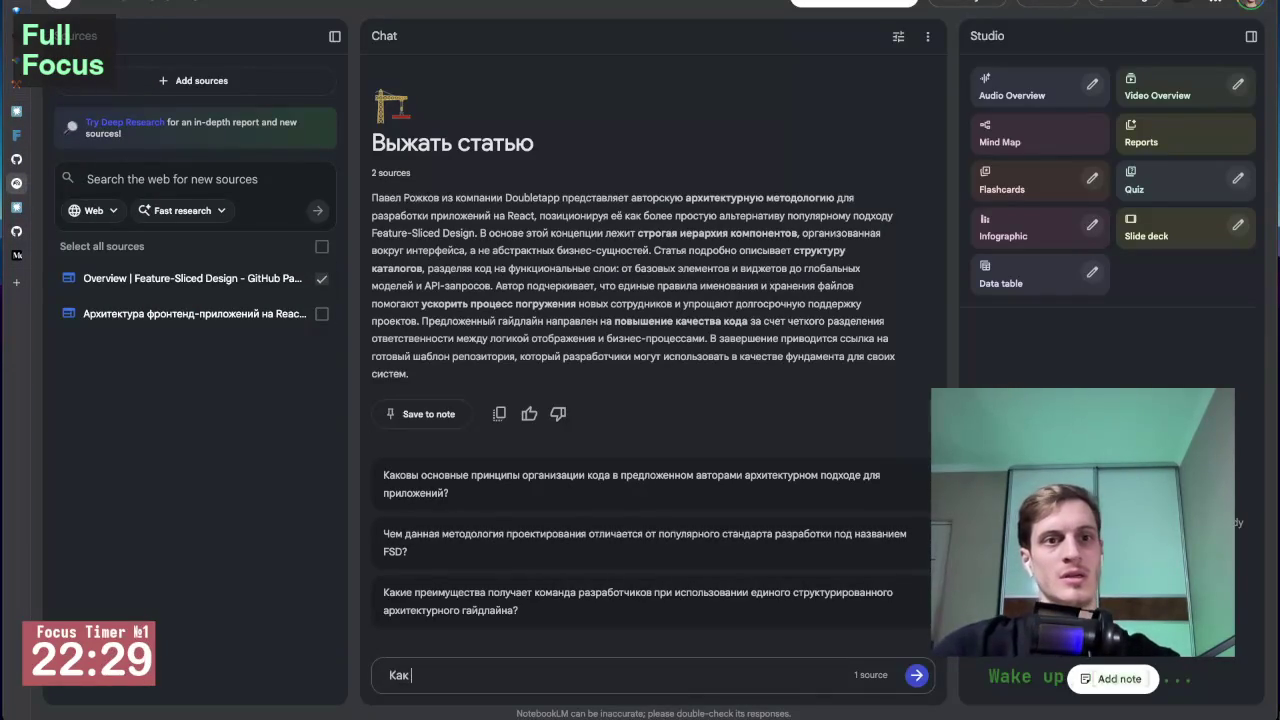
pyautogui.write('устроен SG')
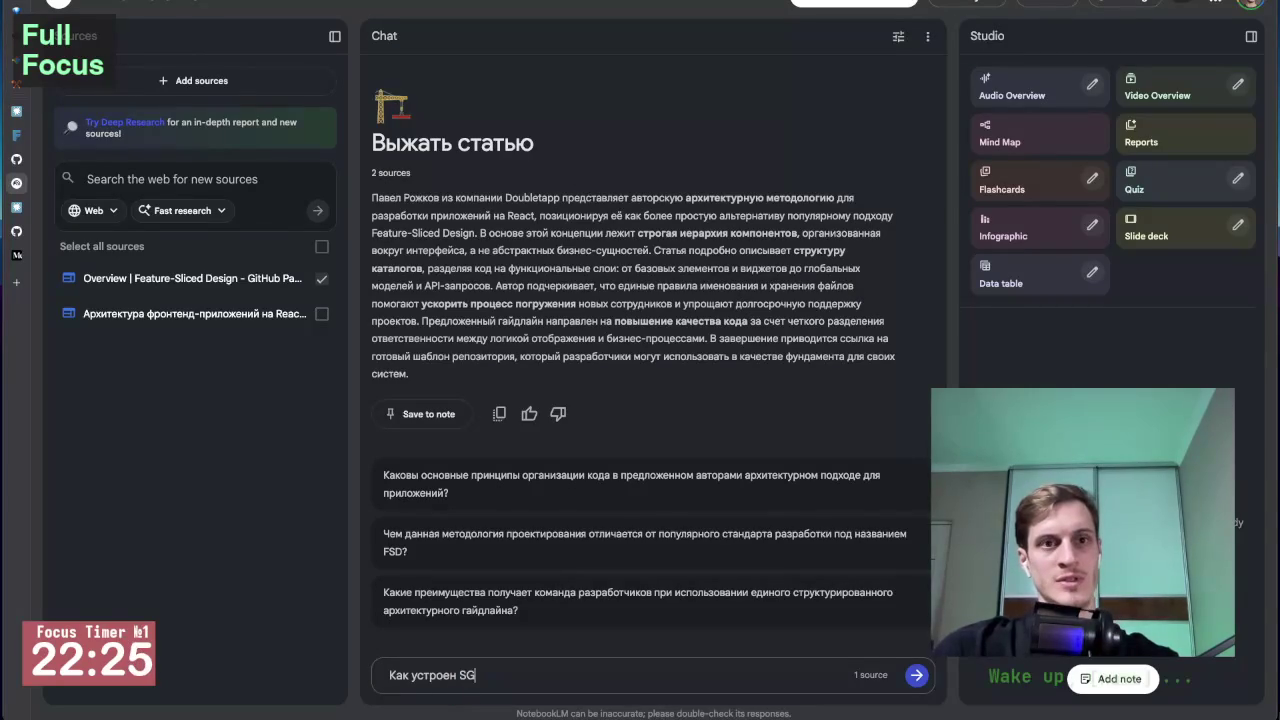
pyautogui.press('BackSpace')
pyautogui.write('D')
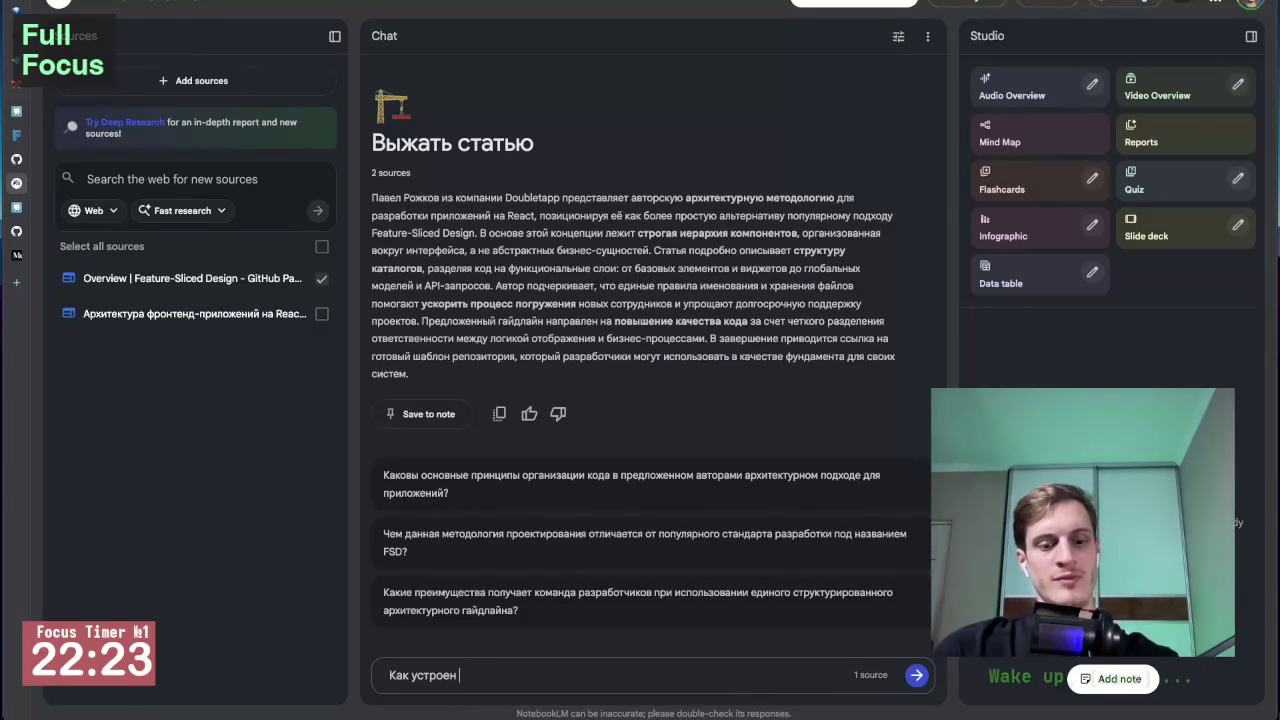
pyautogui.hotkey('shift', 'Return')
pyautogui.write('Выдай')
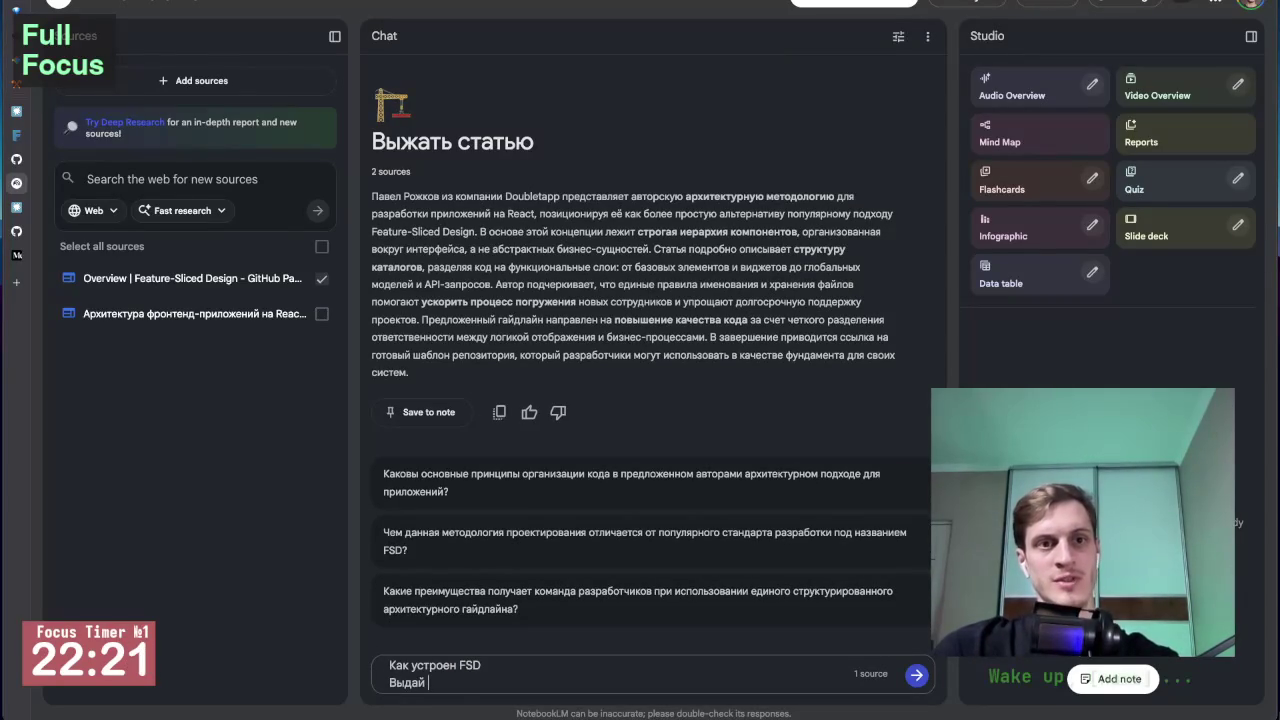
pyautogui.write('мне главны')
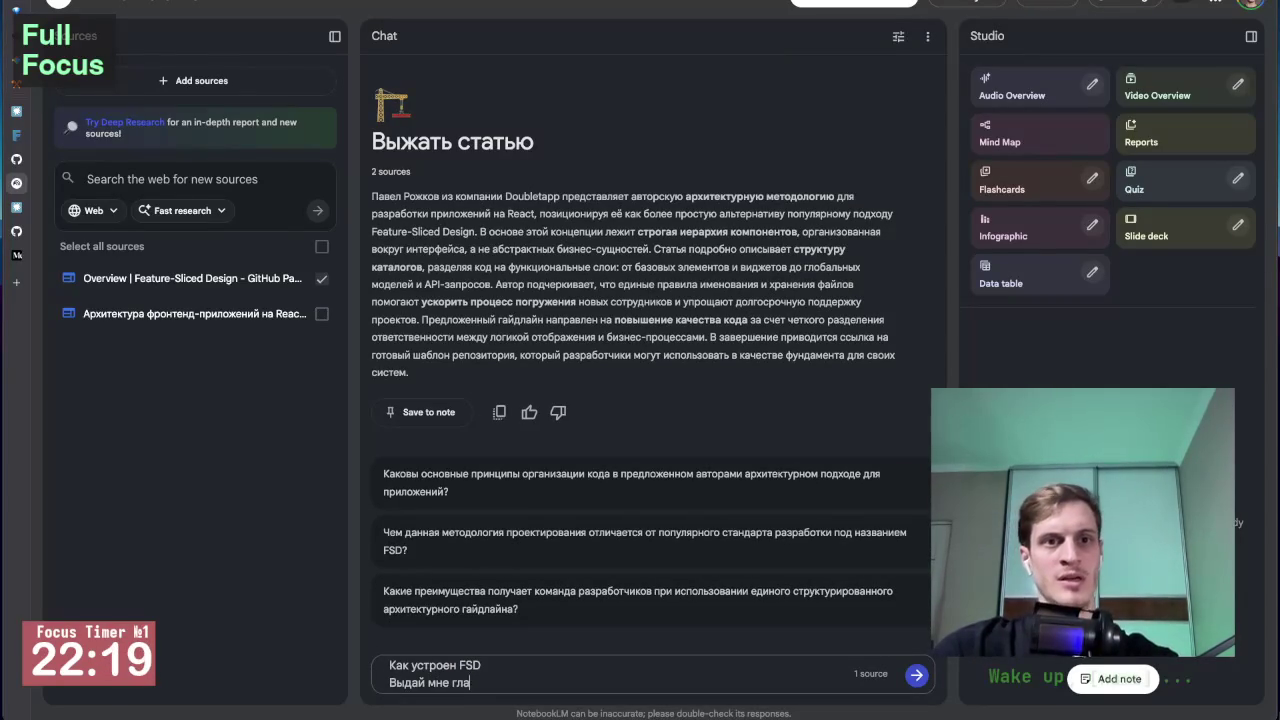
pyautogui.write('е принци')
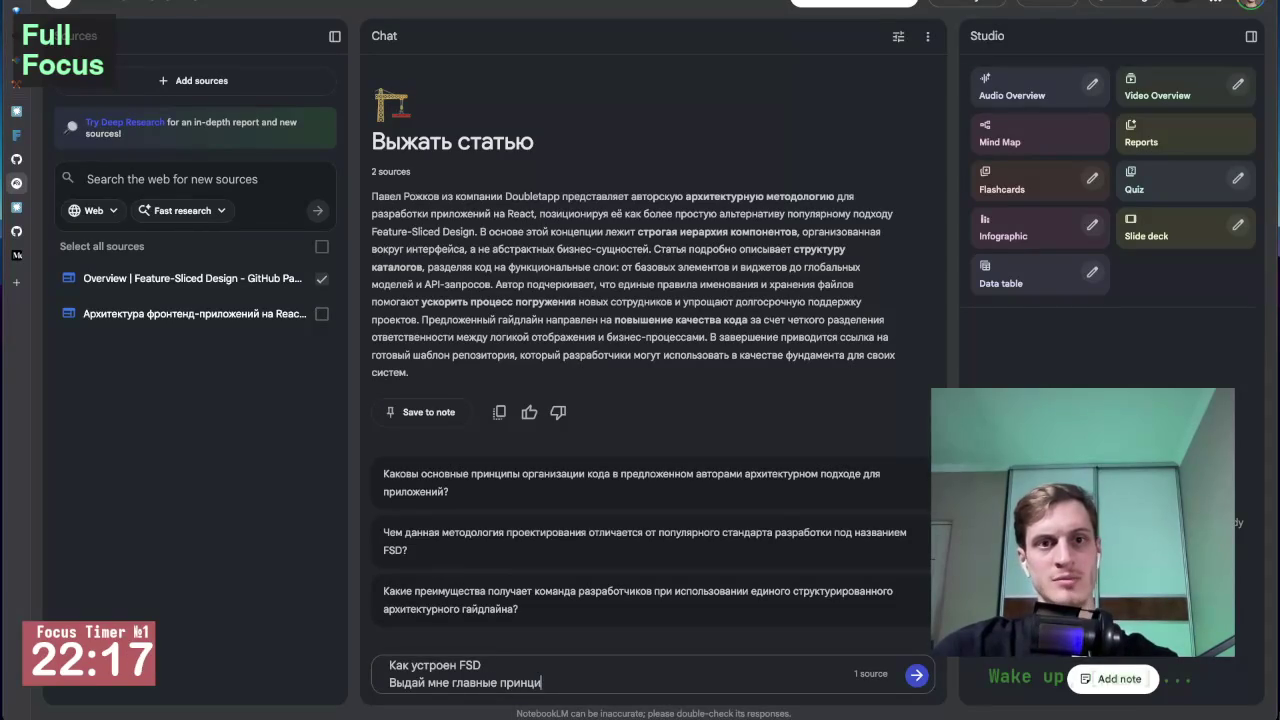
pyautogui.write('па')
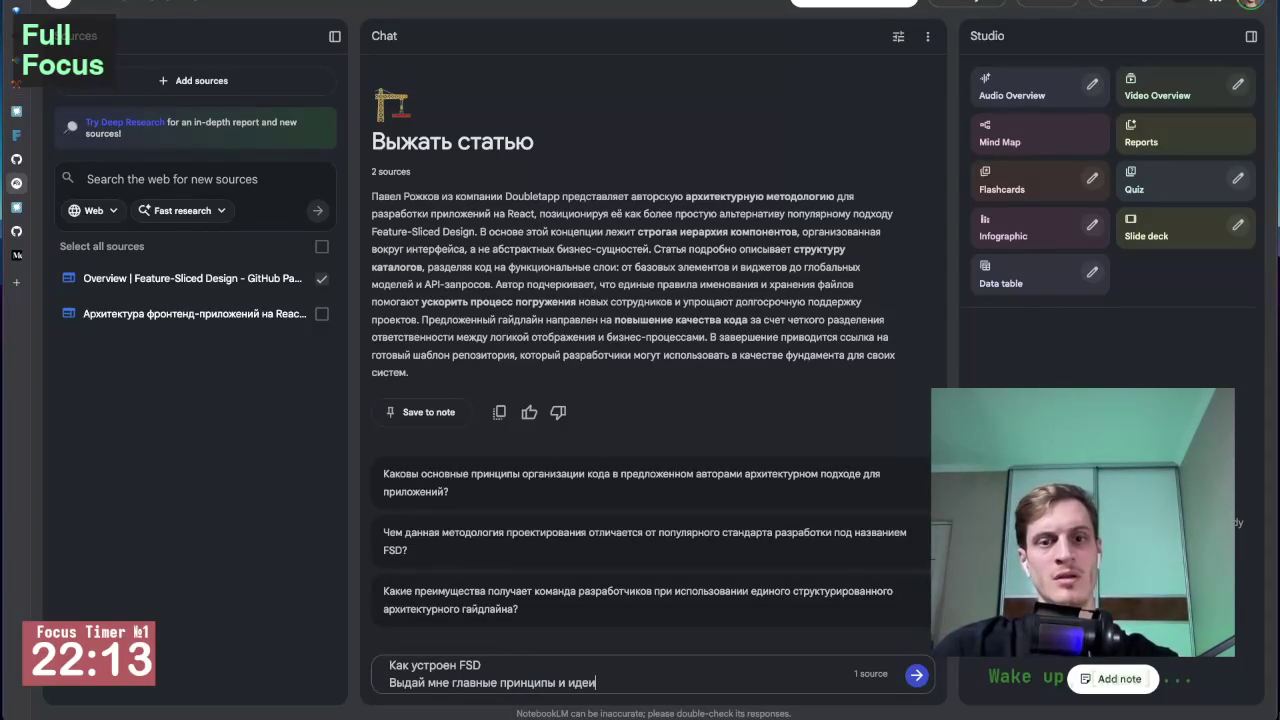
pyautogui.hotkey('shift', 'Return')
pyautogui.hotkey('shift', 'Return')
pyautogui.write('Ты мое')
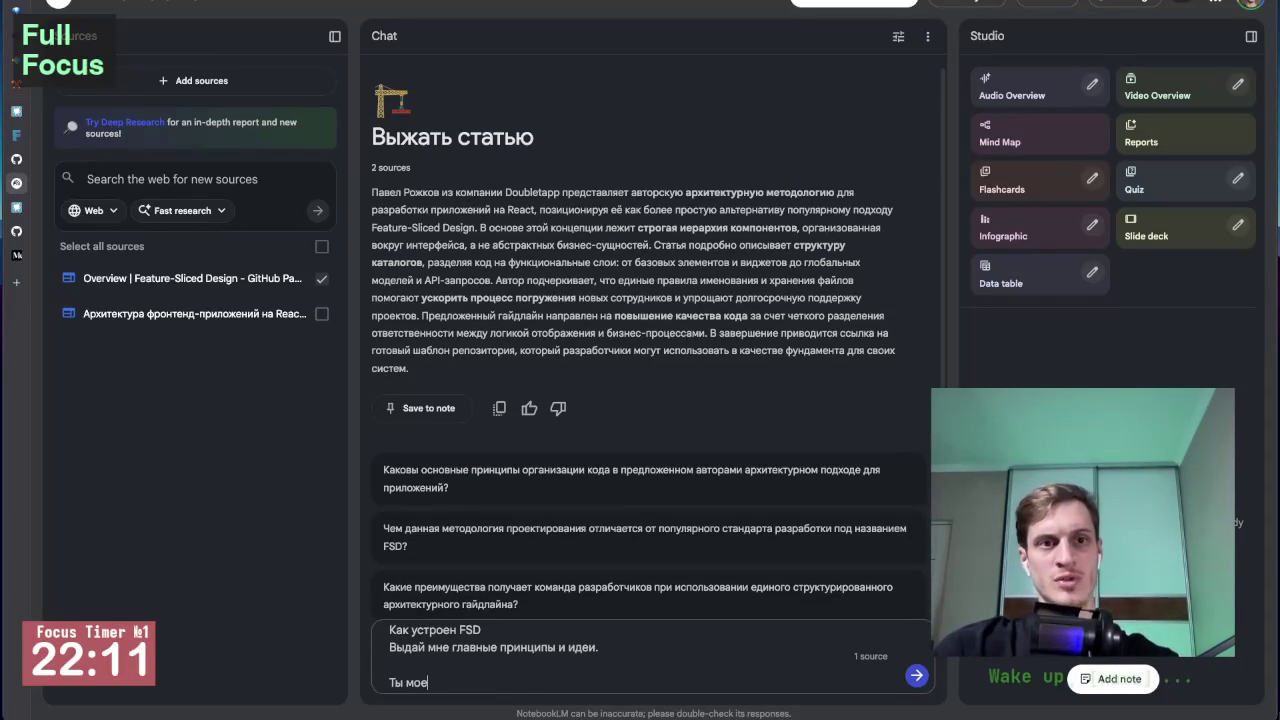
pyautogui.write('ешь')
pyautogui.press('BackSpace')
pyautogui.press('BackSpace')
pyautogui.press('BackSpace')
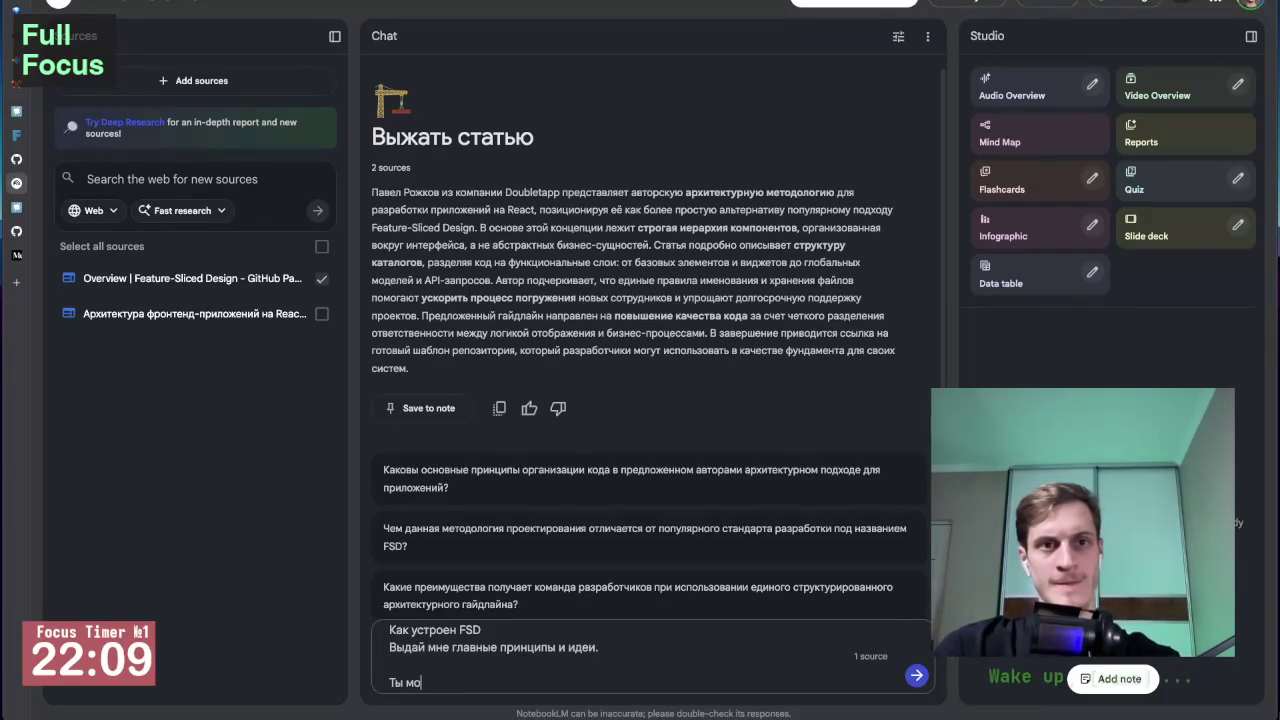
pyautogui.write('жешь искать ответы')
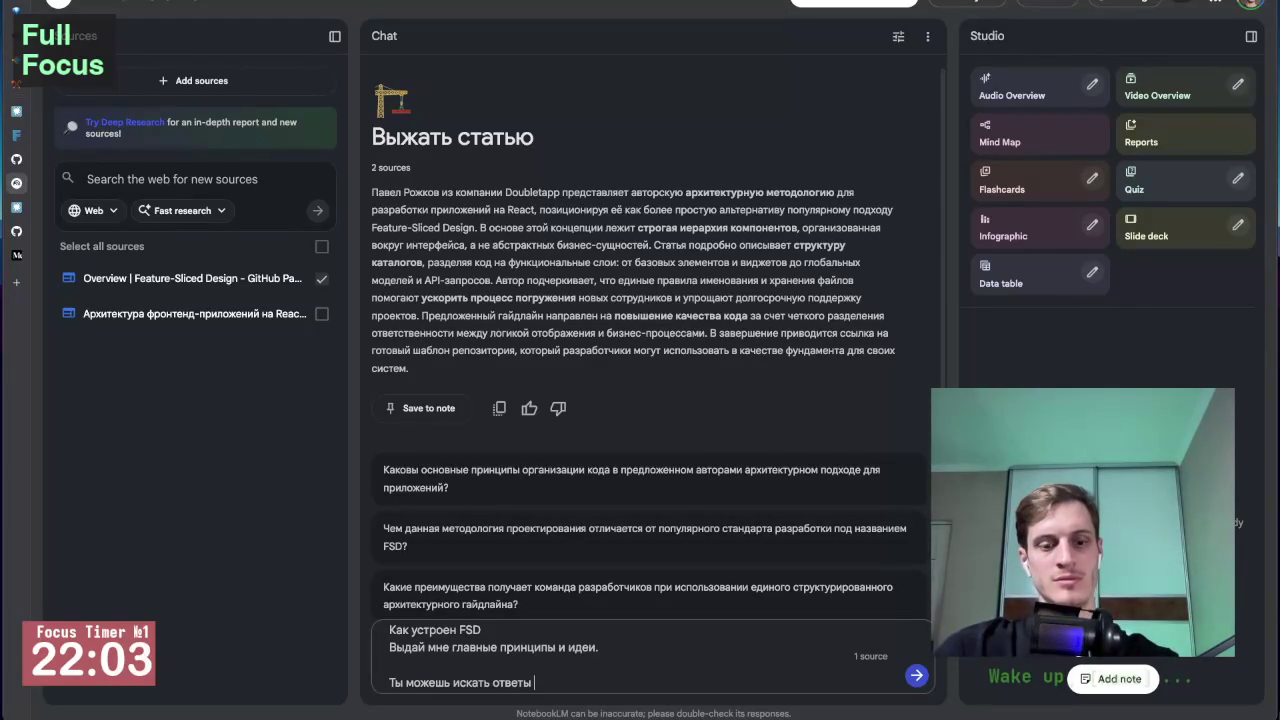
pyautogui.write('тации')
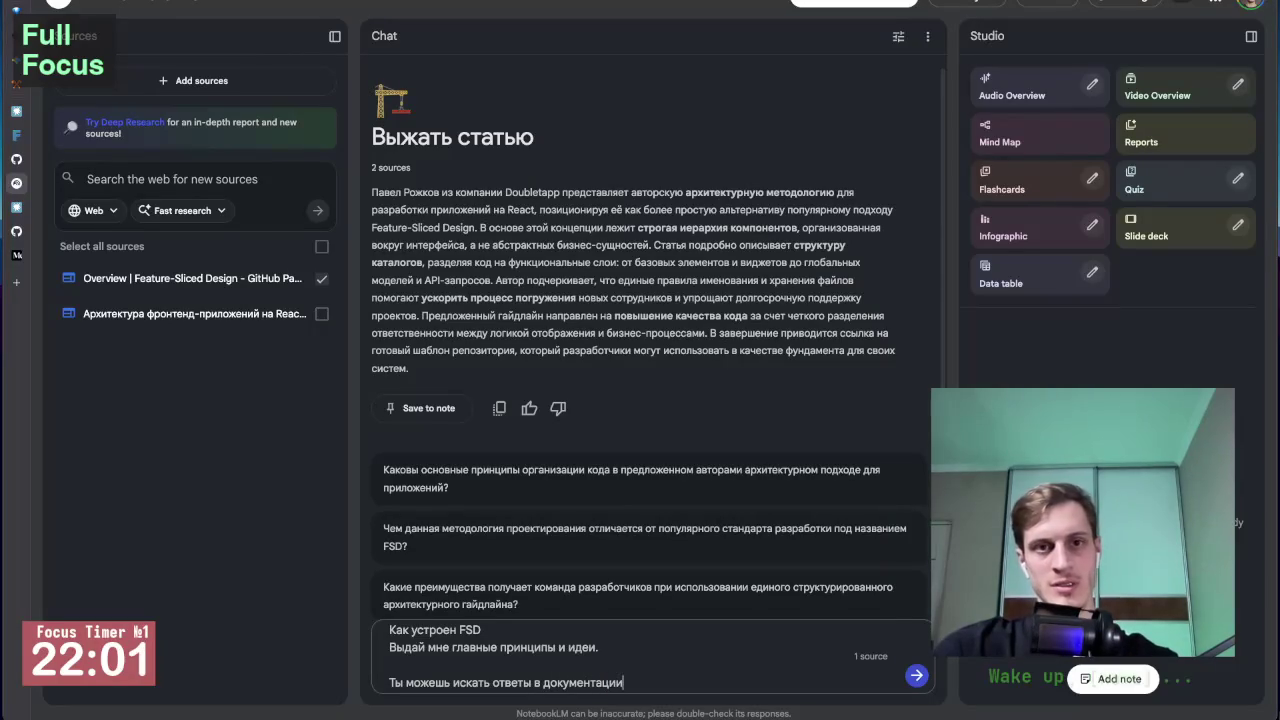
pyautogui.write('. Я тебе ал')
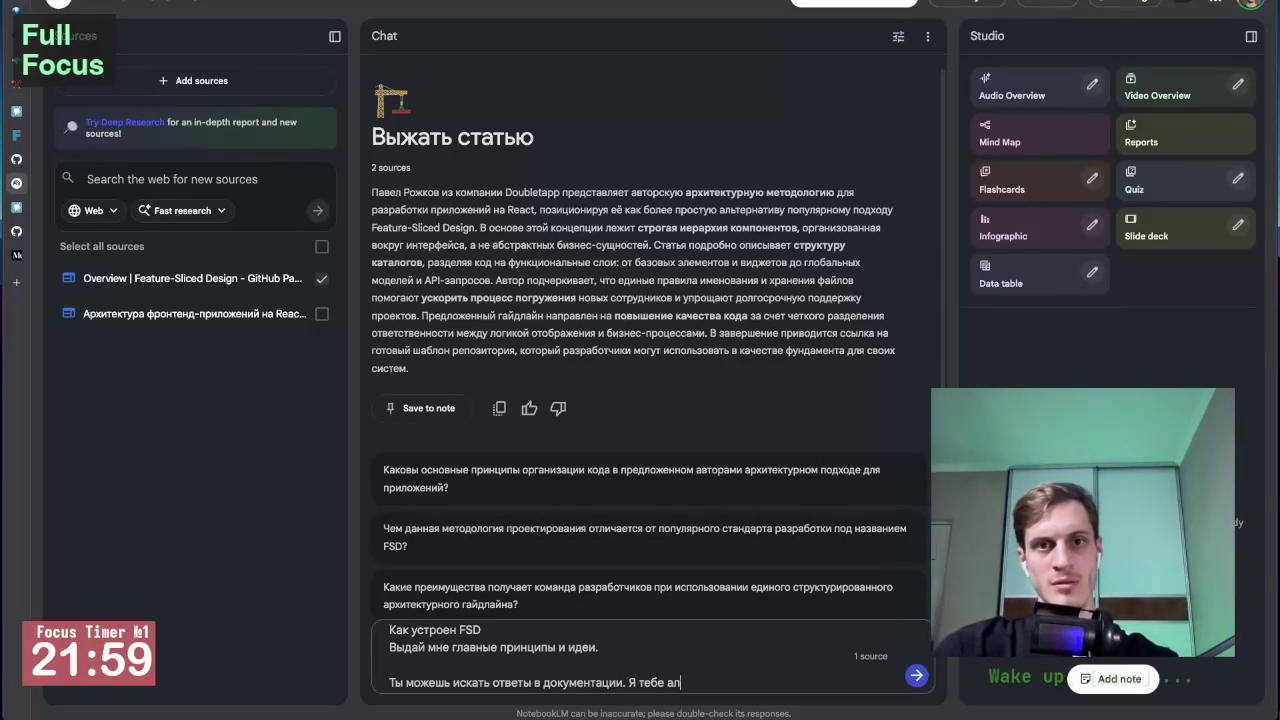
pyautogui.press('BackSpace')
pyautogui.press('BackSpace')
pyautogui.write('прикрепил')
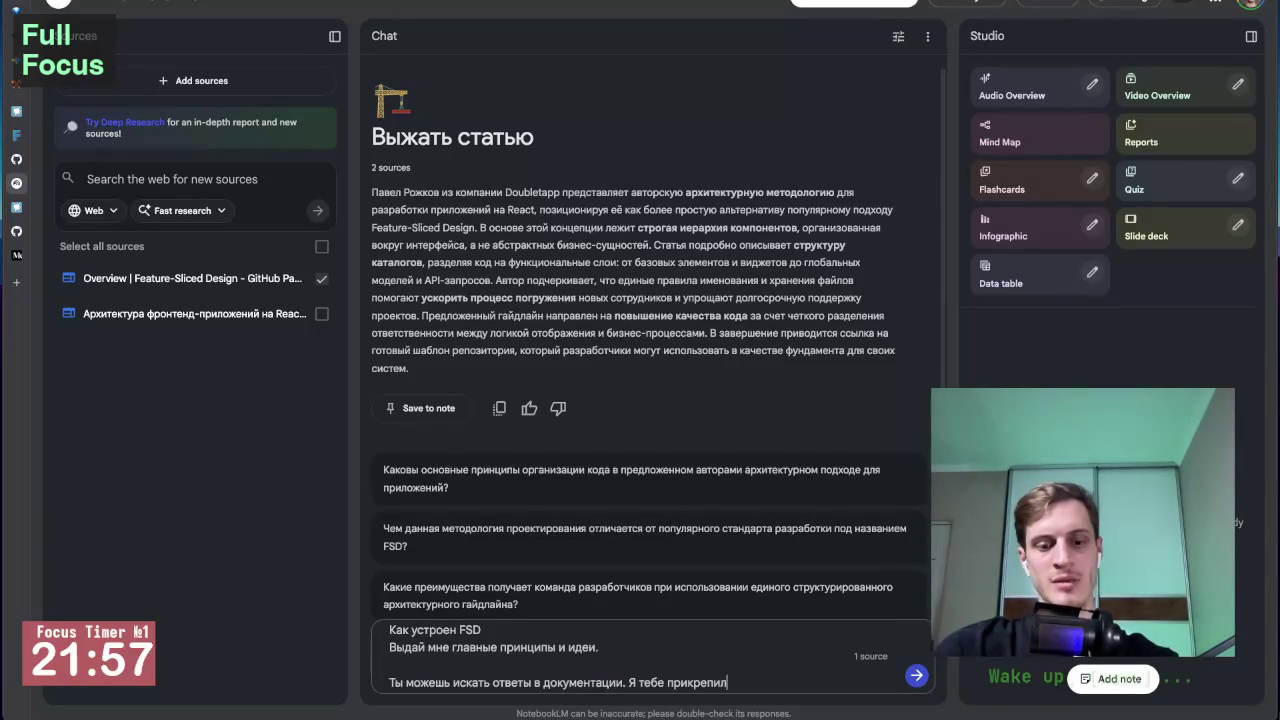
pyautogui.write(' ресурс с')
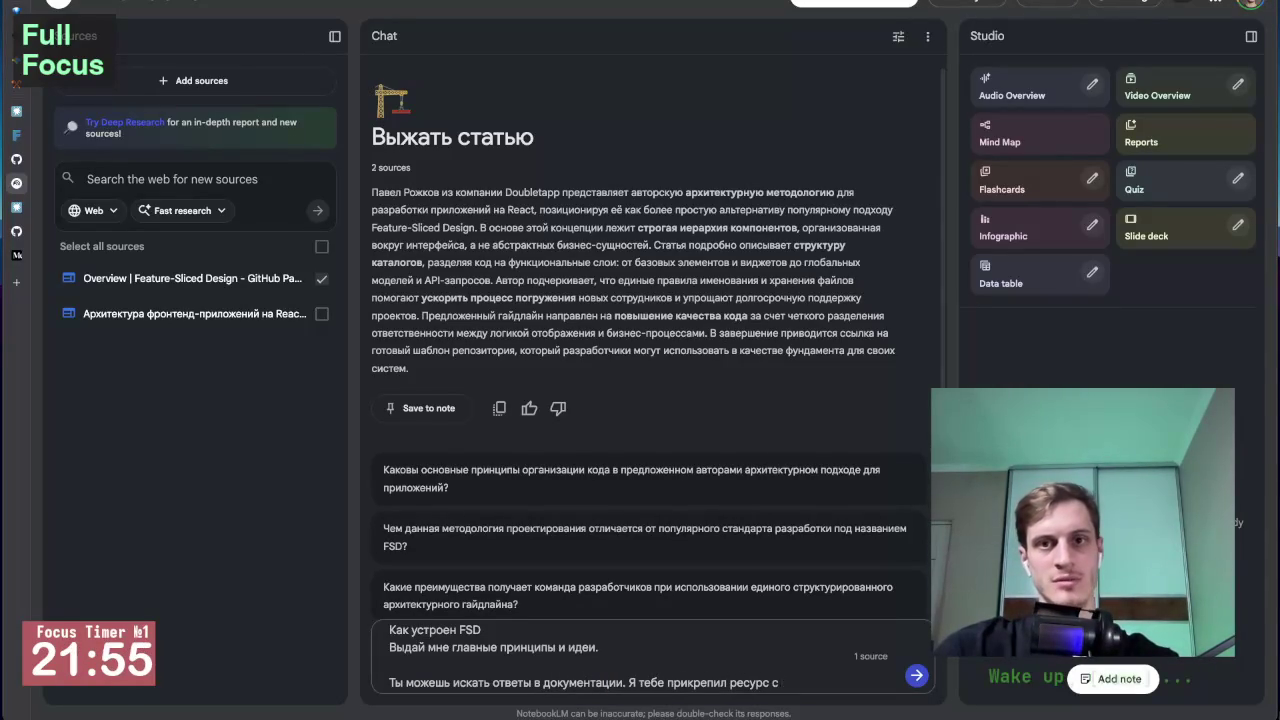
pyautogui.write('ментацией')
pyautogui.press('Return')
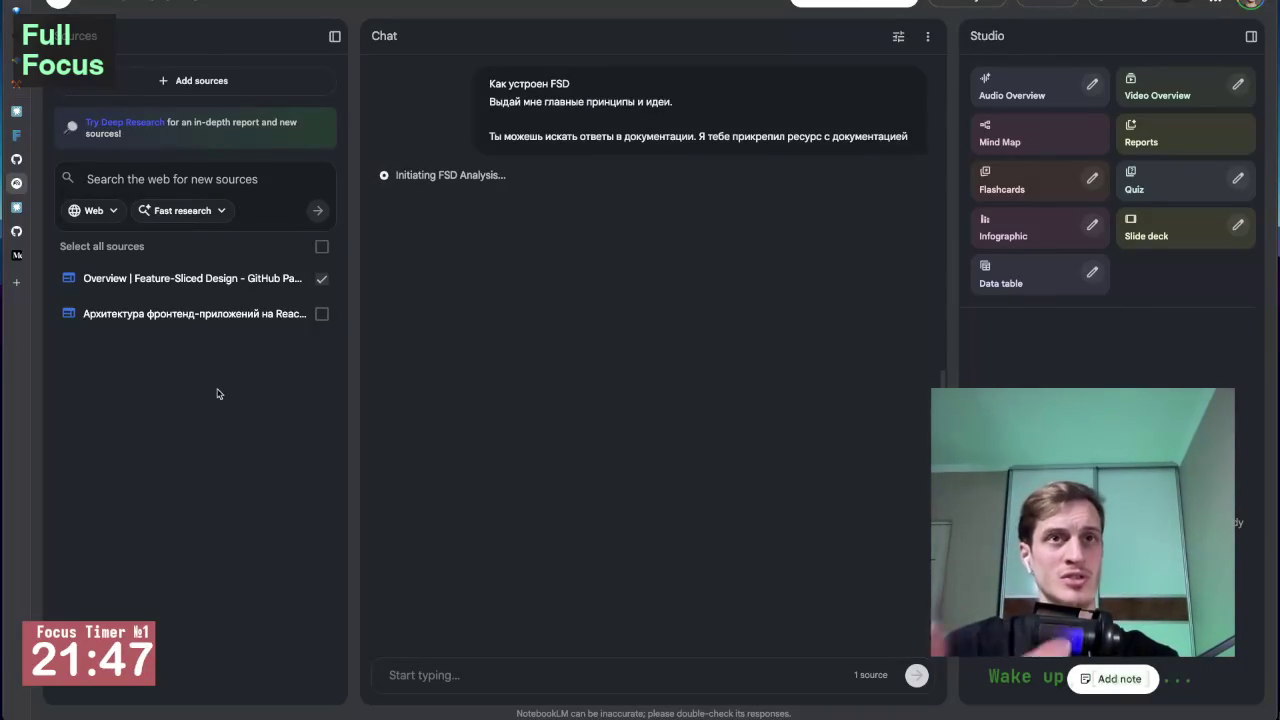
pyautogui.moveTo(16, 183)
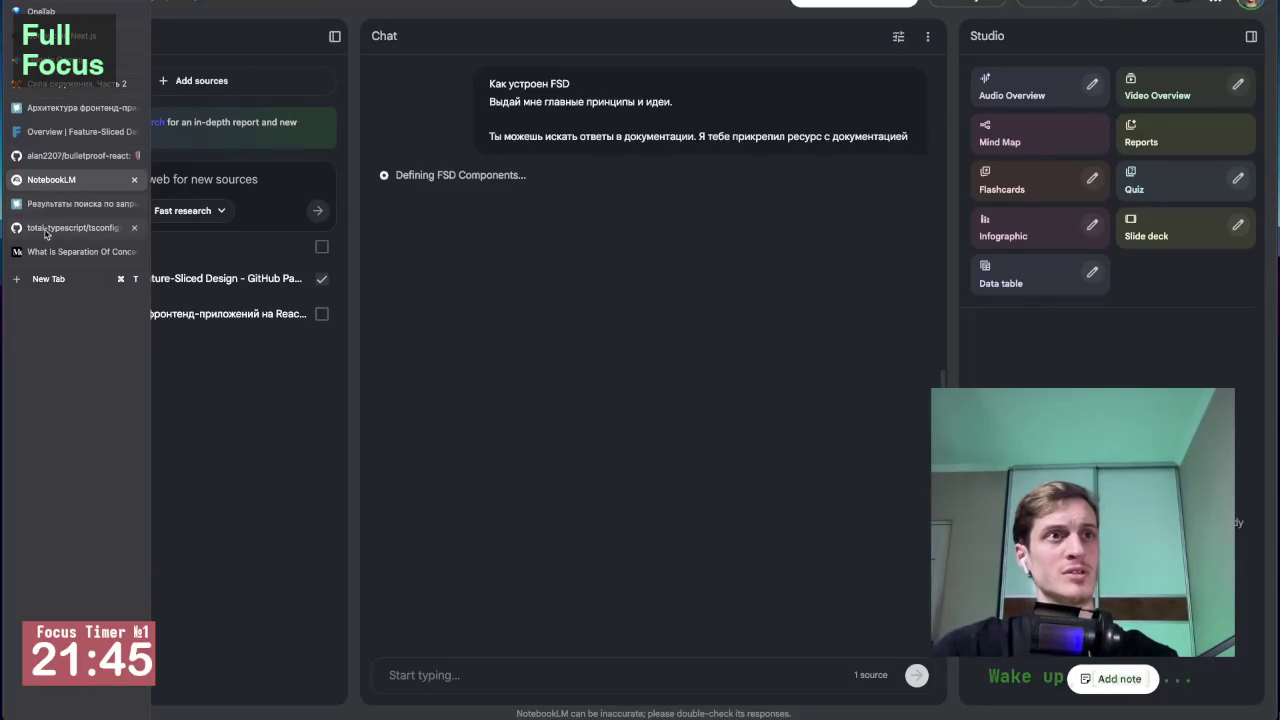
# Step: Look over the bulletproof-react repository README on GitHub
pyautogui.click(54, 164)
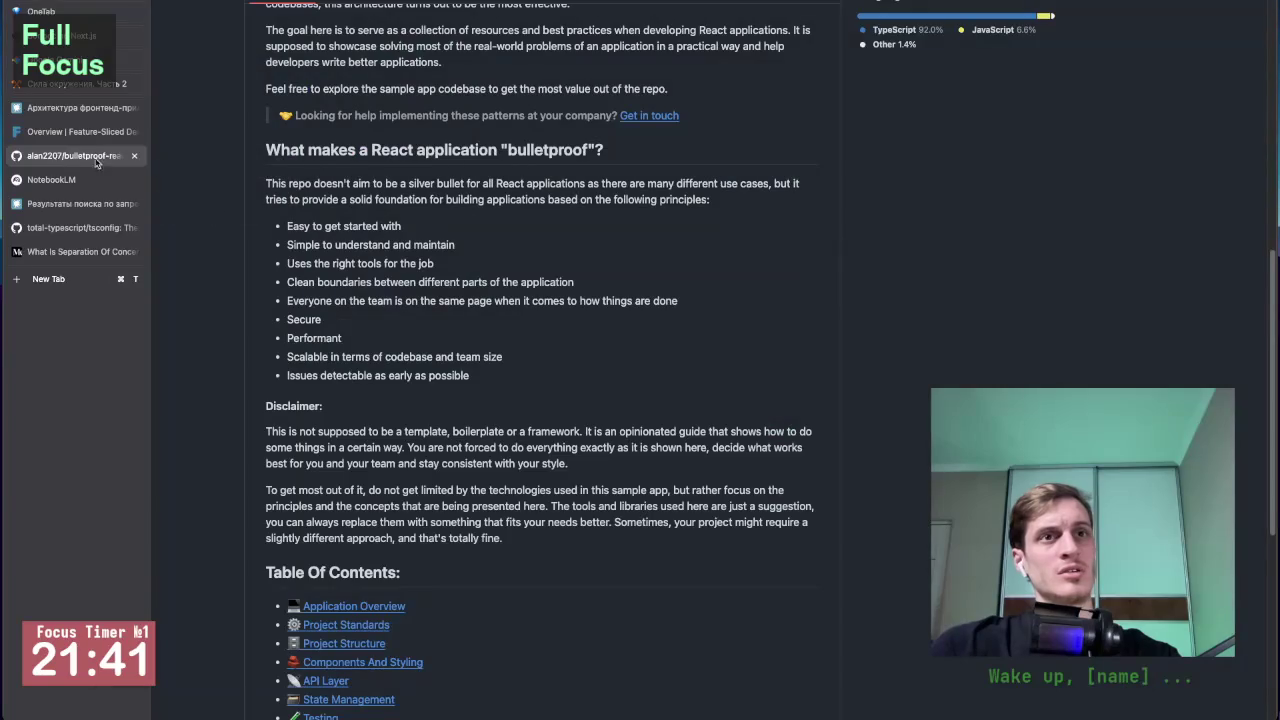
pyautogui.scroll(-5, 424, 434)
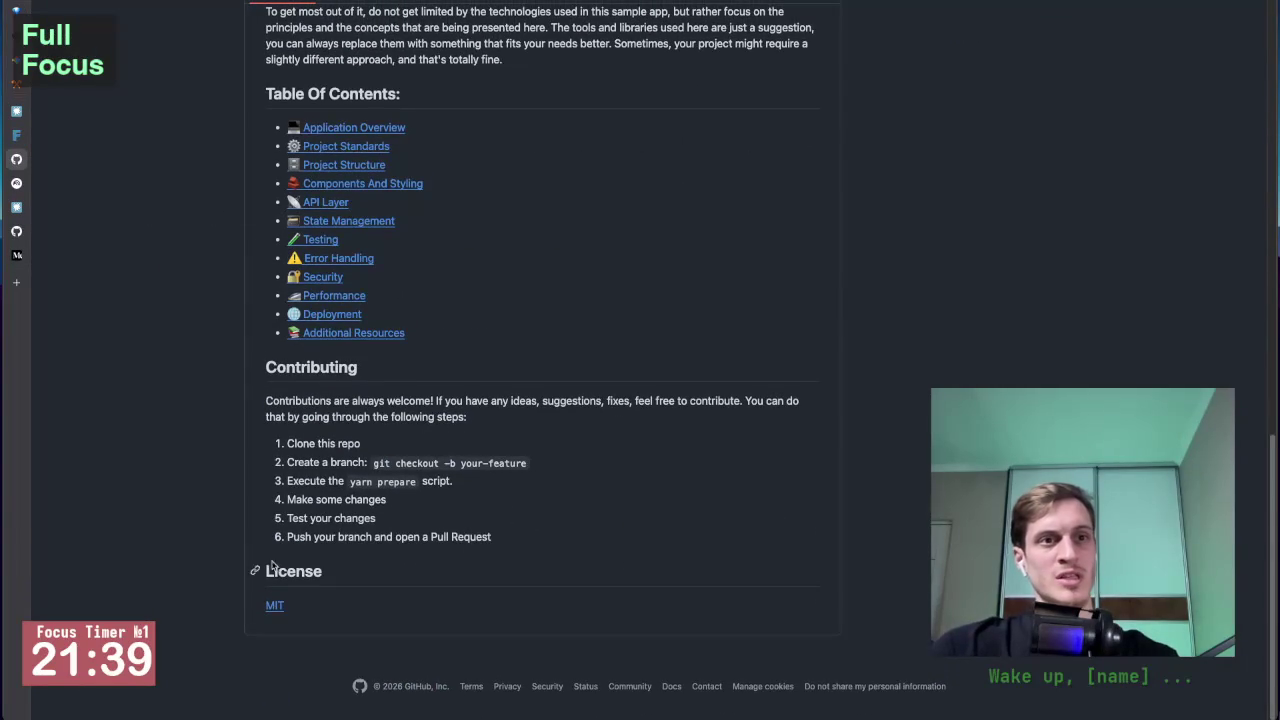
pyautogui.scroll(2, 339, 324)
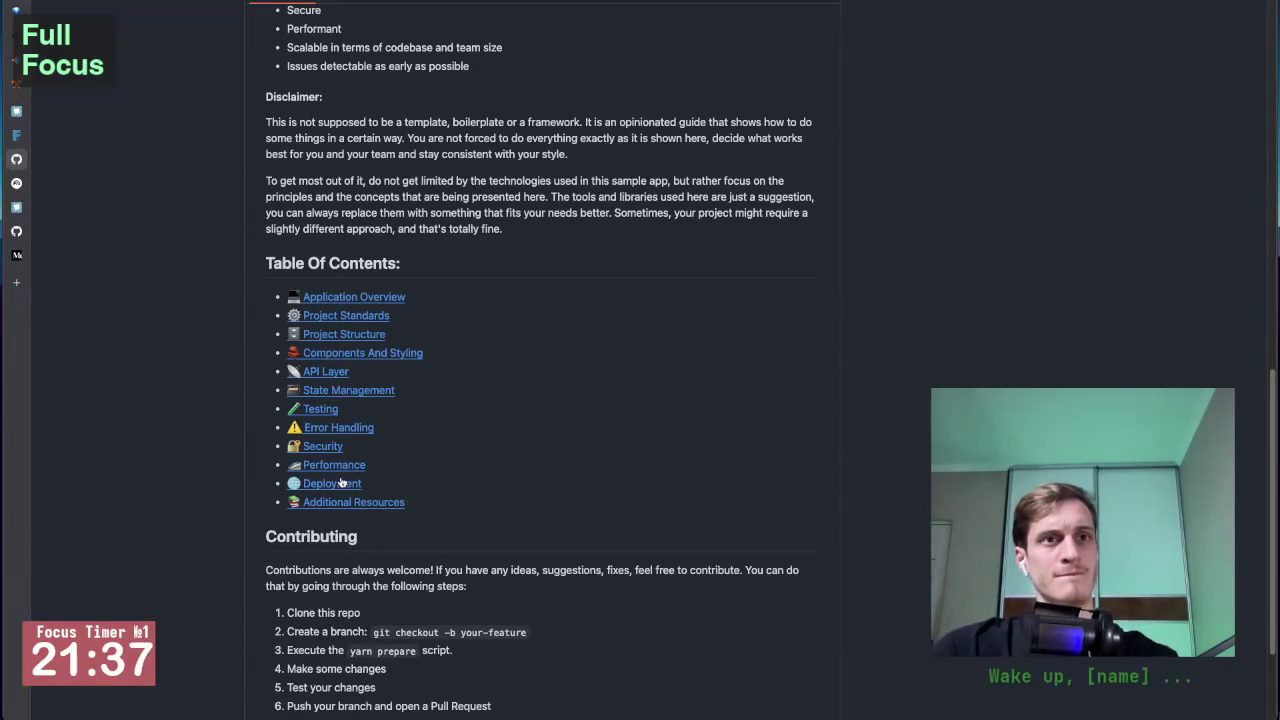
pyautogui.scroll(5, 368, 320)
pyautogui.scroll(-5, 378, 285)
pyautogui.scroll(-2, 380, 281)
pyautogui.scroll(2, 380, 281)
pyautogui.scroll(10, 380, 281)
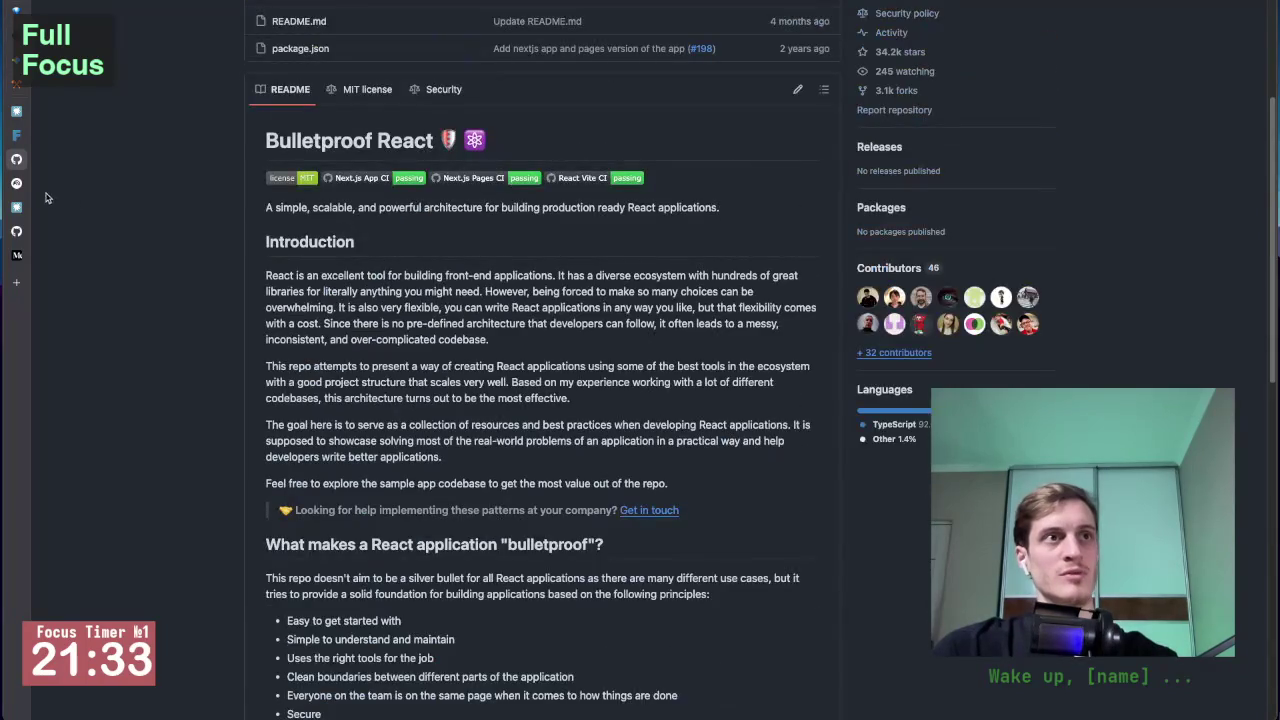
# Step: Read NotebookLM's full answer on FSD's seven layers, slices and segments
pyautogui.click(68, 182)
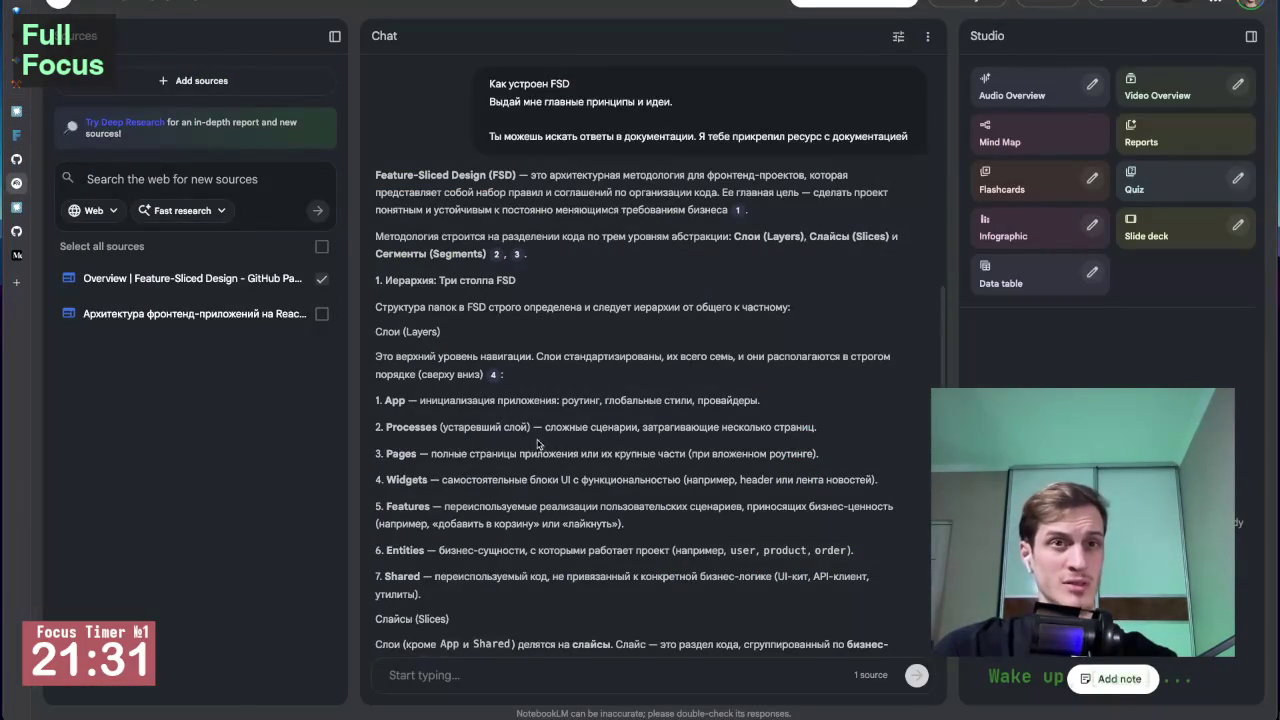
pyautogui.scroll(-2, 537, 445)
pyautogui.scroll(-3, 537, 445)
pyautogui.scroll(-1, 537, 445)
pyautogui.scroll(-1, 537, 445)
pyautogui.scroll(5, 541, 442)
pyautogui.hotkey('alt', 'Tab')
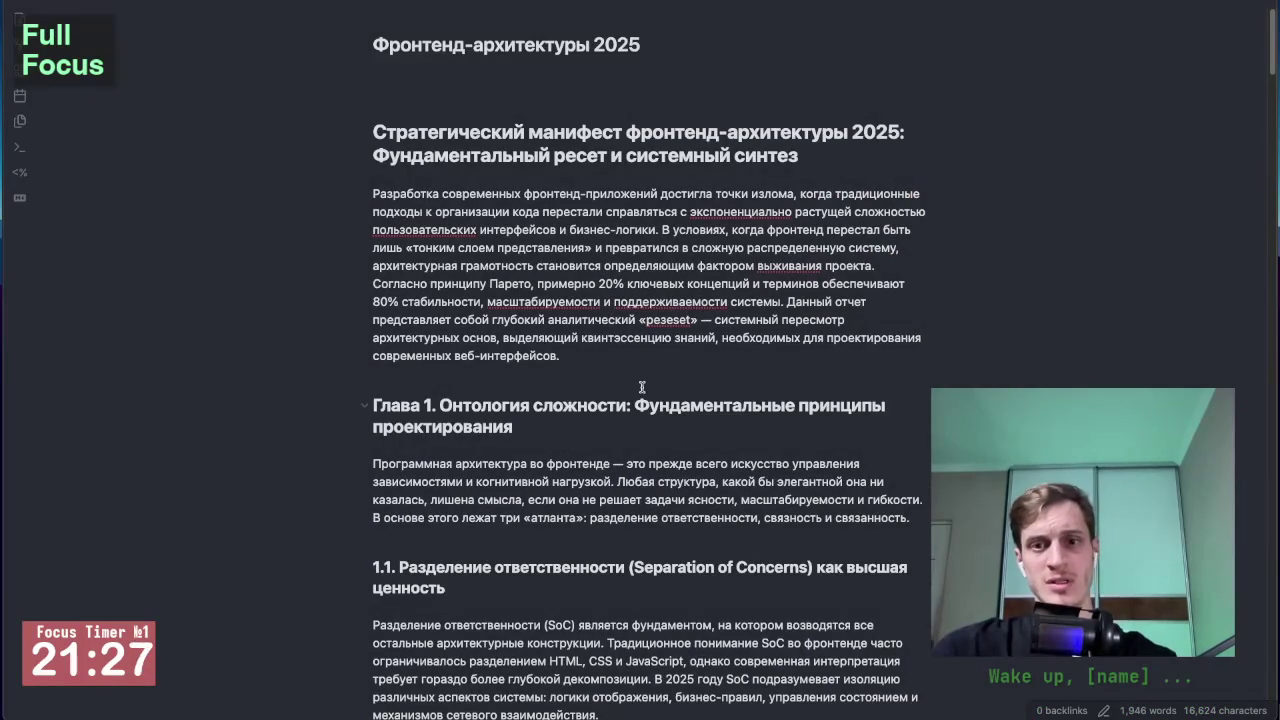
# Step: Glance over the Фронтенд-архитектуры 2025 note, then return to Gemini's research report
pyautogui.scroll(-1, 600, 300)
pyautogui.scroll(-1, 558, 215)
pyautogui.scroll(1, 555, 200)
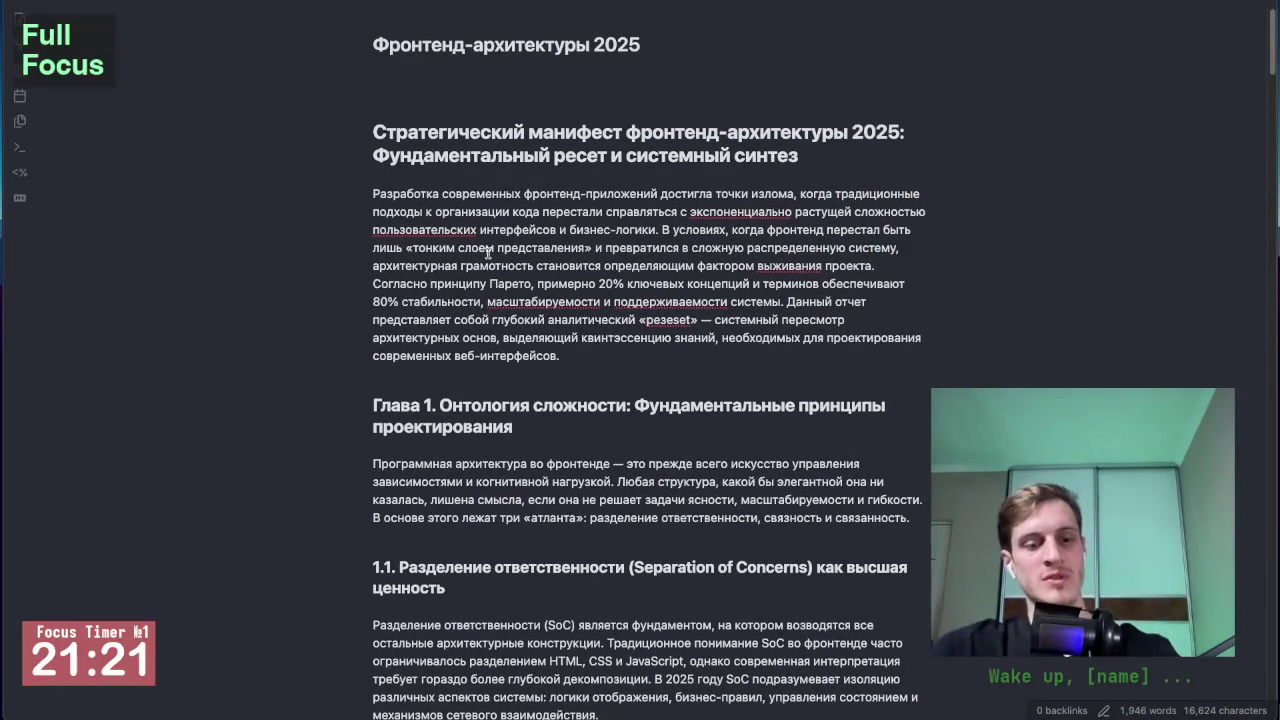
pyautogui.hotkey('alt', 'Tab')
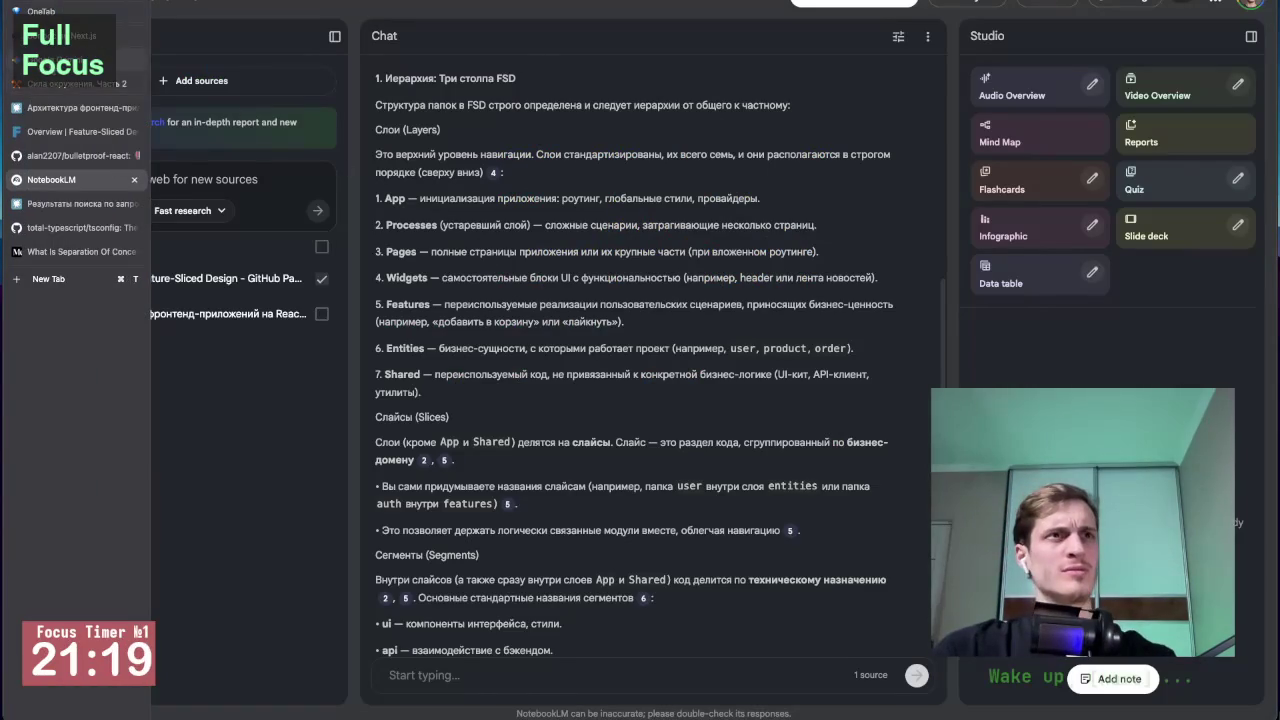
pyautogui.click(40, 78)
# Step: Clear the draft prompt and open the report's Share and export options
pyautogui.write('Я')
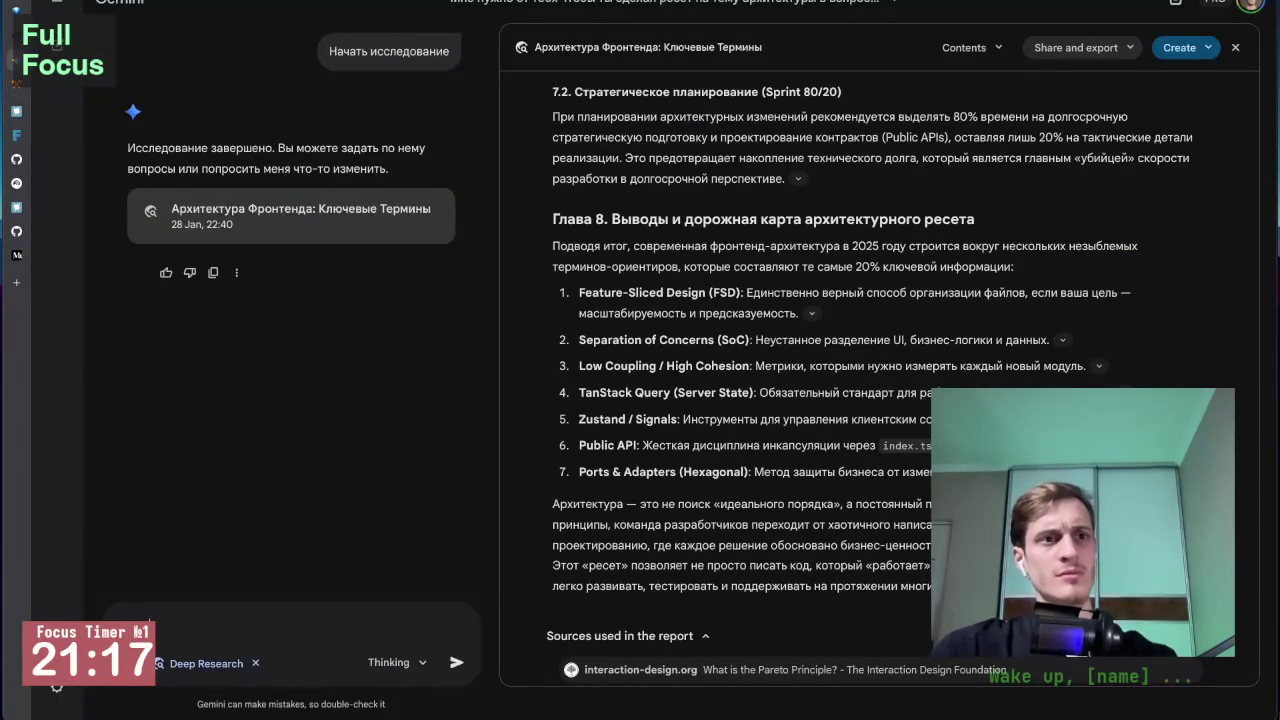
pyautogui.press('BackSpace')
pyautogui.write('Я')
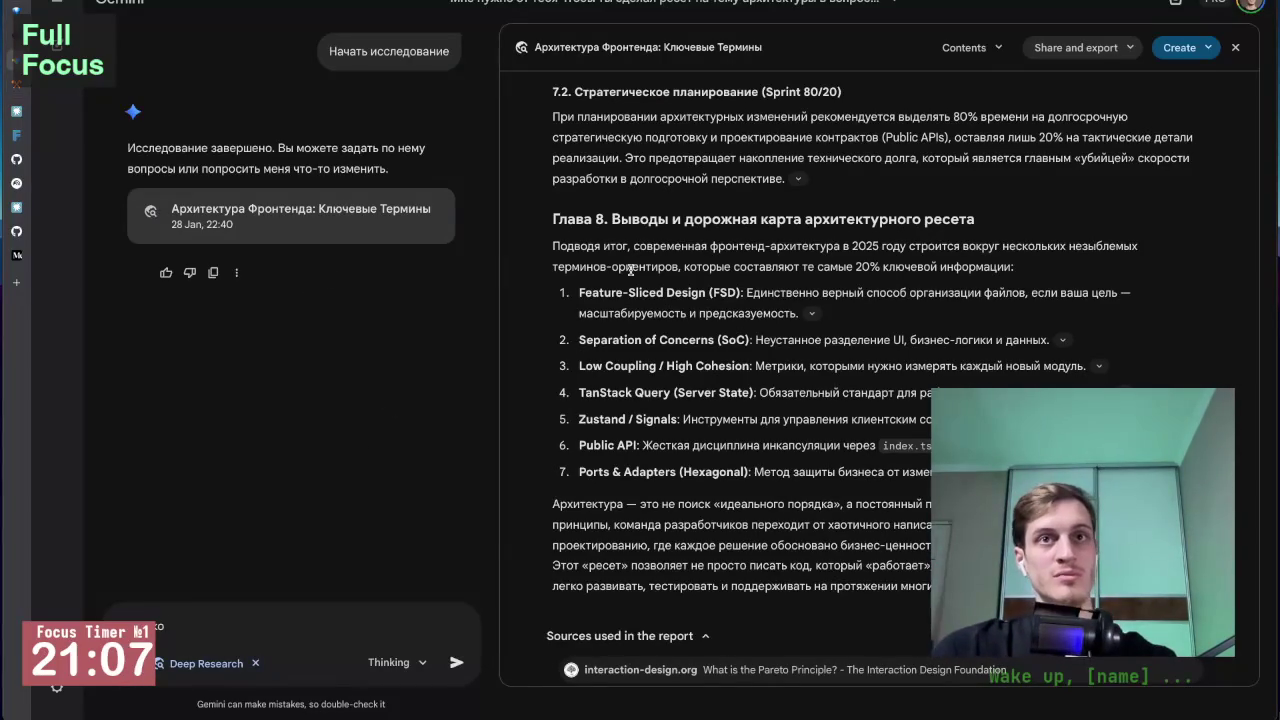
pyautogui.scroll(5, 583, 252)
pyautogui.scroll(5, 583, 252)
pyautogui.scroll(-15, 583, 252)
pyautogui.press('BackSpace')
pyautogui.press('BackSpace')
pyautogui.press('BackSpace')
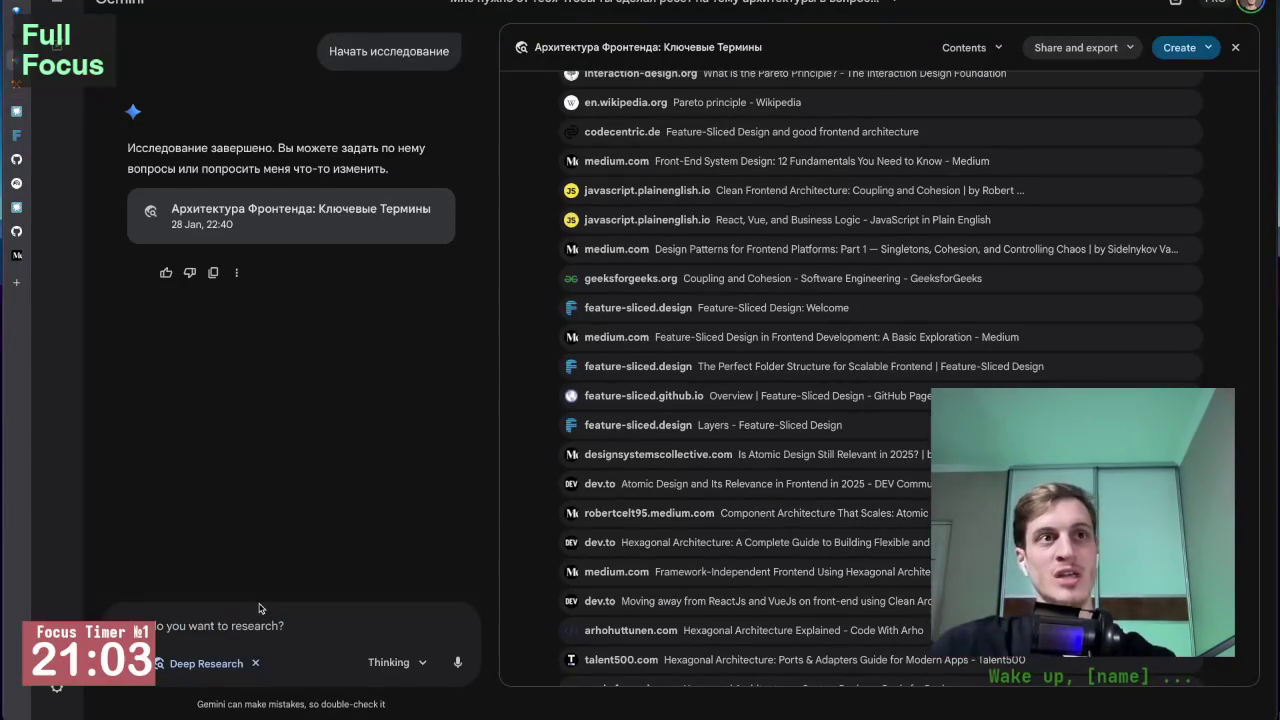
pyautogui.scroll(10, 588, 358)
pyautogui.scroll(5, 588, 358)
pyautogui.click(1078, 47)
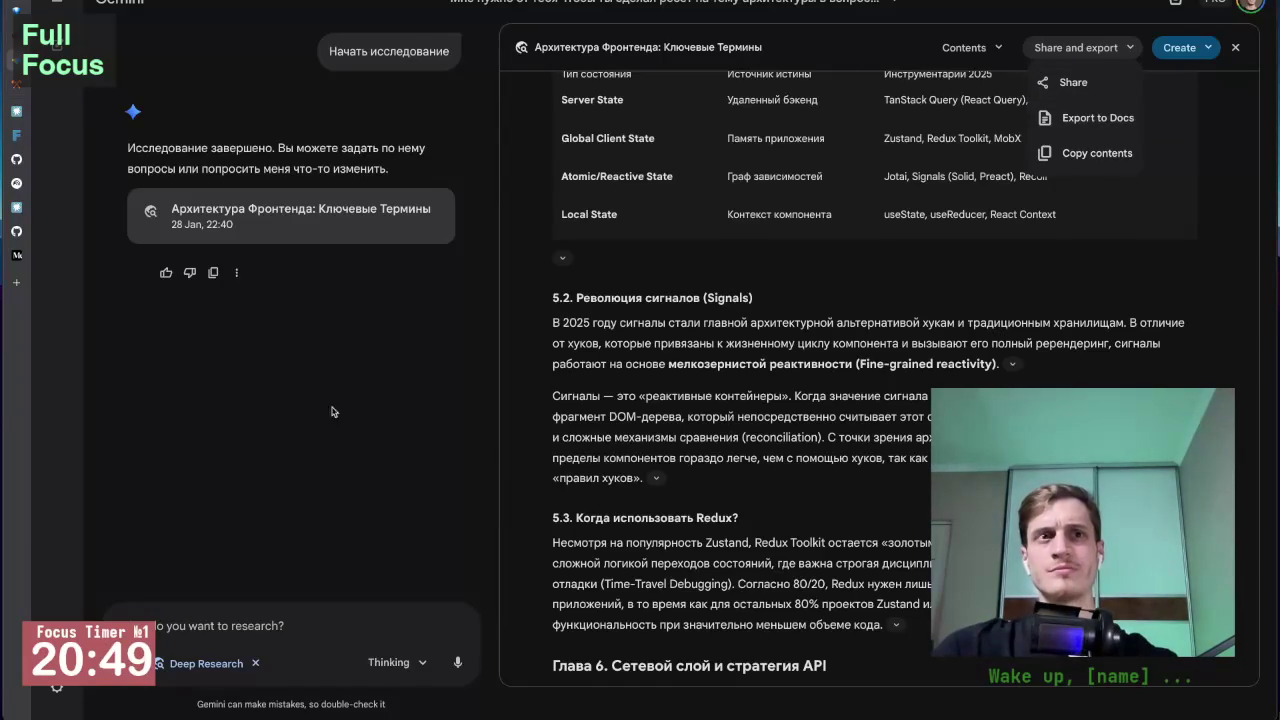
# Step: Start a new Gemini chat with the model switched from Fast to Thinking
pyautogui.scroll(1, 364, 408)
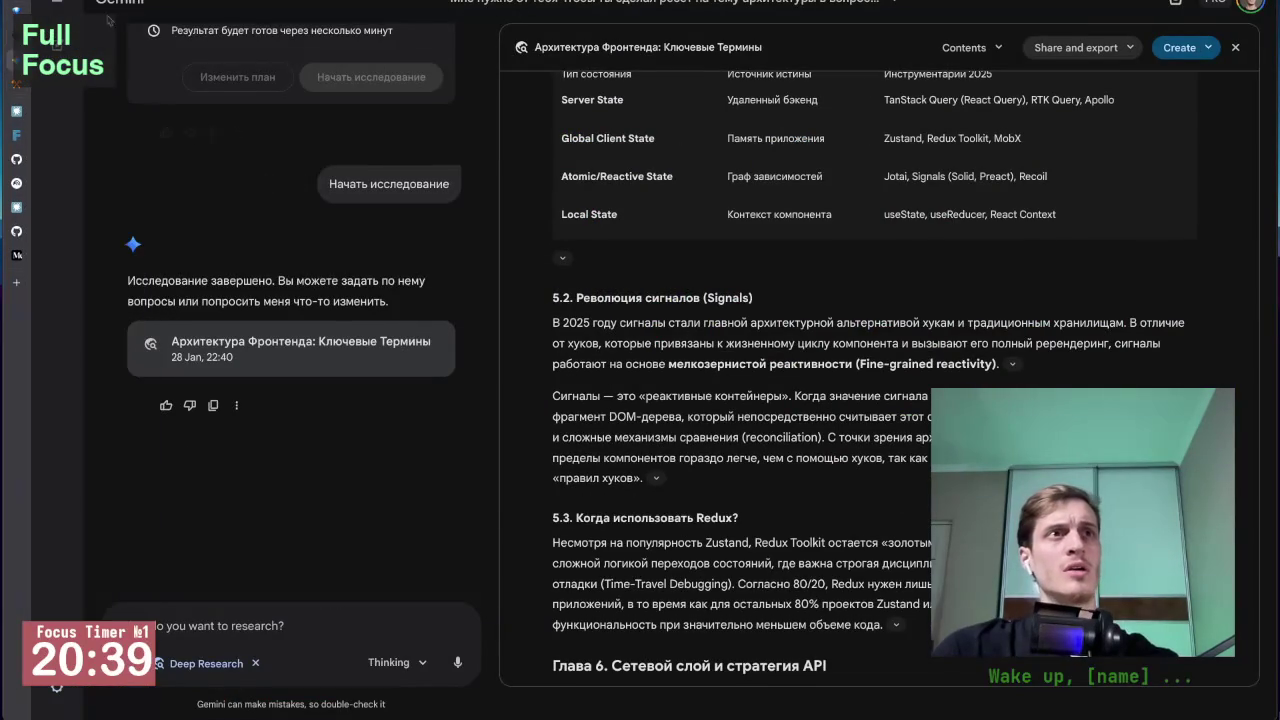
pyautogui.click(57, 8)
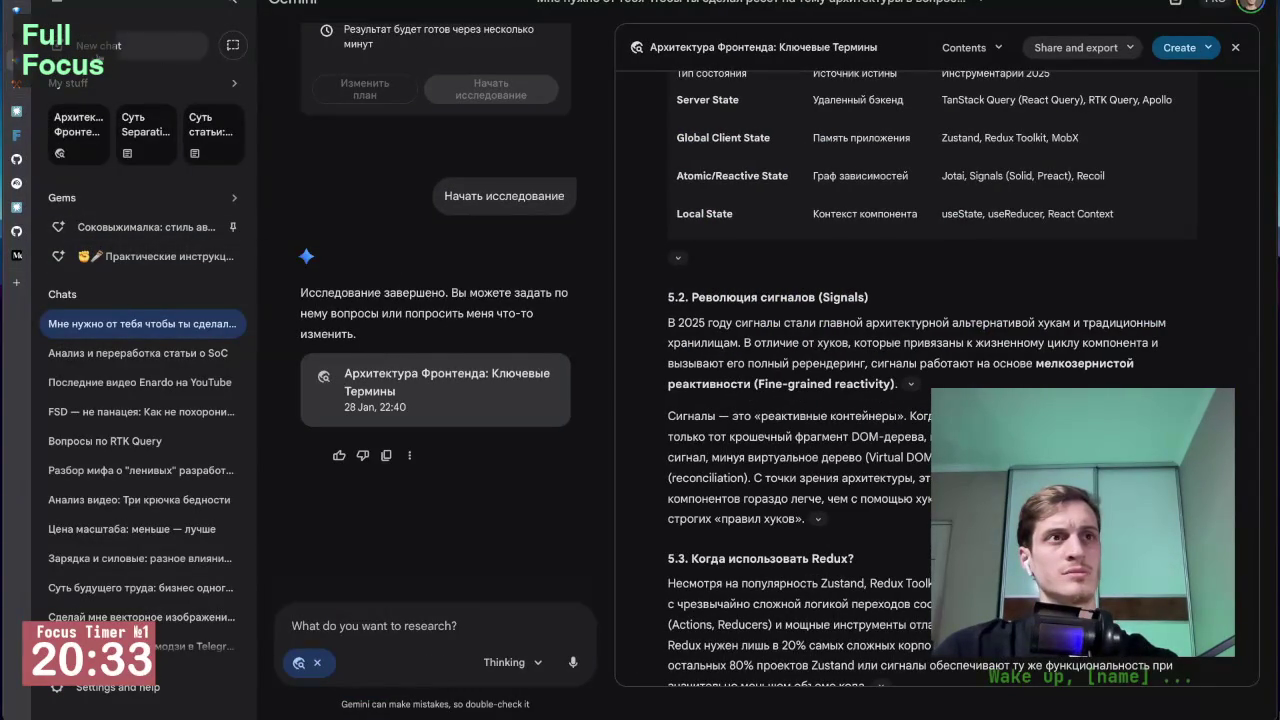
pyautogui.click(98, 45)
pyautogui.click(970, 366)
pyautogui.click(1050, 460)
pyautogui.click(563, 331)
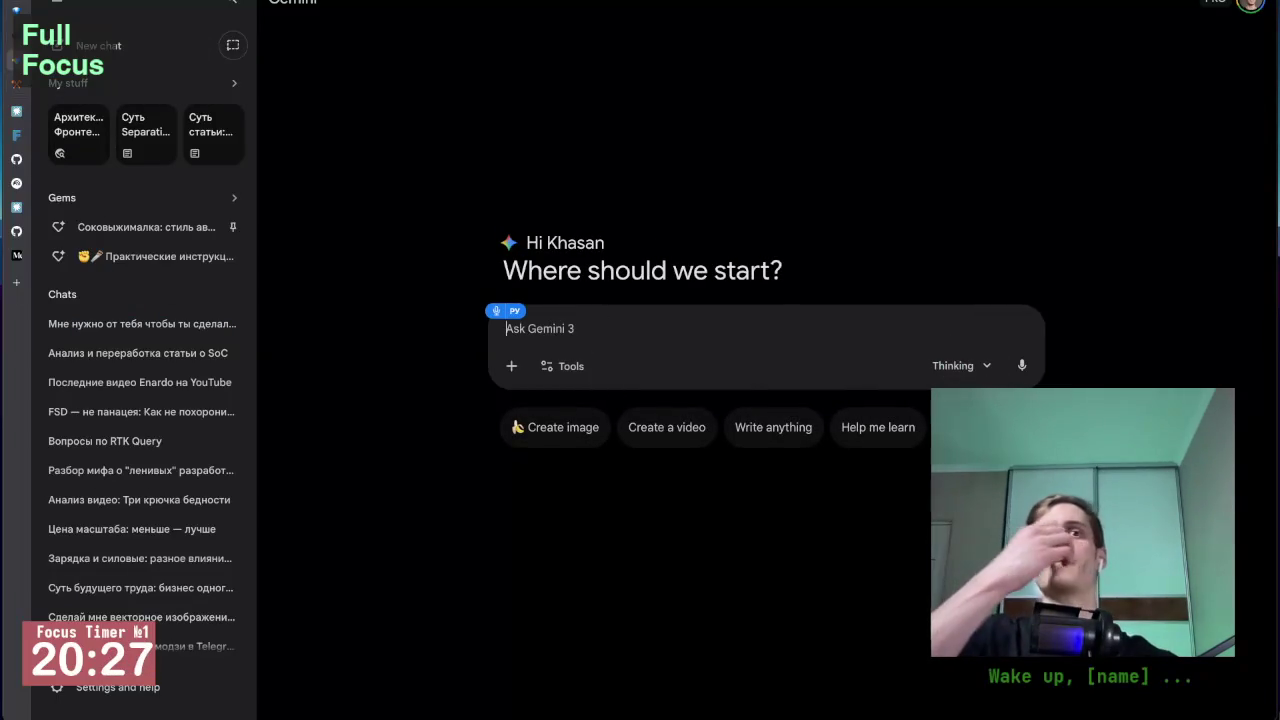
# Step: Ask Gemini the key differences between 'структура' and 'архитектура' in frontend development
pyautogui.write('Объясни мне клю')
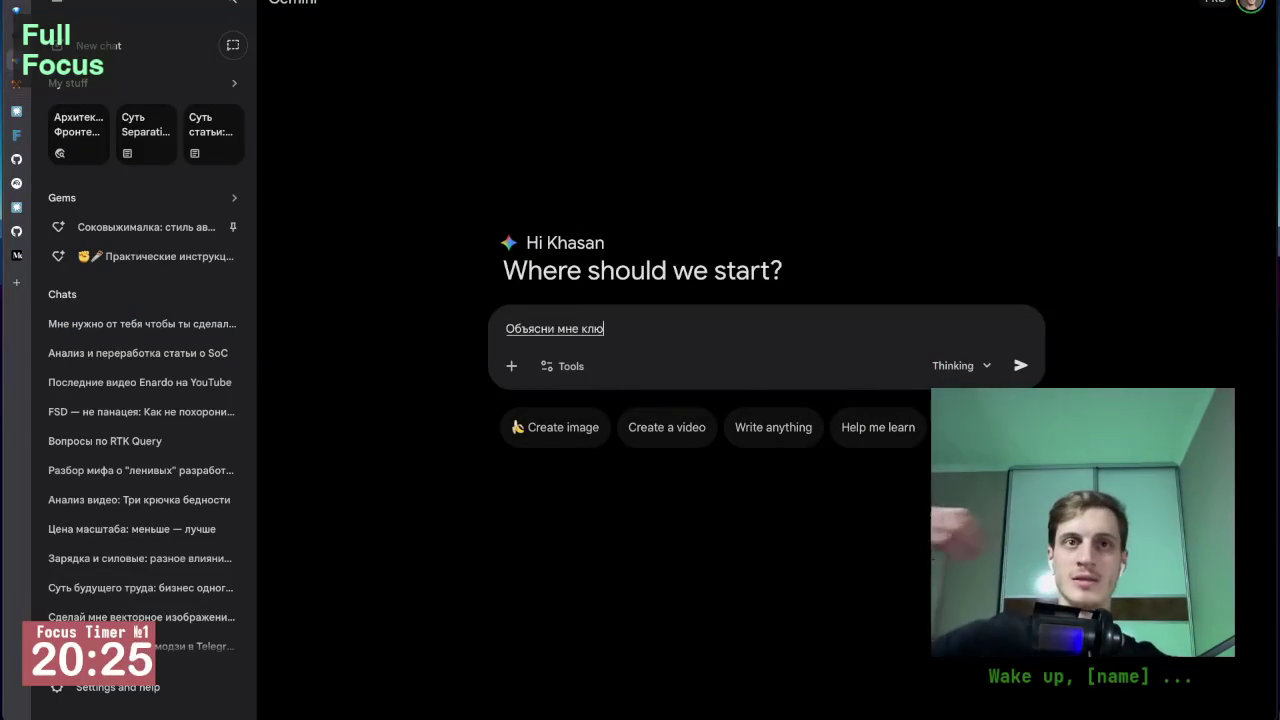
pyautogui.write('чевые отличия между терминами структура и архитектура в контексте разработ')
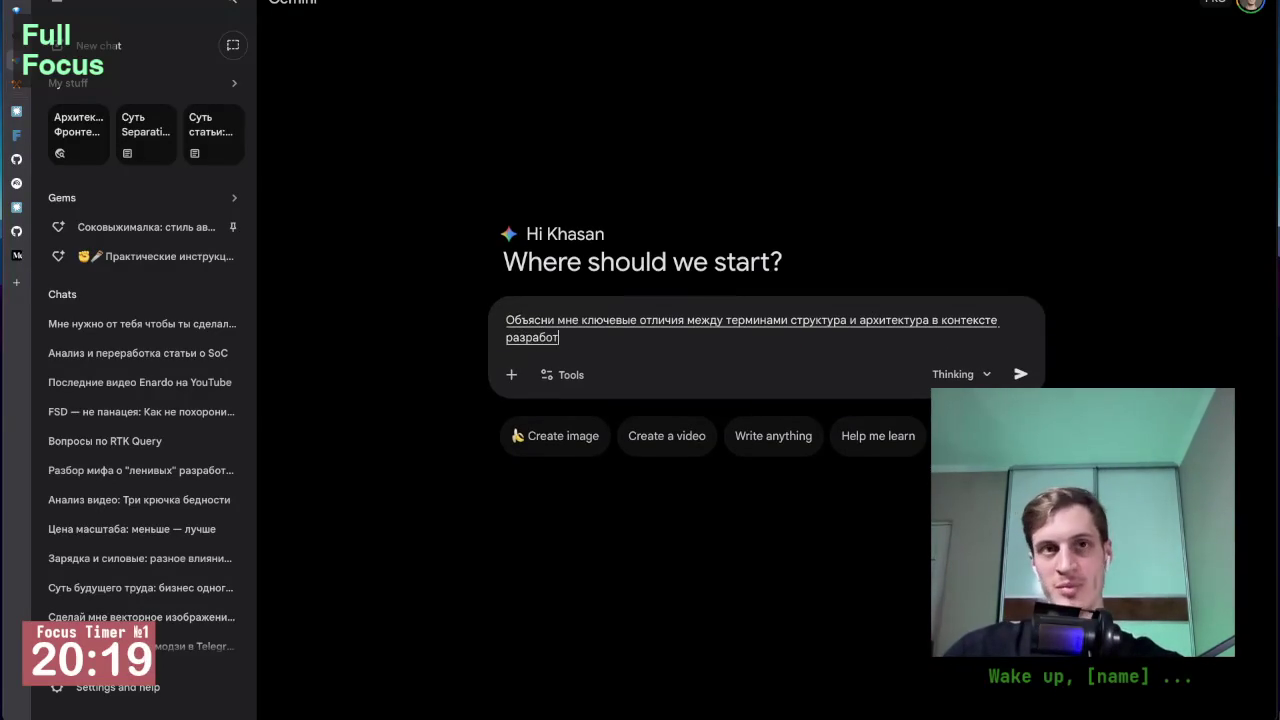
pyautogui.write(' приложений и в частности фронтенда или в более общем')
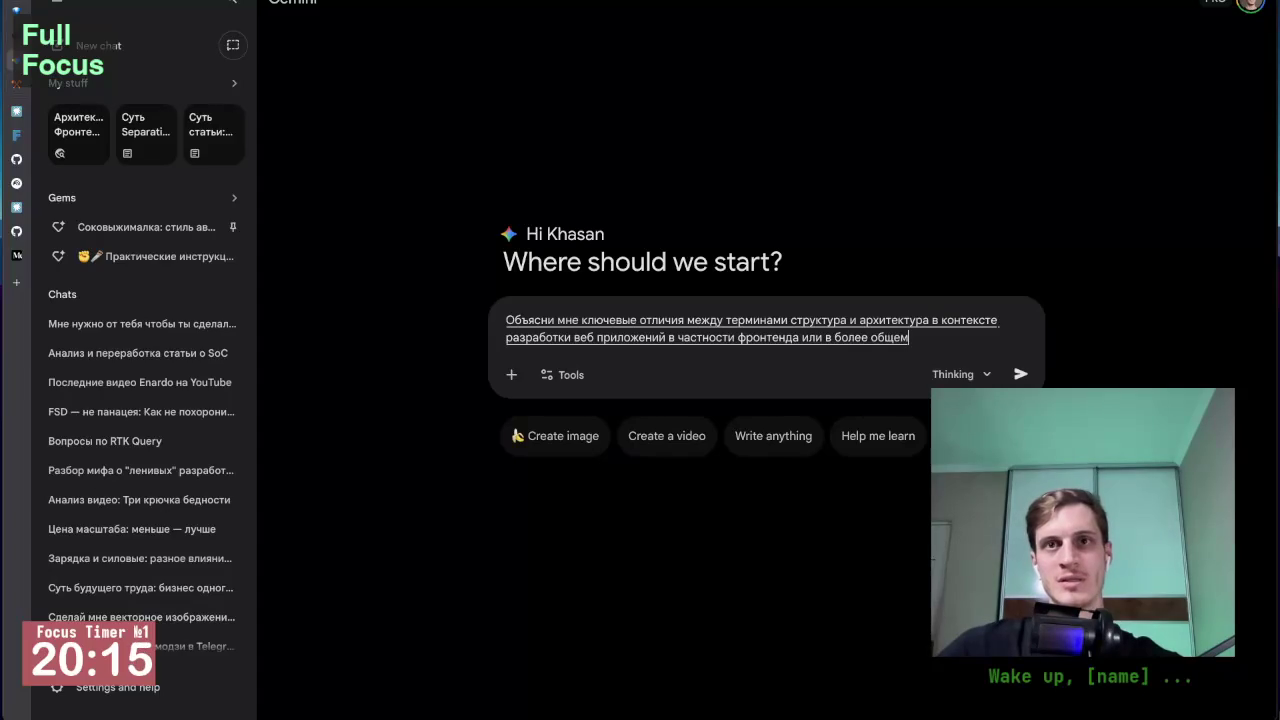
pyautogui.write('тексте')
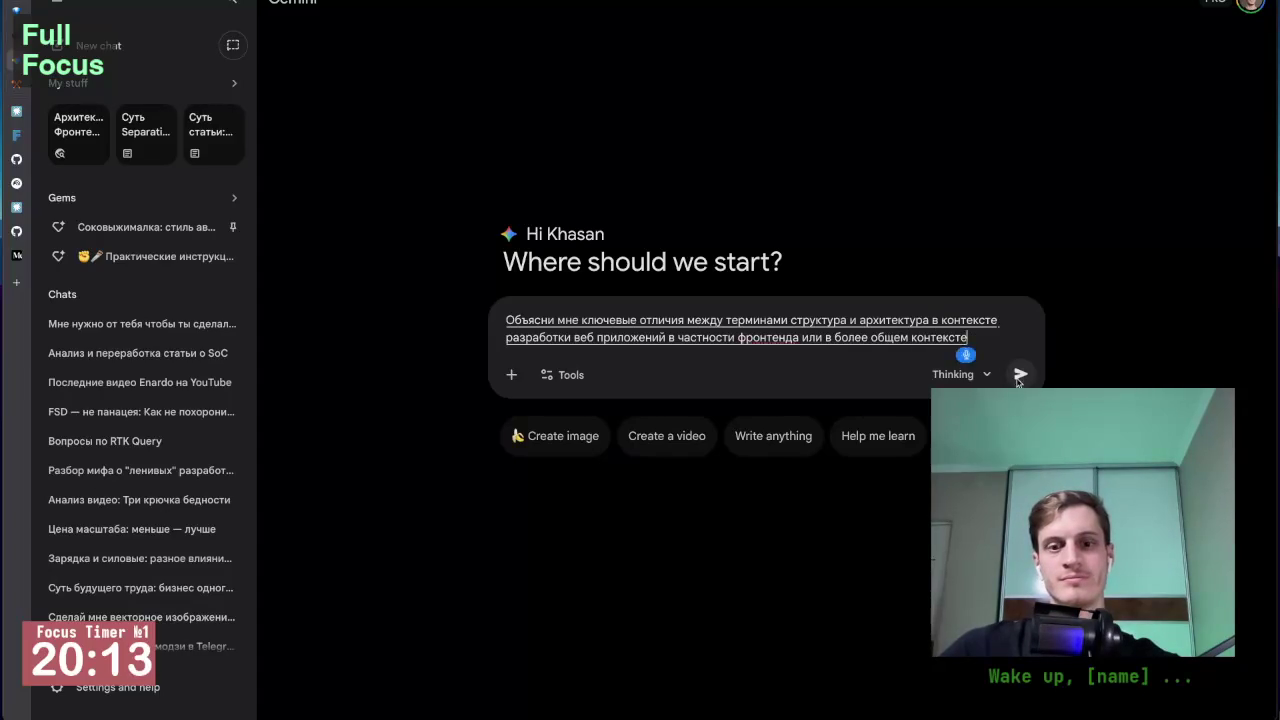
pyautogui.click(1019, 376)
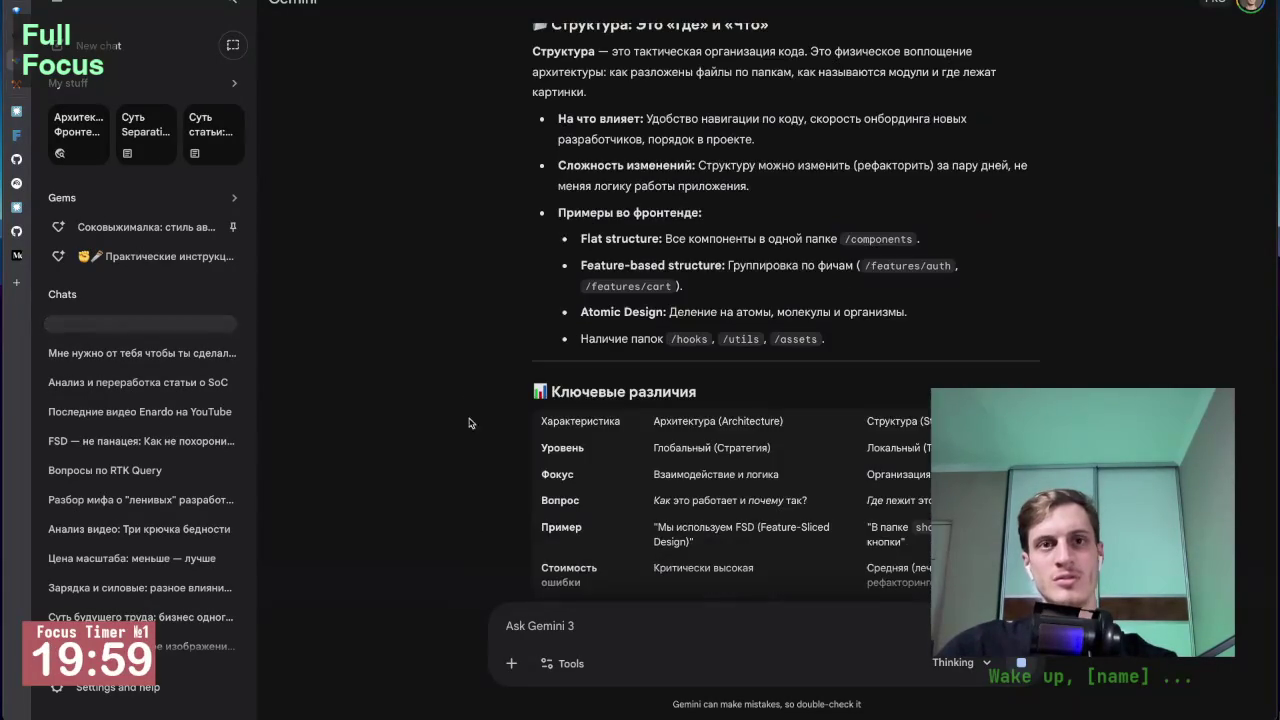
pyautogui.scroll(10, 467, 378)
pyautogui.hotkey('alt', 'Tab')
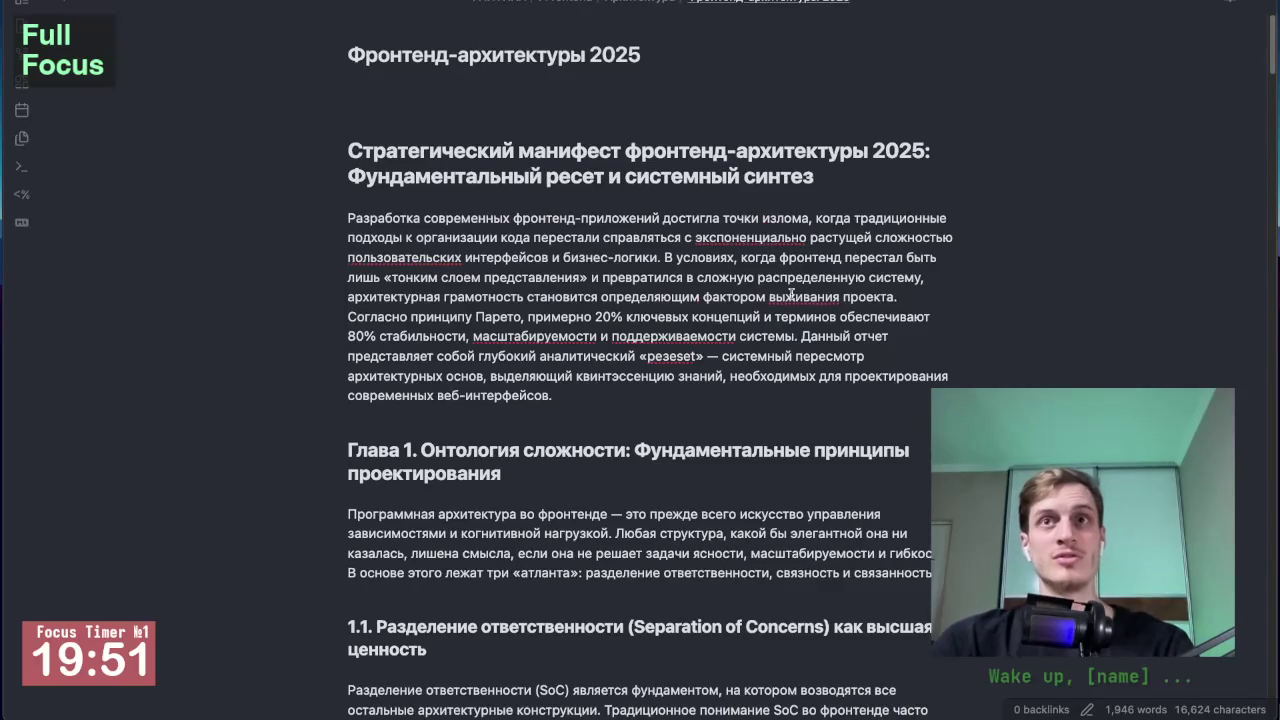
# Step: Enlarge the Фронтенд-архитектуры 2025 note and switch it to reading view
pyautogui.hotkey('ctrl', '=')
pyautogui.scroll(-2, 1007, 271)
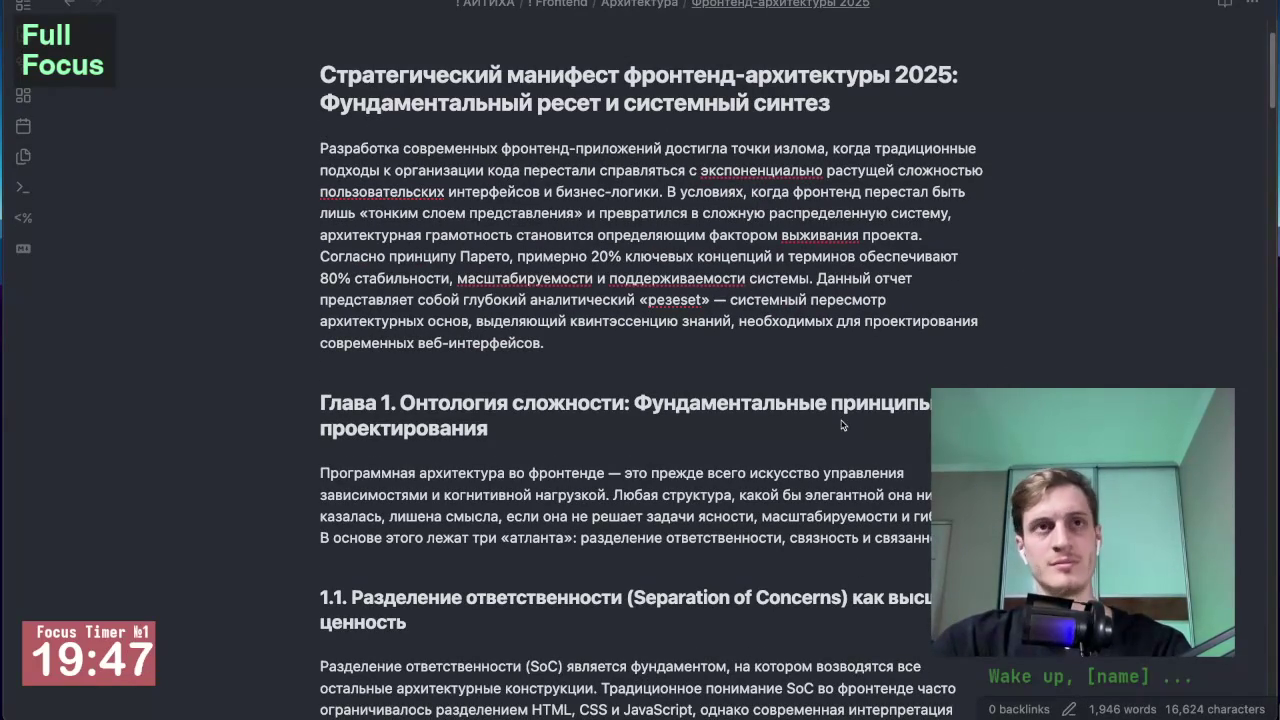
pyautogui.scroll(-1, 1077, 258)
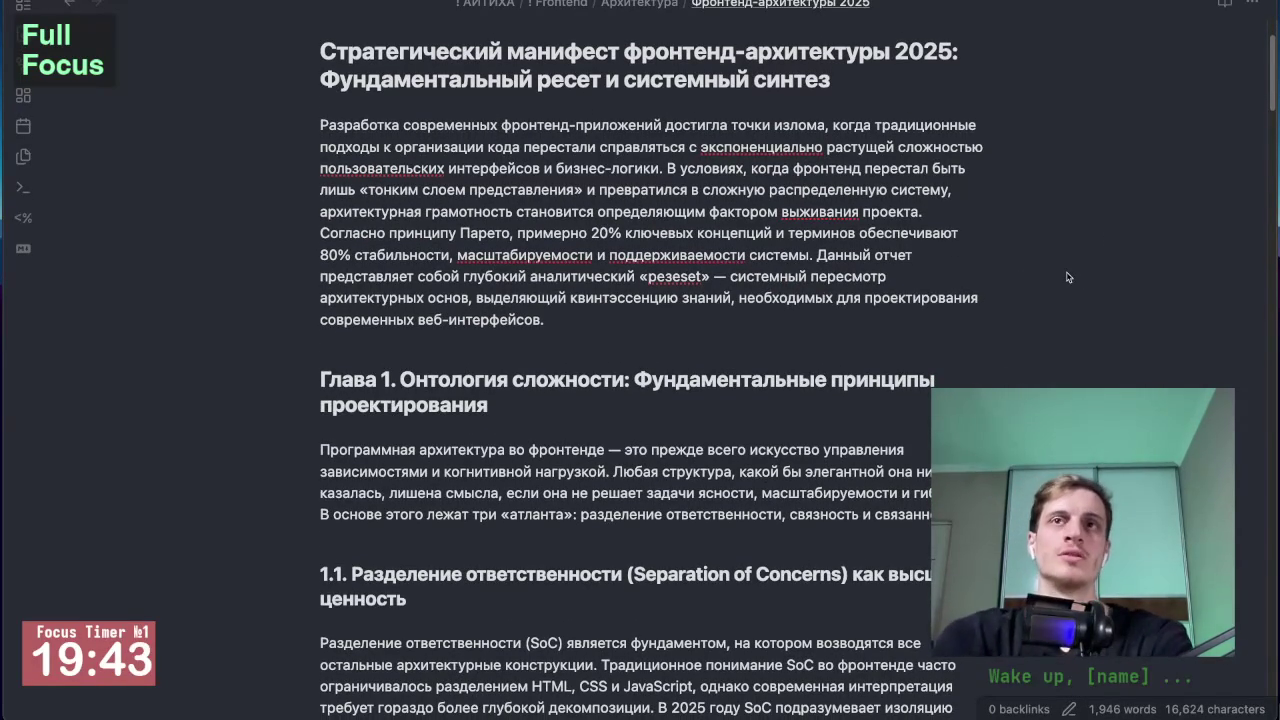
pyautogui.hotkey('ctrl', 'e')
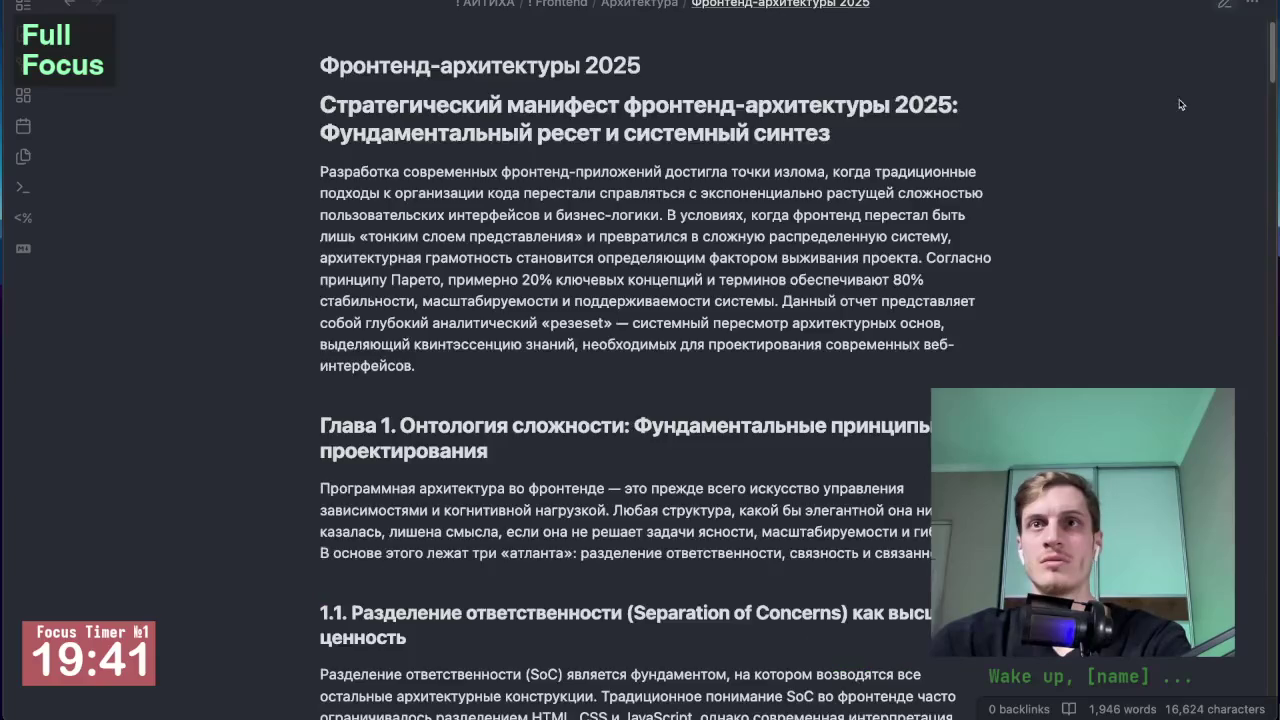
pyautogui.scroll(1, 1100, 231)
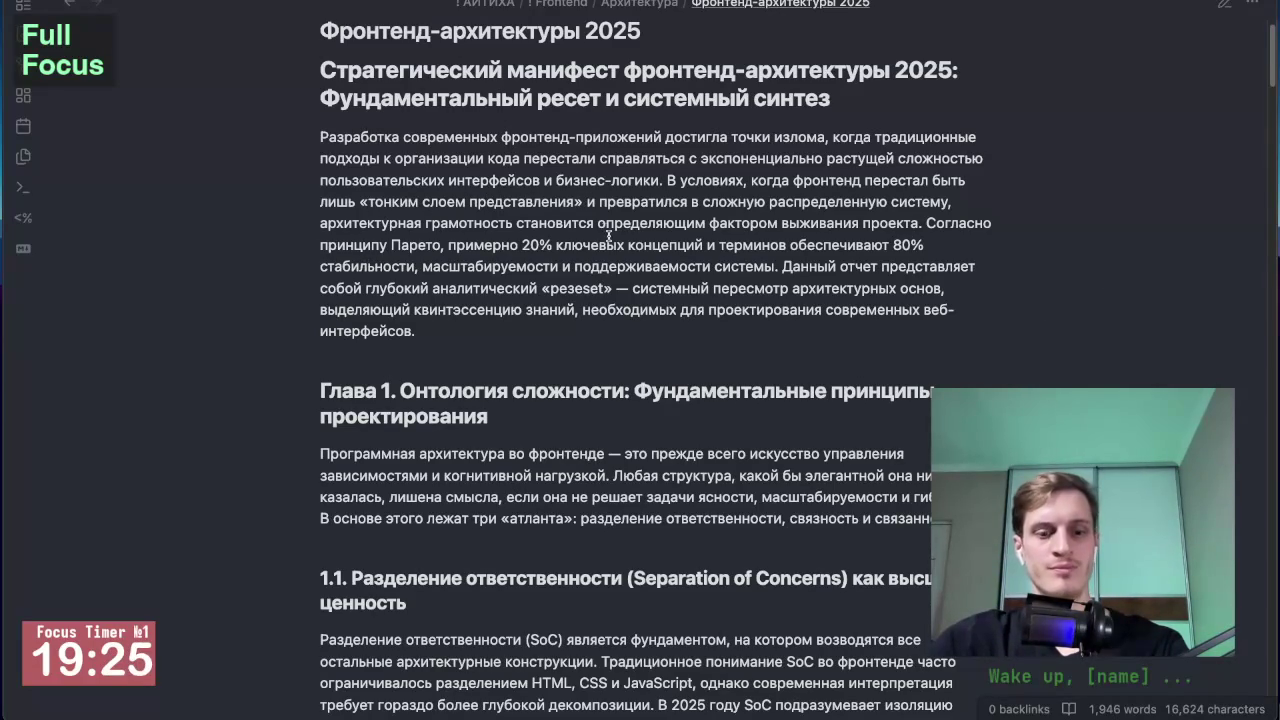
pyautogui.hotkey('alt', 'Tab')
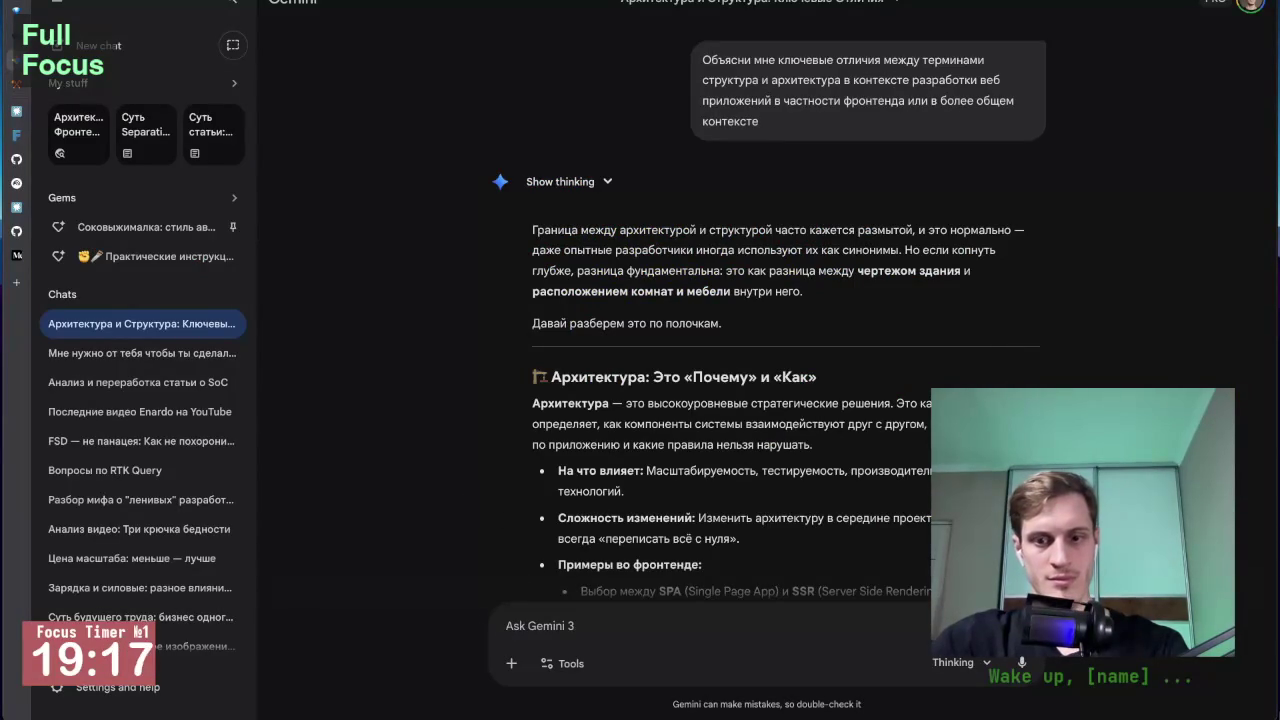
pyautogui.hotkey('alt', 'Tab')
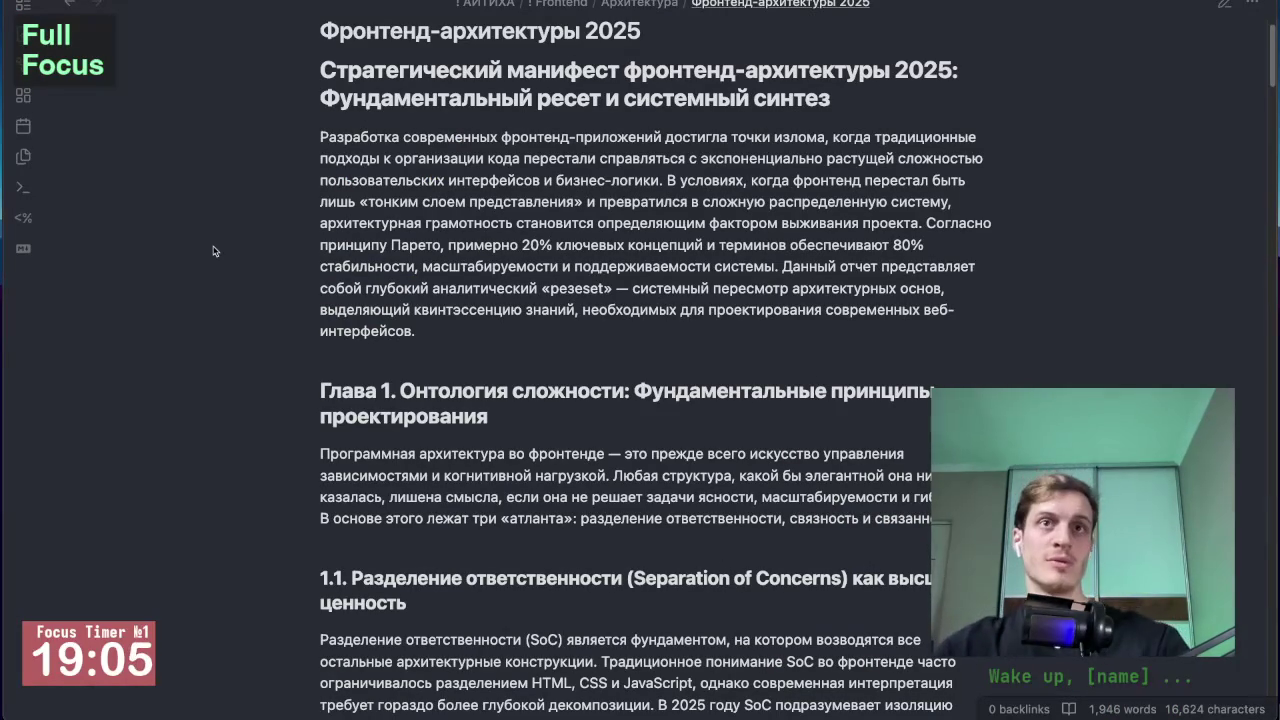
# Step: Read through the manifesto, briefly selecting the misspelled word 'резеset' in the intro
pyautogui.scroll(-1, 255, 260)
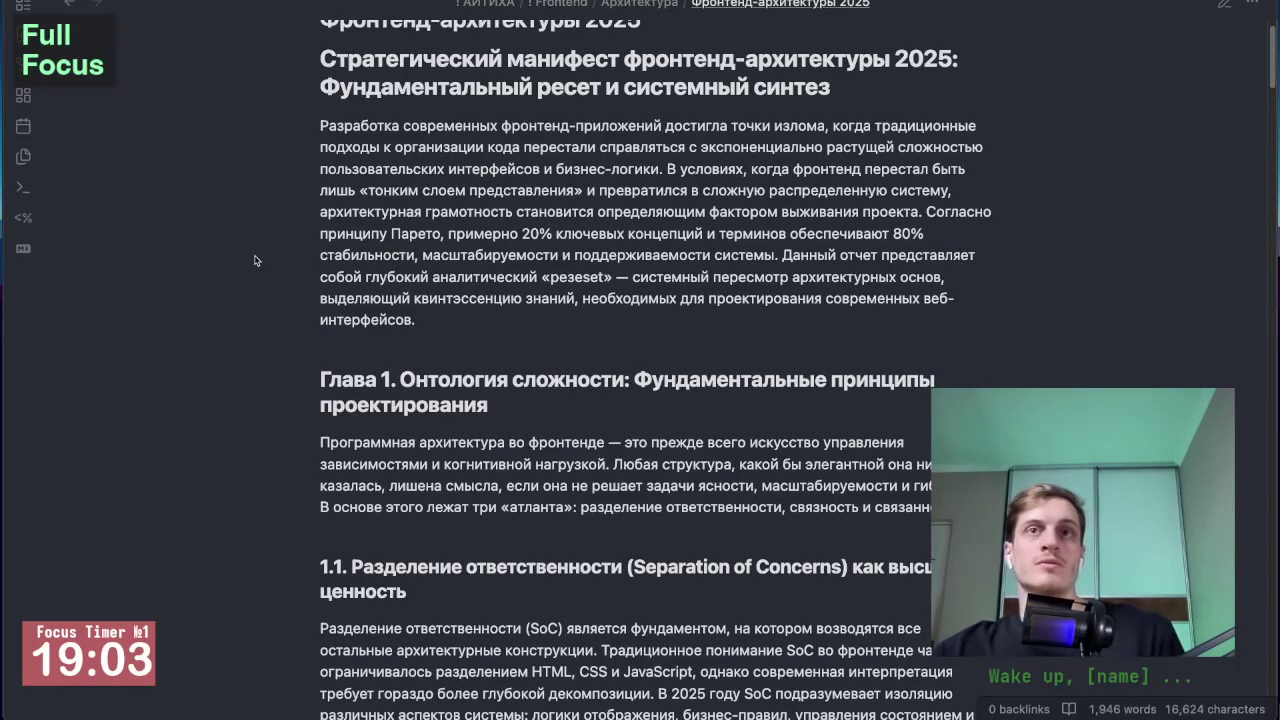
pyautogui.scroll(1, 302, 265)
pyautogui.scroll(1, 302, 265)
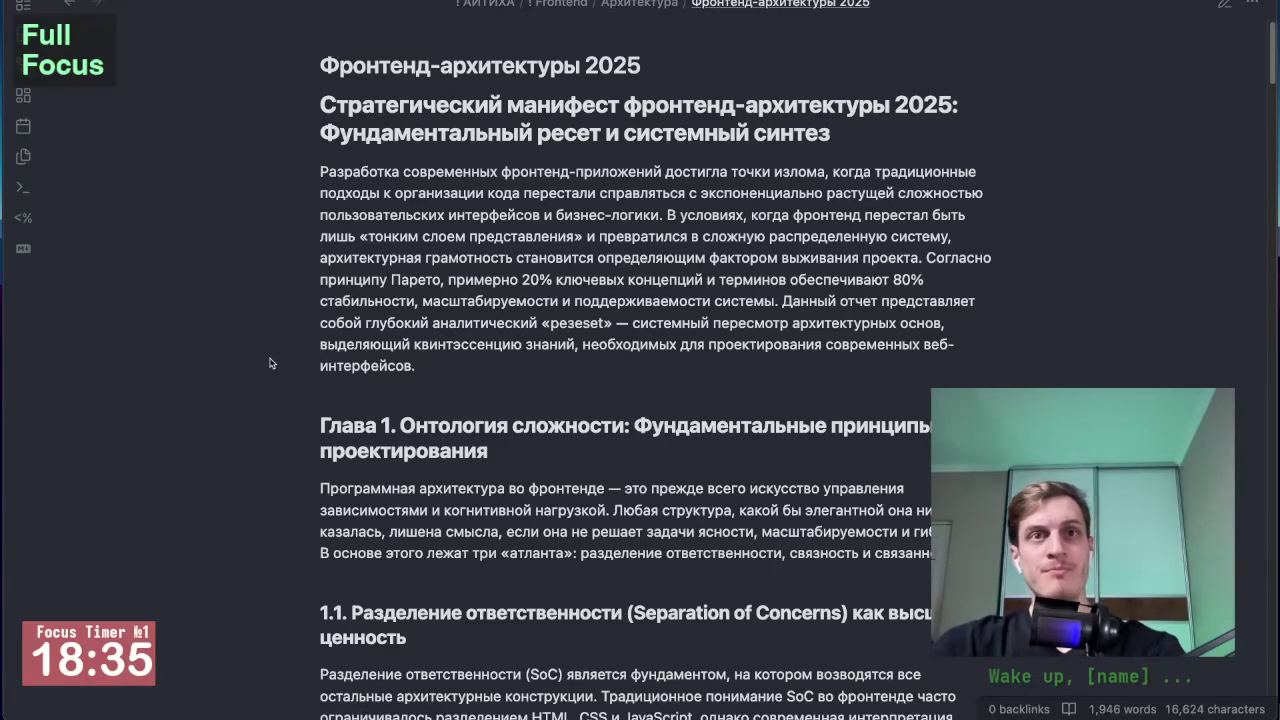
pyautogui.scroll(-1, 270, 363)
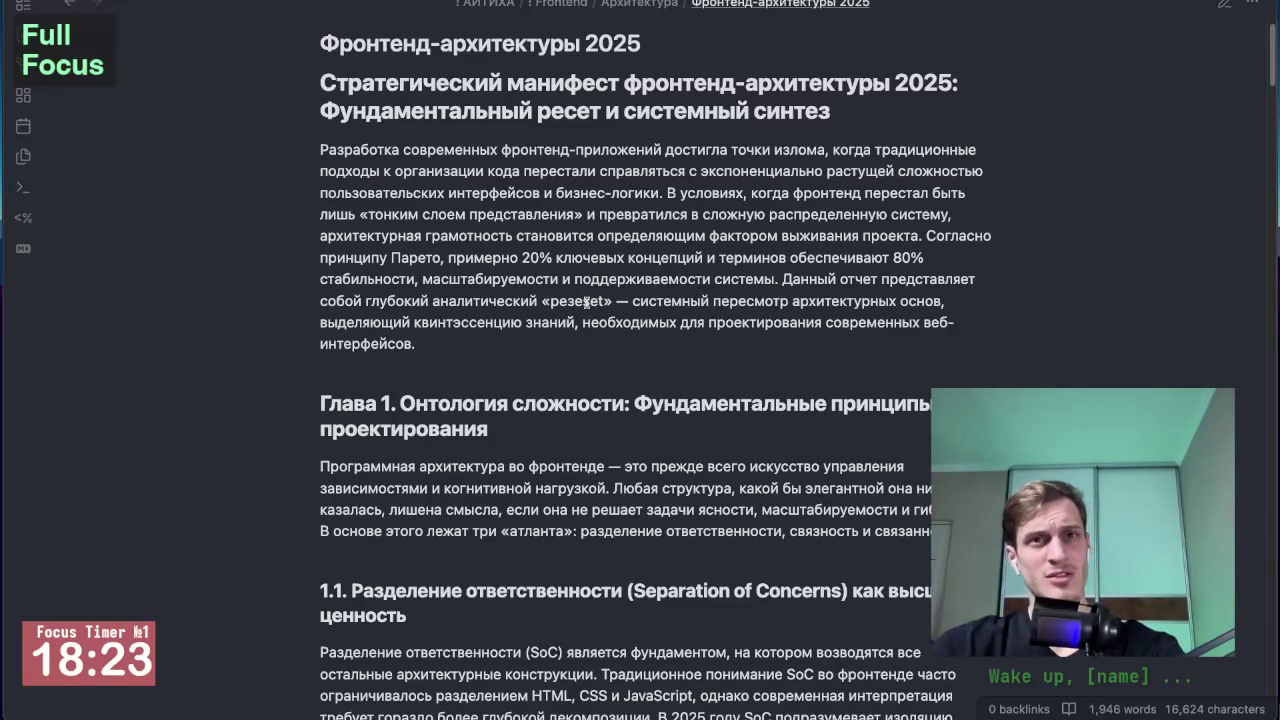
pyautogui.moveTo(597, 300); pyautogui.dragTo(567, 300)
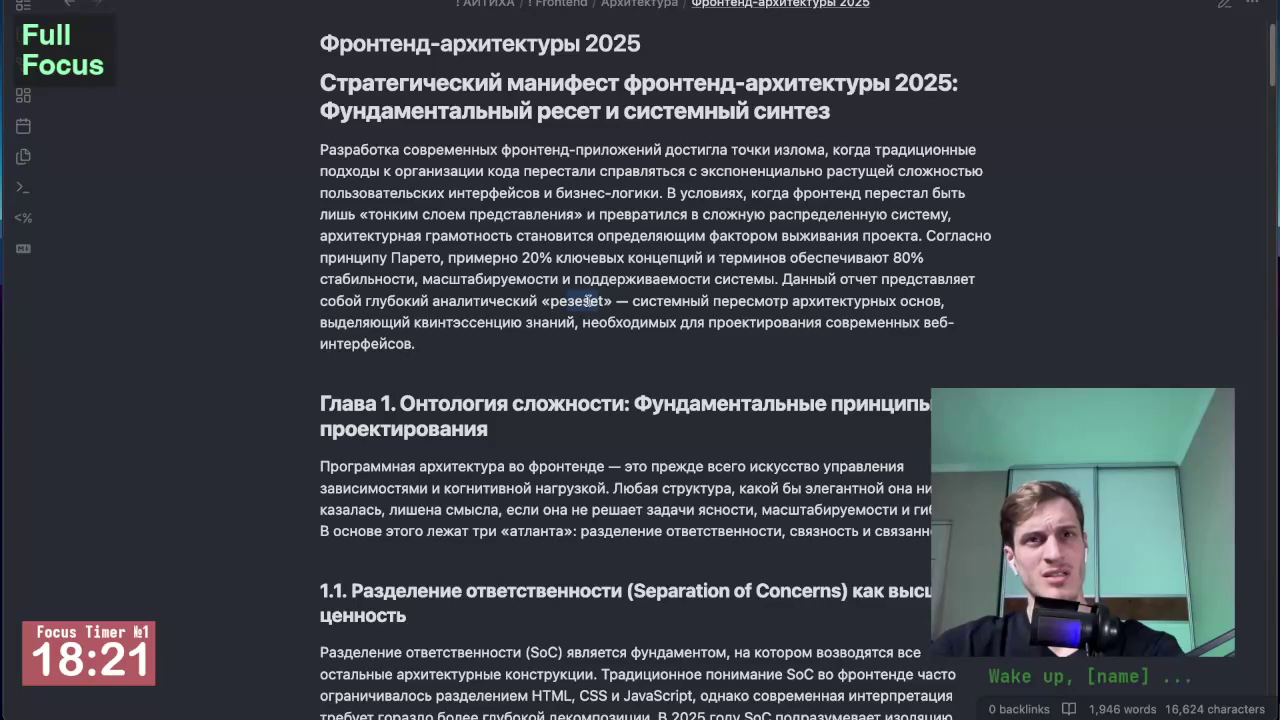
pyautogui.click(622, 298)
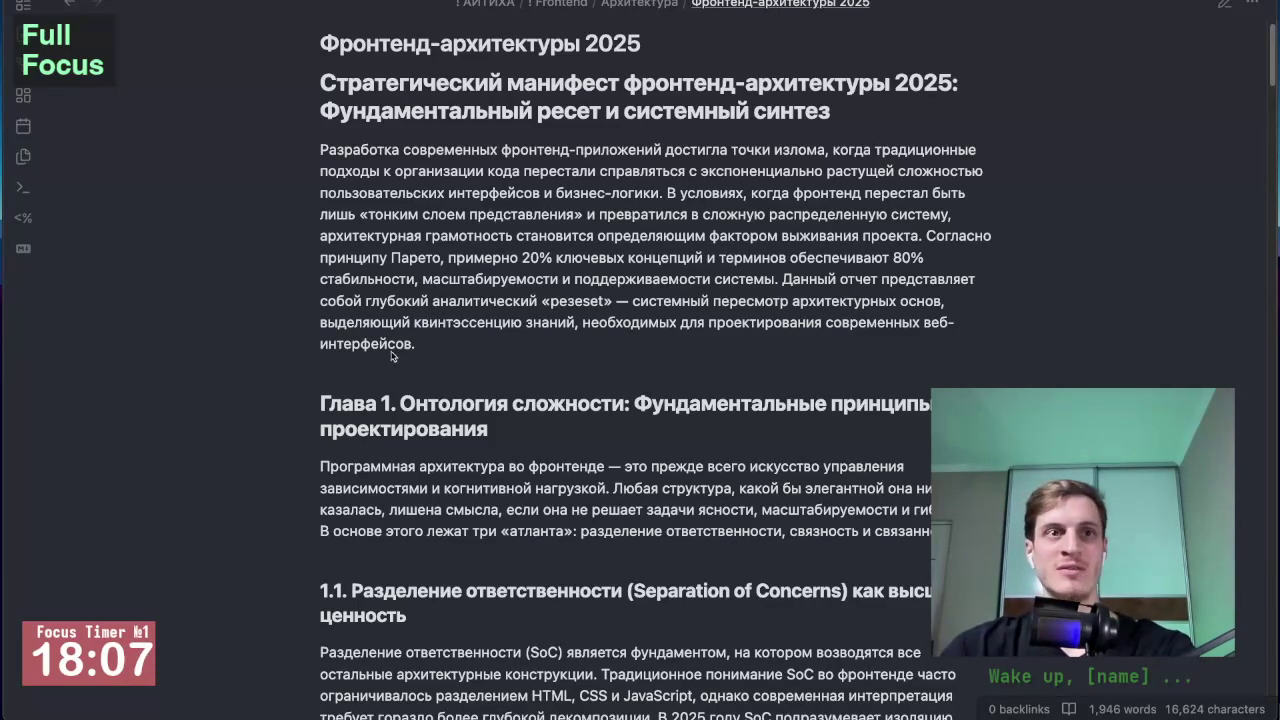
pyautogui.scroll(-3, 389, 384)
pyautogui.scroll(-2, 252, 390)
pyautogui.scroll(-3, 259, 435)
pyautogui.scroll(-1, 259, 435)
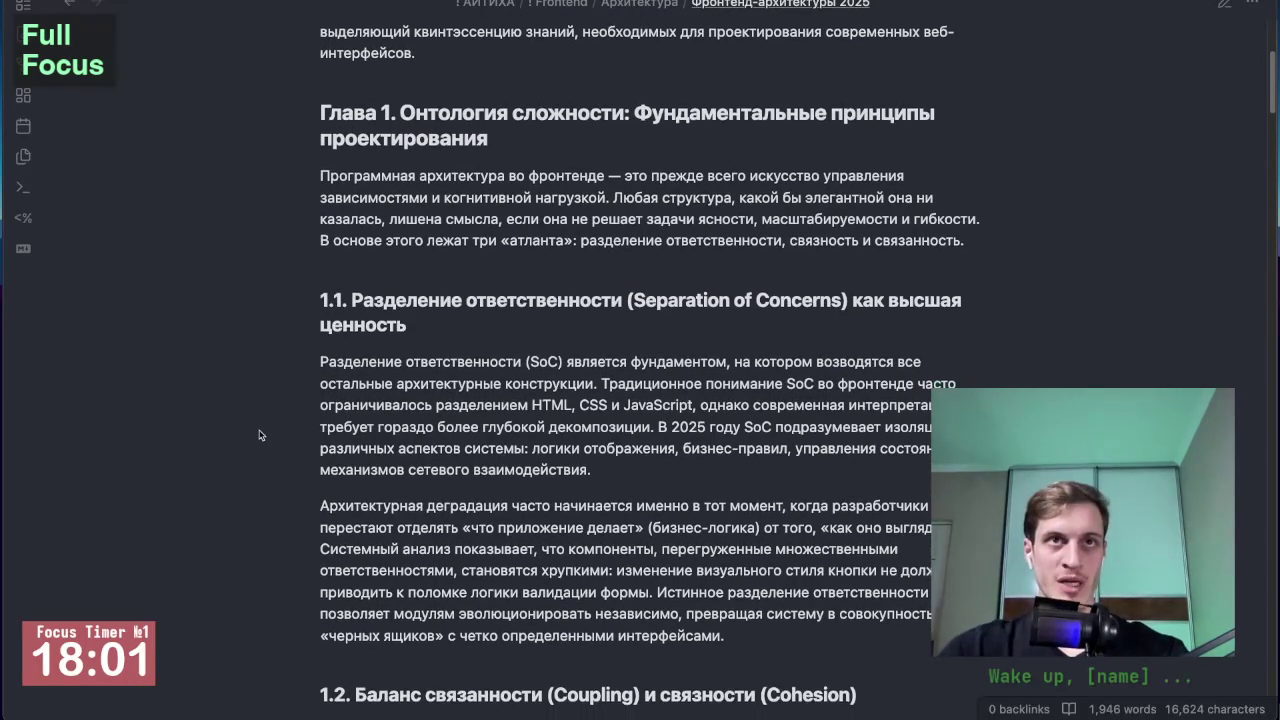
pyautogui.scroll(-1, 259, 435)
pyautogui.scroll(5, 259, 435)
pyautogui.scroll(1, 259, 435)
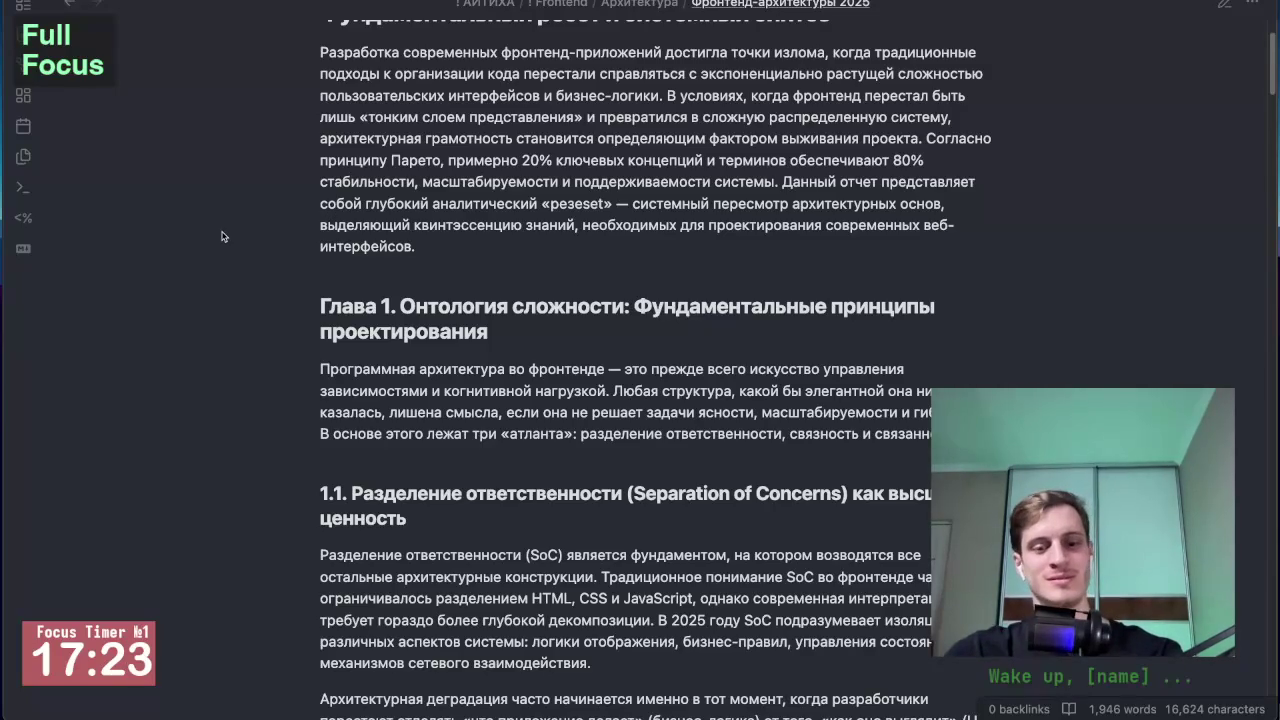
pyautogui.press('super+t')
pyautogui.press('super+o')
# Step: Open the 'SoC – Separation of Concerns' note via the quick switcher and scroll through it
pyautogui.write('soc')
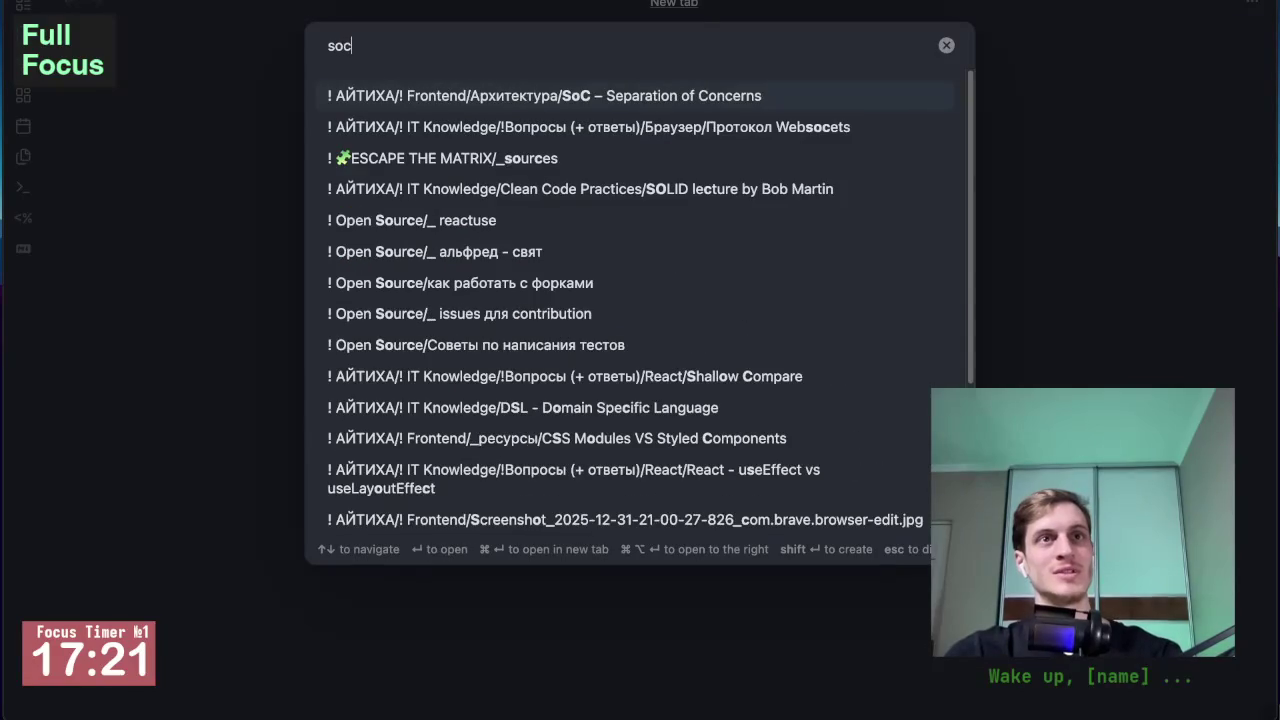
pyautogui.press('Return')
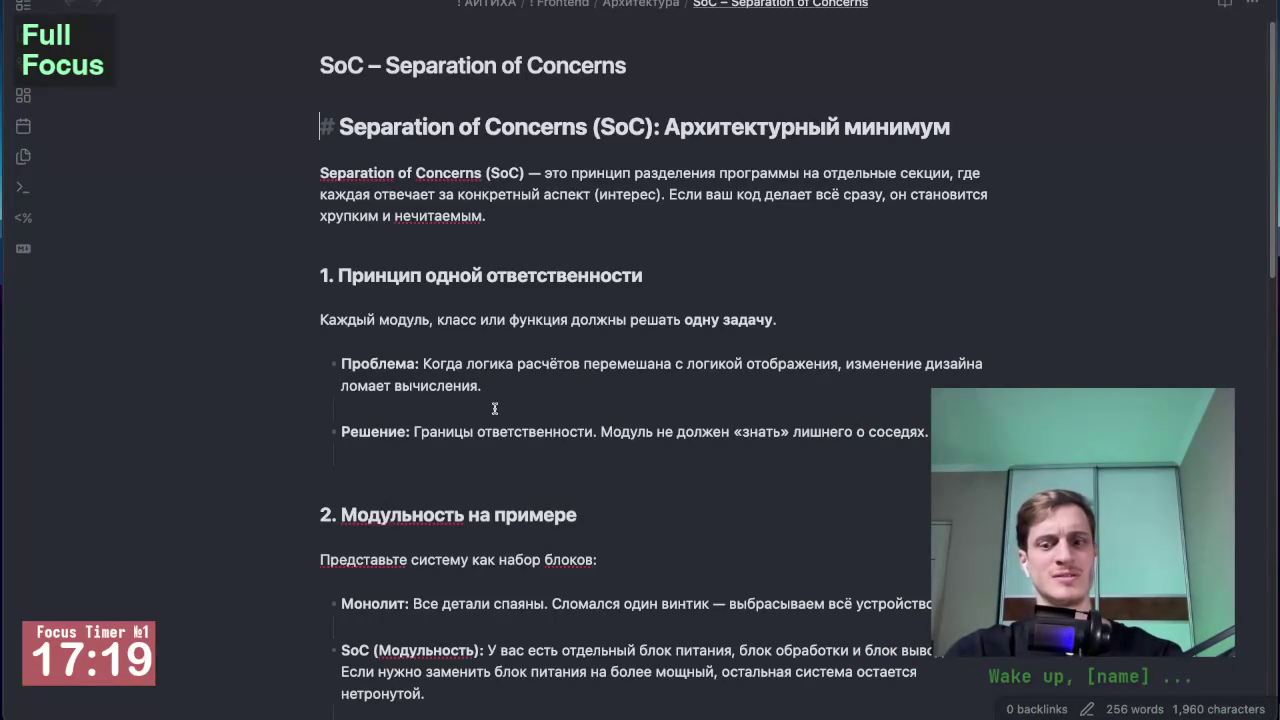
pyautogui.scroll(-2, 494, 409)
pyautogui.scroll(-3, 600, 490)
pyautogui.scroll(-8, 700, 569)
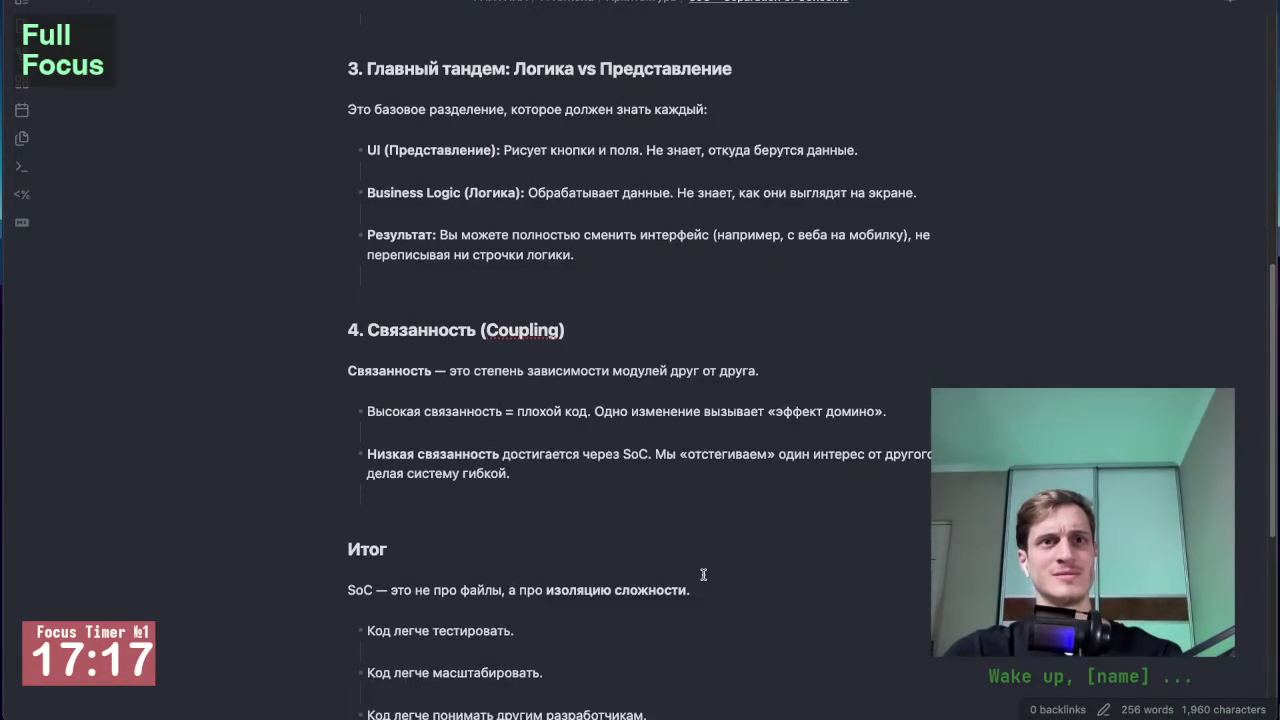
pyautogui.scroll(-1, 703, 574)
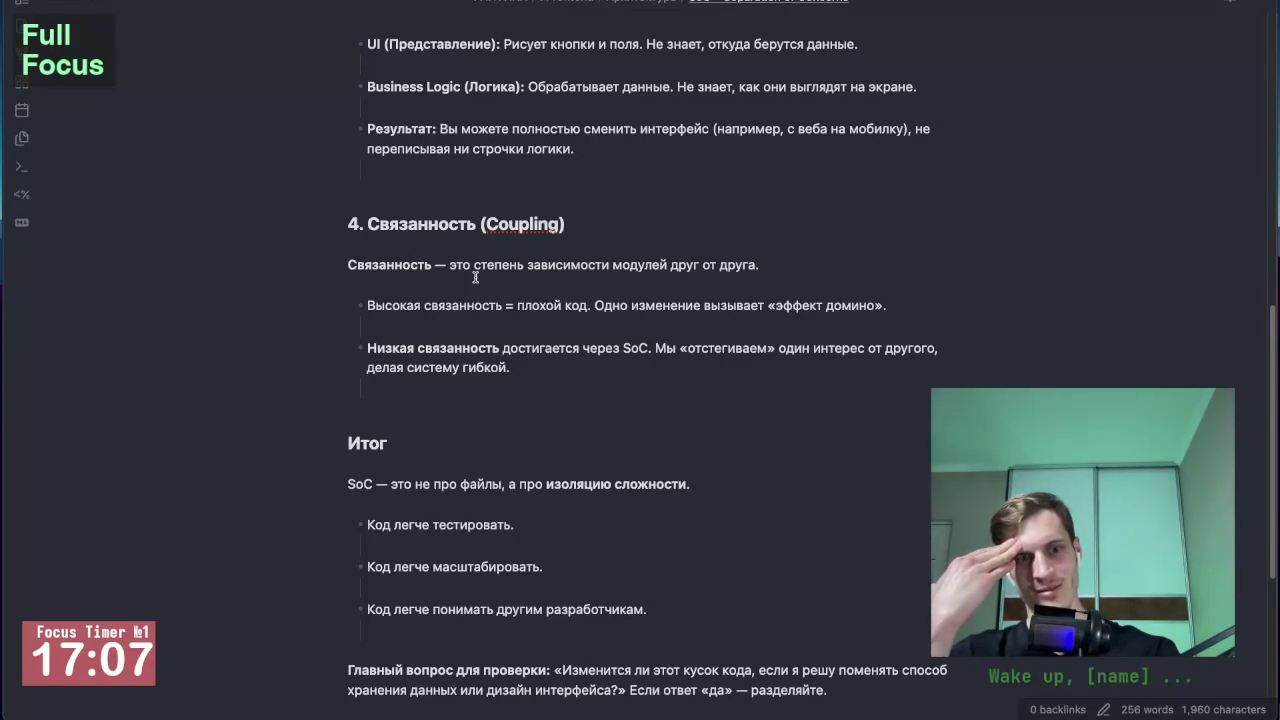
# Step: Glance at Gemini and Фронтенд-архитектуры 2025, then return to SoC with the file tree shown
pyautogui.hotkey('ctrl', 'Right')
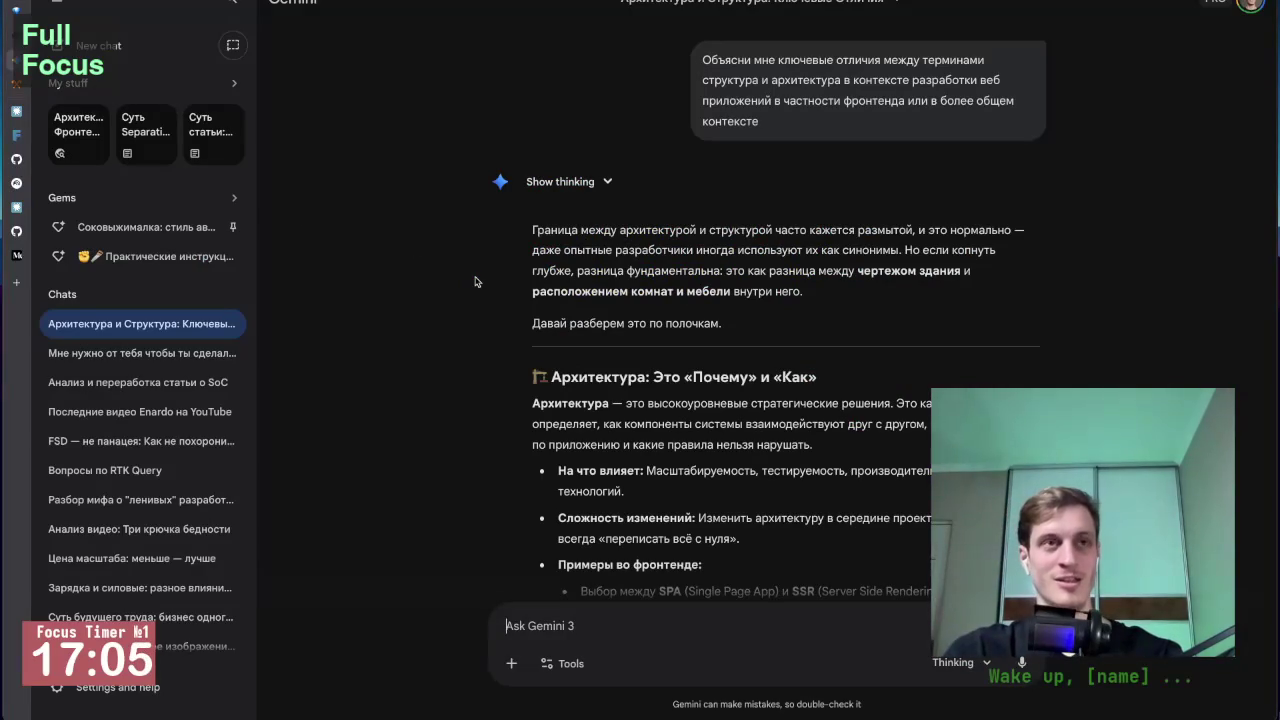
pyautogui.moveTo(141, 323)
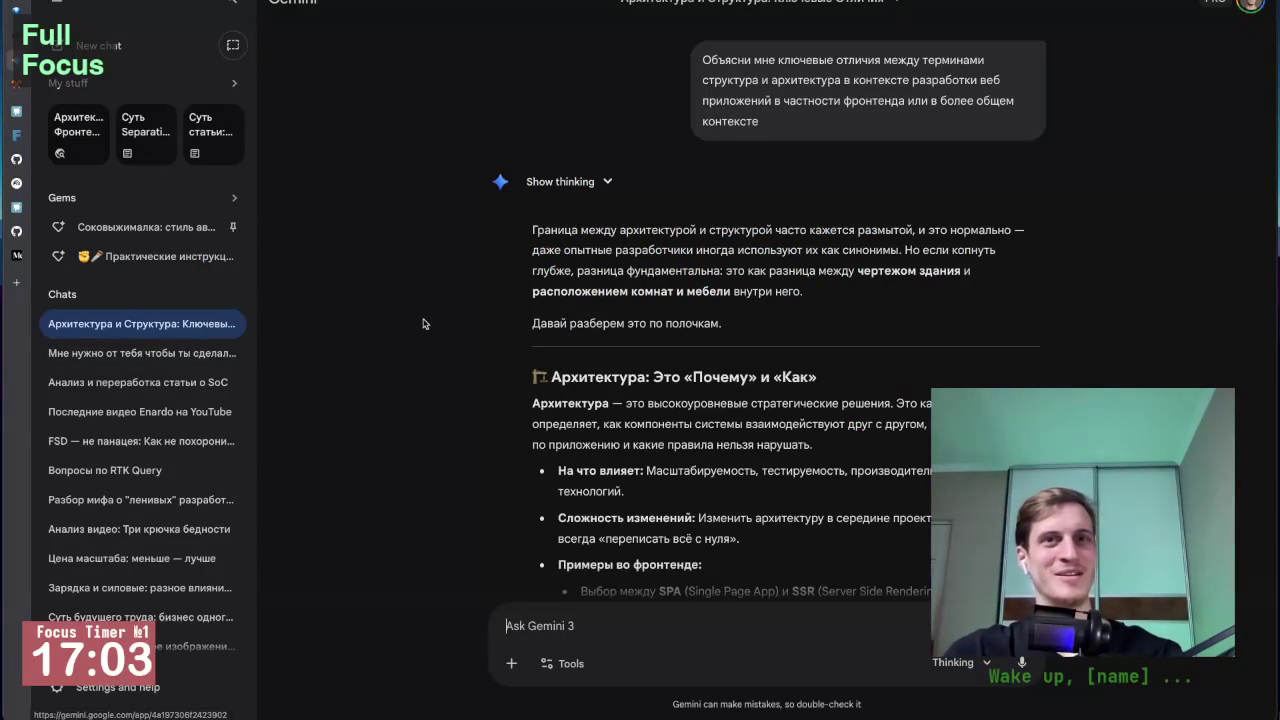
pyautogui.hotkey('ctrl', 'Left')
pyautogui.hotkey('ctrl', 'Left')
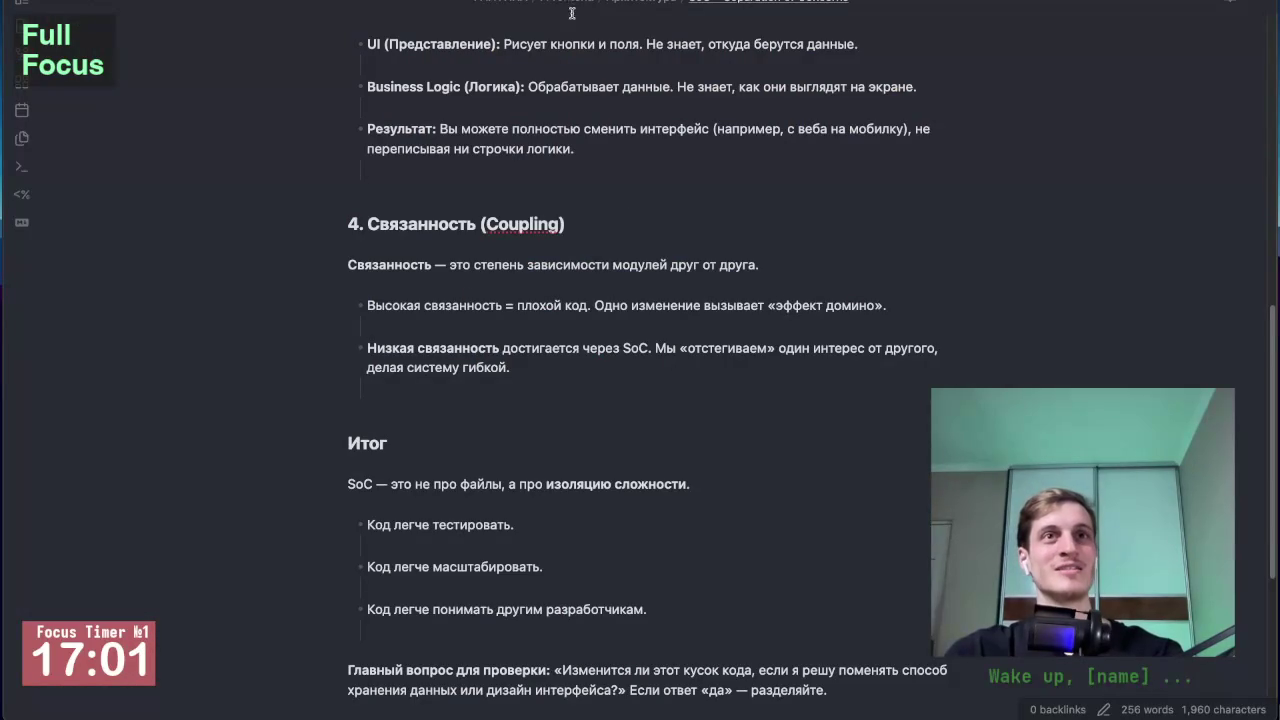
pyautogui.hotkey('ctrl', 'Tab')
pyautogui.scroll(2, 467, 263)
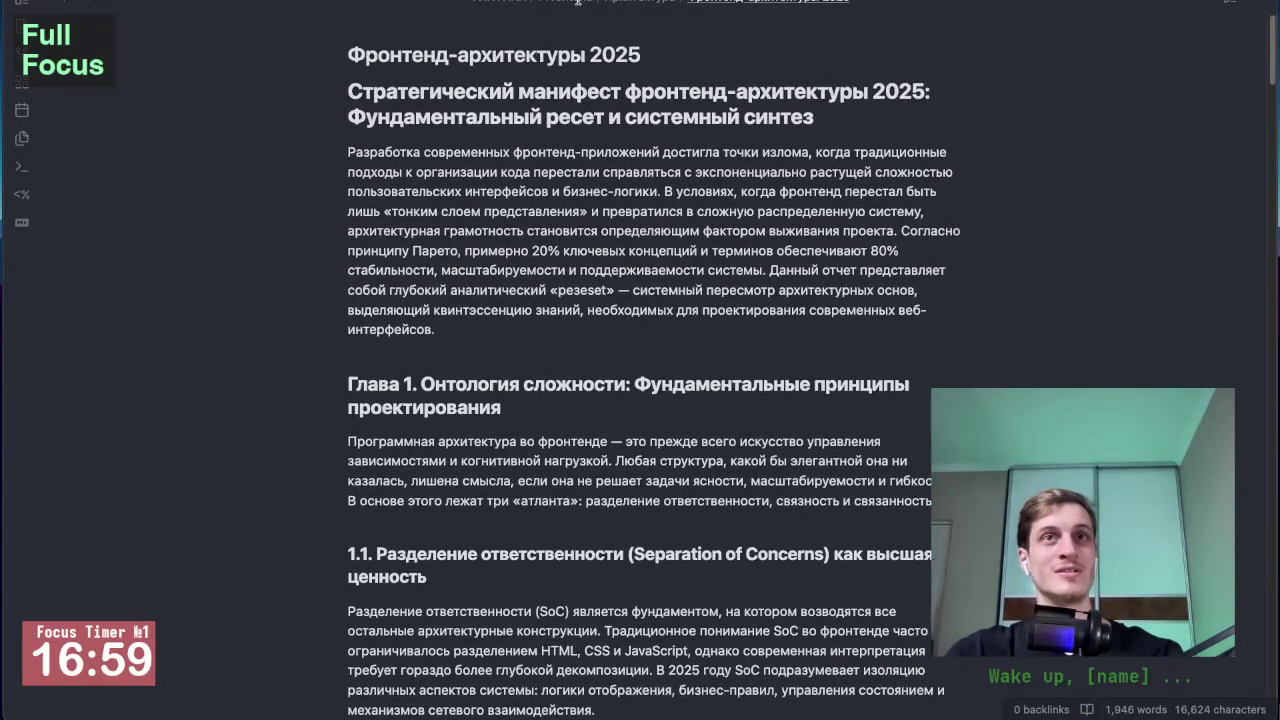
pyautogui.hotkey('ctrl', 'Tab')
pyautogui.hotkey('ctrl', '\\')
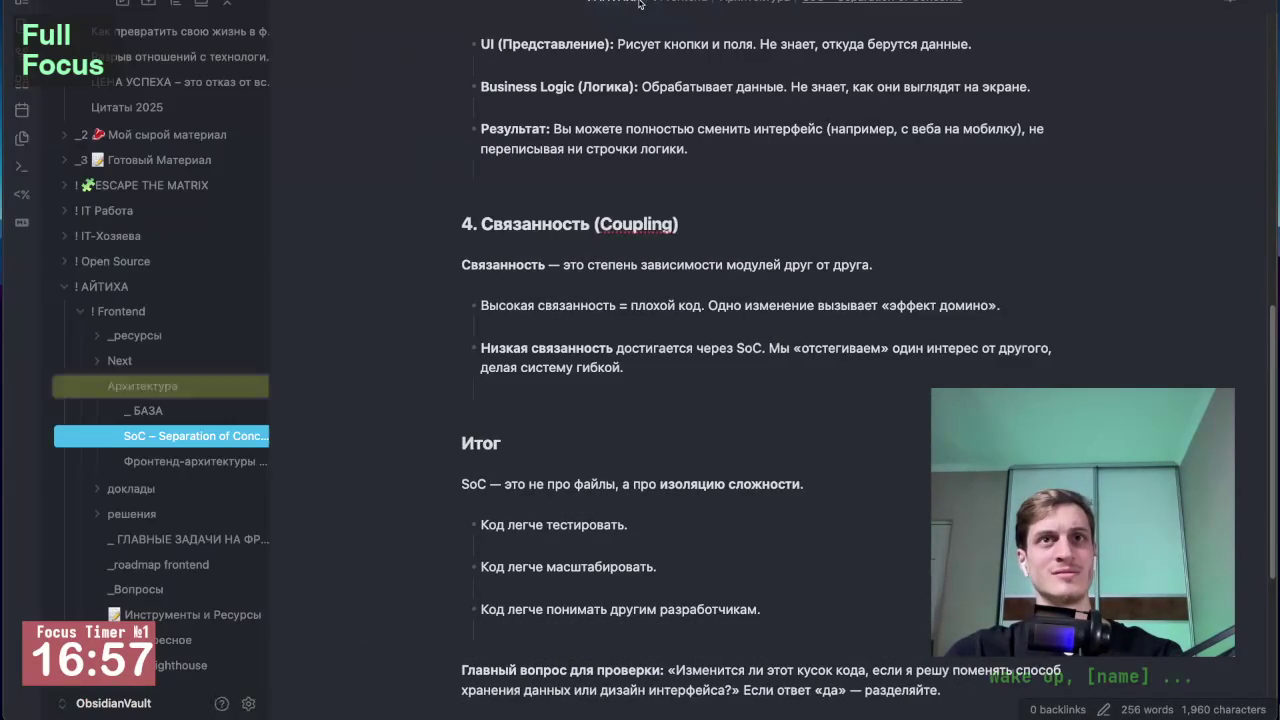
# Step: Open the _ БАЗА note and bring up the Архитектура folder's context menu
pyautogui.rightClick(147, 390)
pyautogui.press('Escape')
pyautogui.click(148, 410)
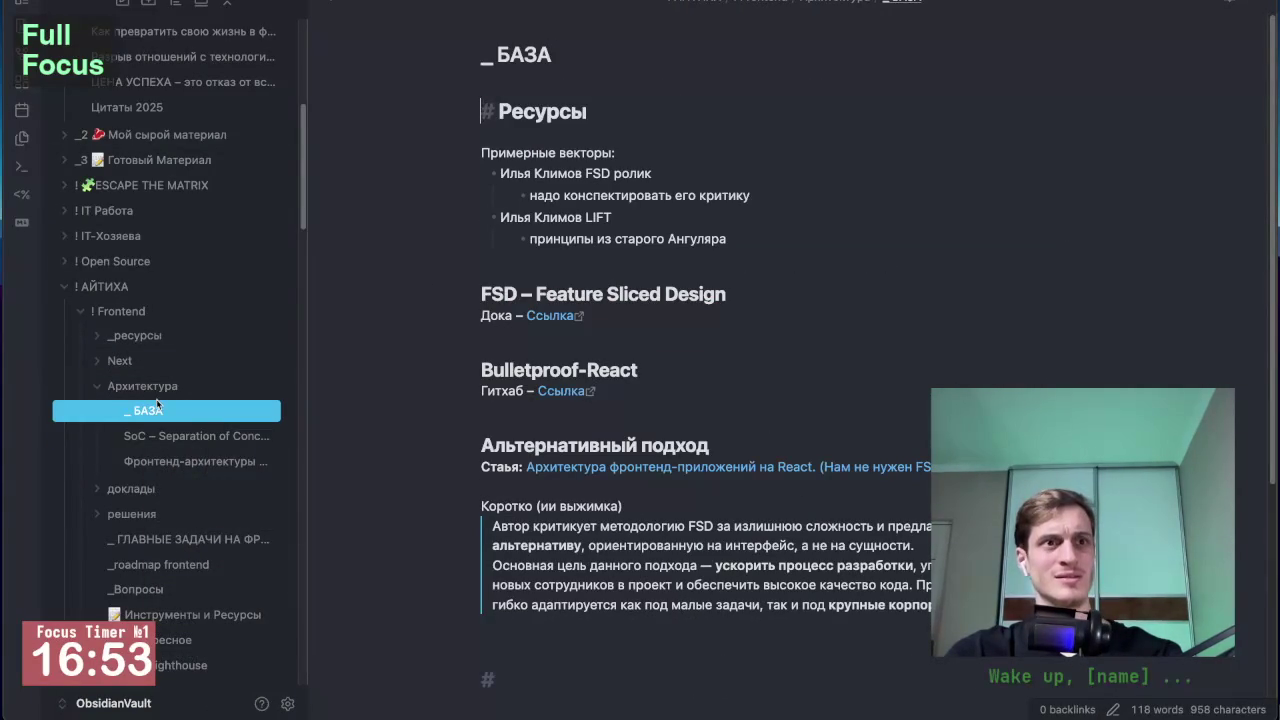
pyautogui.rightClick(150, 378)
pyautogui.press('Escape')
# Step: Create a new note in Архитектура titled 'Словарь терминов'
pyautogui.hotkey('ctrl', 'n')
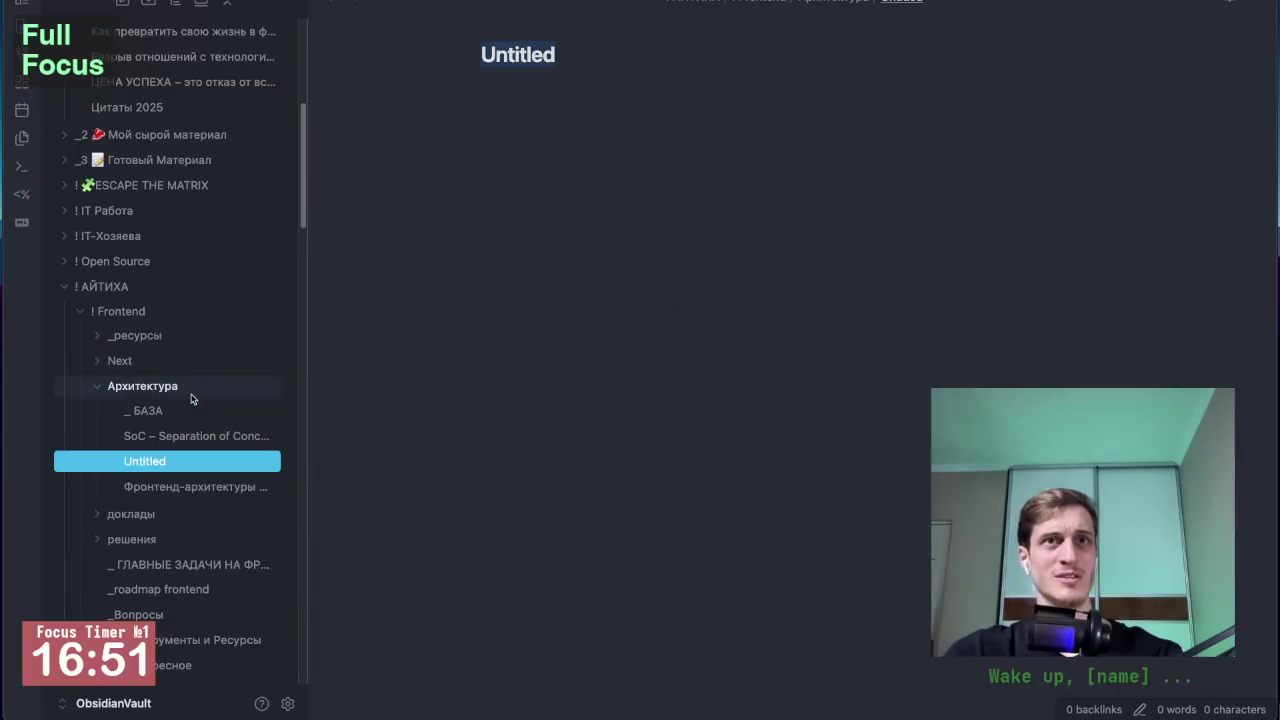
pyautogui.write('Ckjdf')
pyautogui.press('BackSpace')
pyautogui.press('BackSpace')
pyautogui.press('BackSpace')
pyautogui.press('BackSpace')
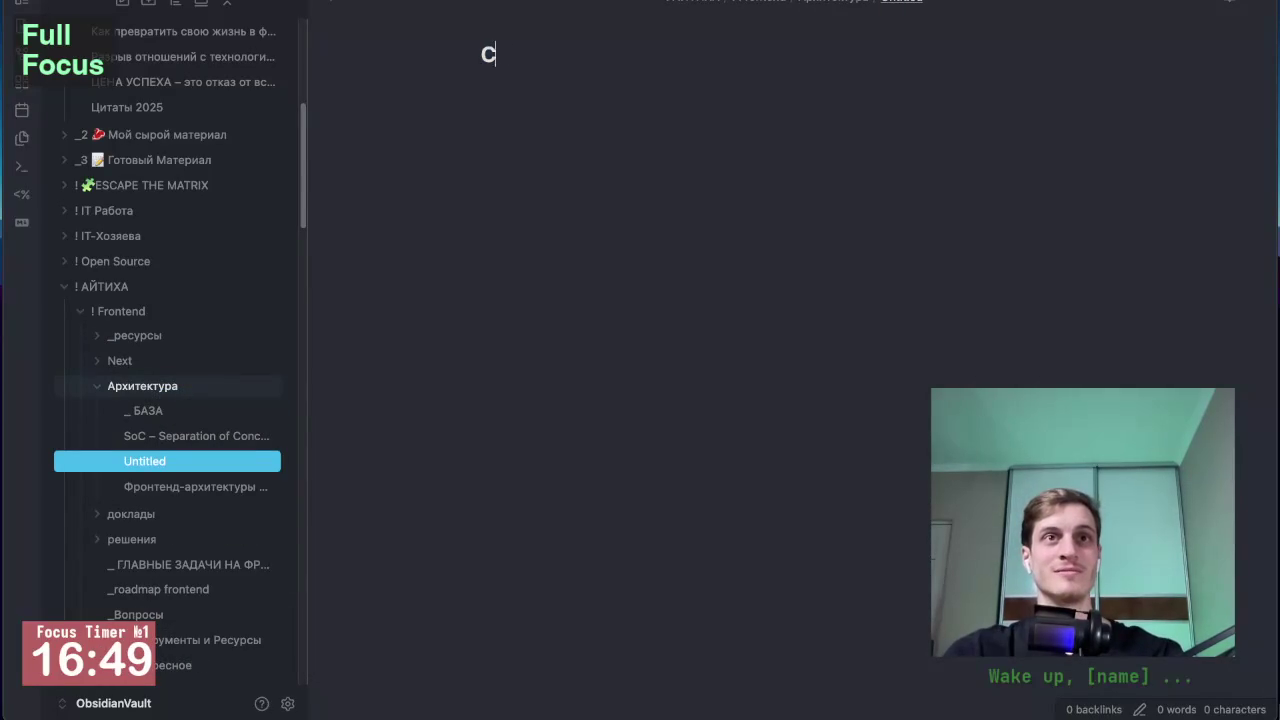
pyautogui.write('ло')
pyautogui.write('лова')
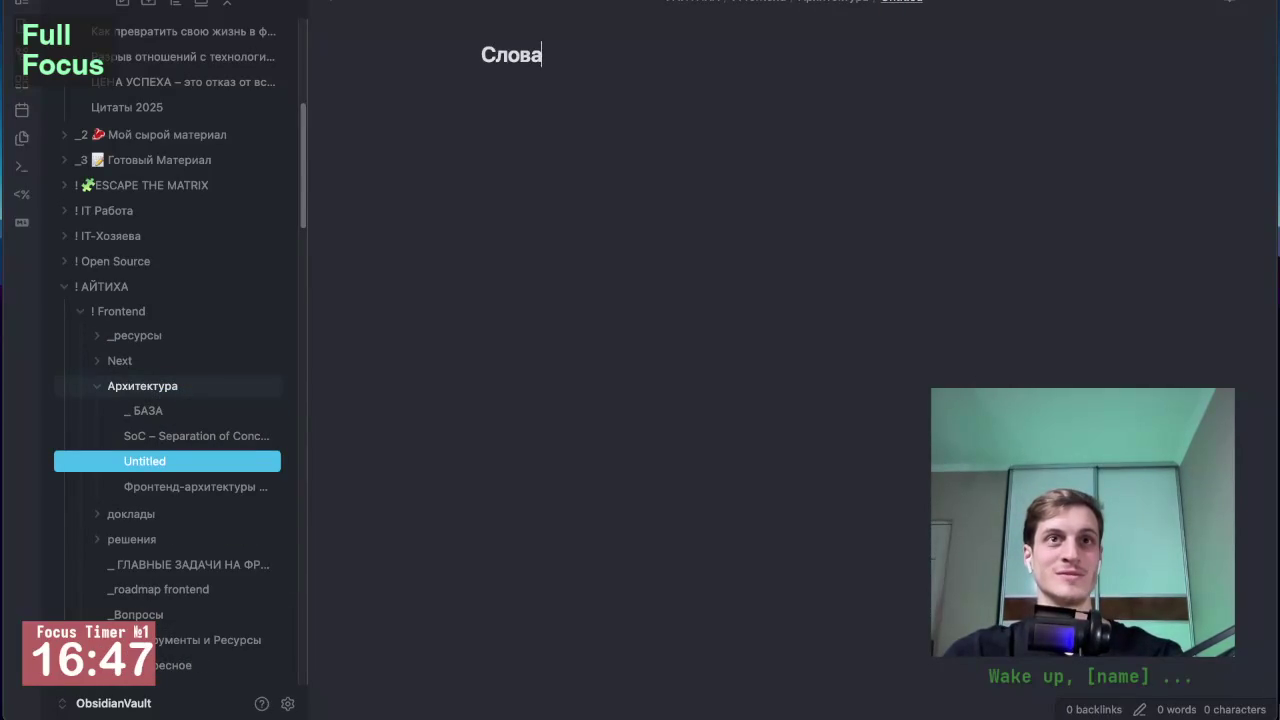
pyautogui.write('рь терм')
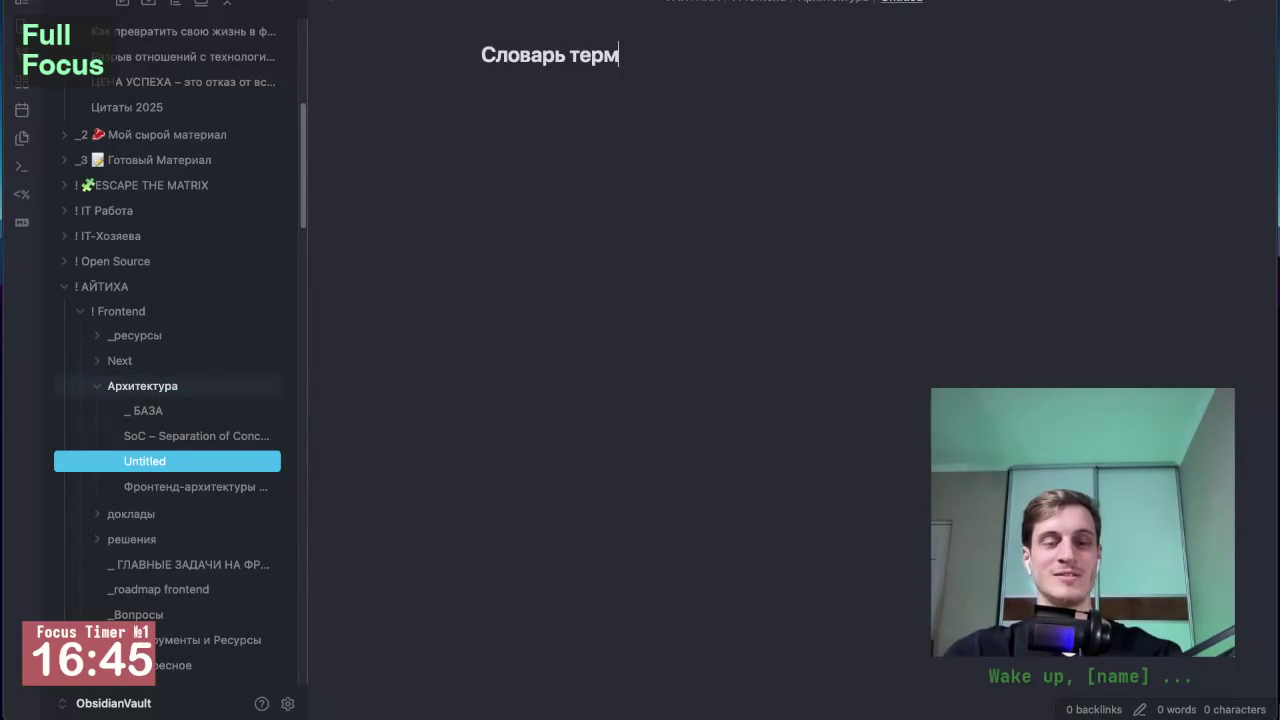
pyautogui.write('инов')
pyautogui.press('Return')
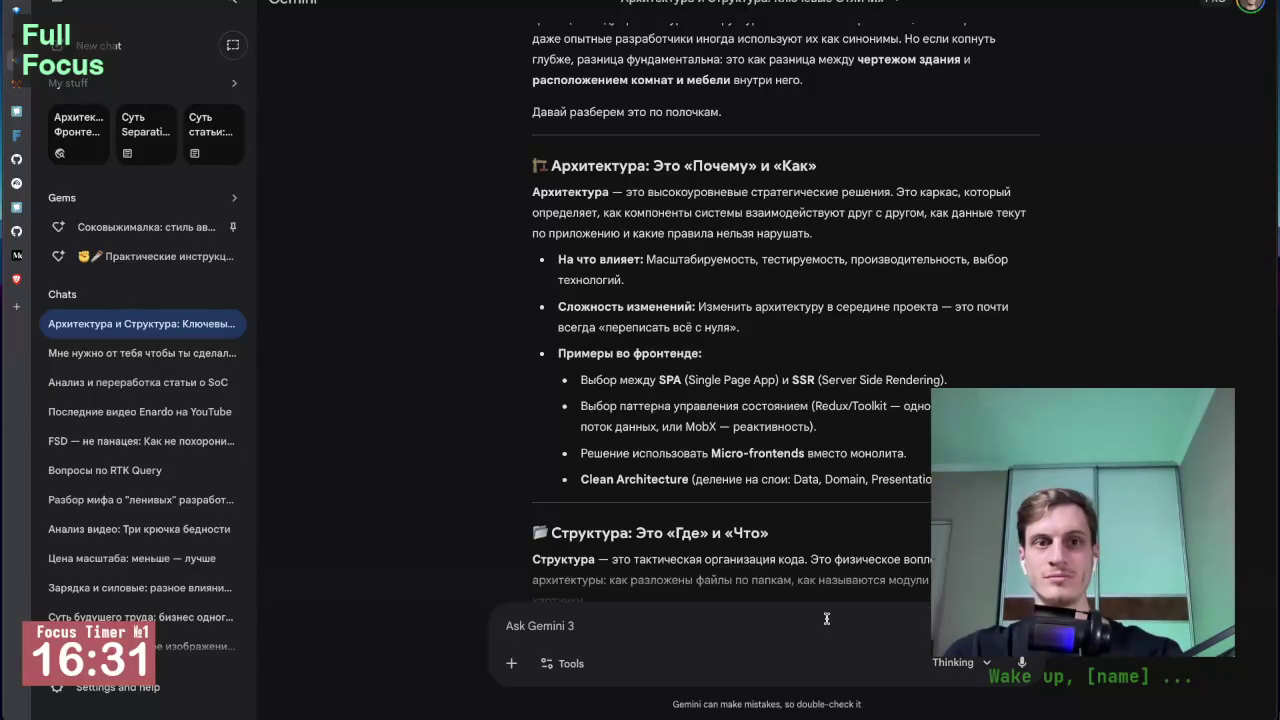
# Step: Ask Gemini for key architecture terms with short definitions, mentioning coupling and cohesion
pyautogui.press('ctrl')
pyautogui.press('ctrl')
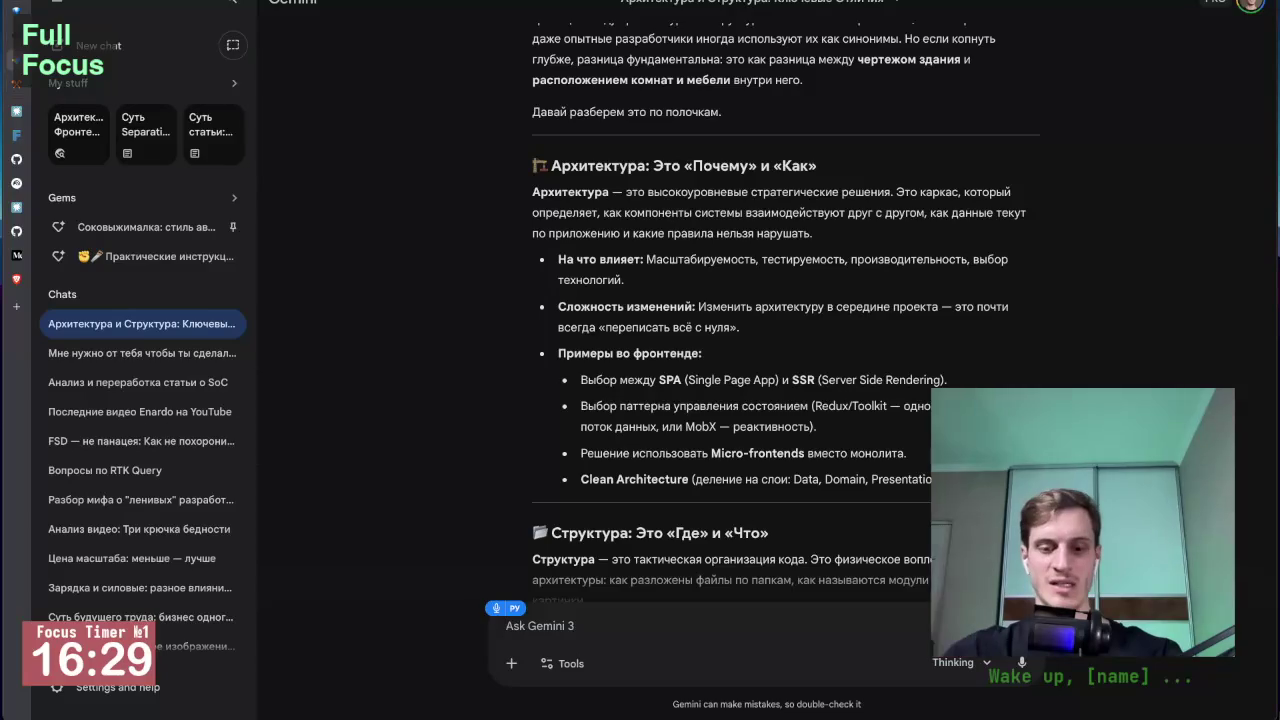
pyautogui.write('выдай мне ключевые термины и их')
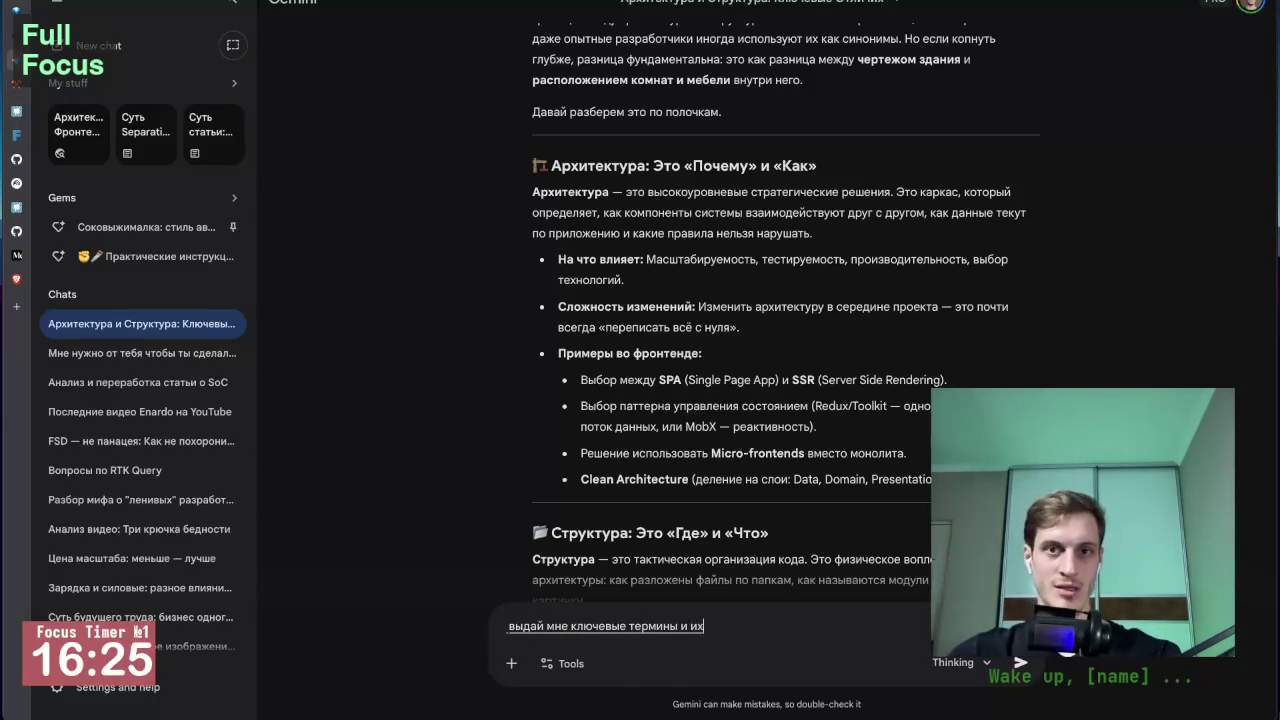
pyautogui.write(' определения')
pyautogui.write(' покороче')
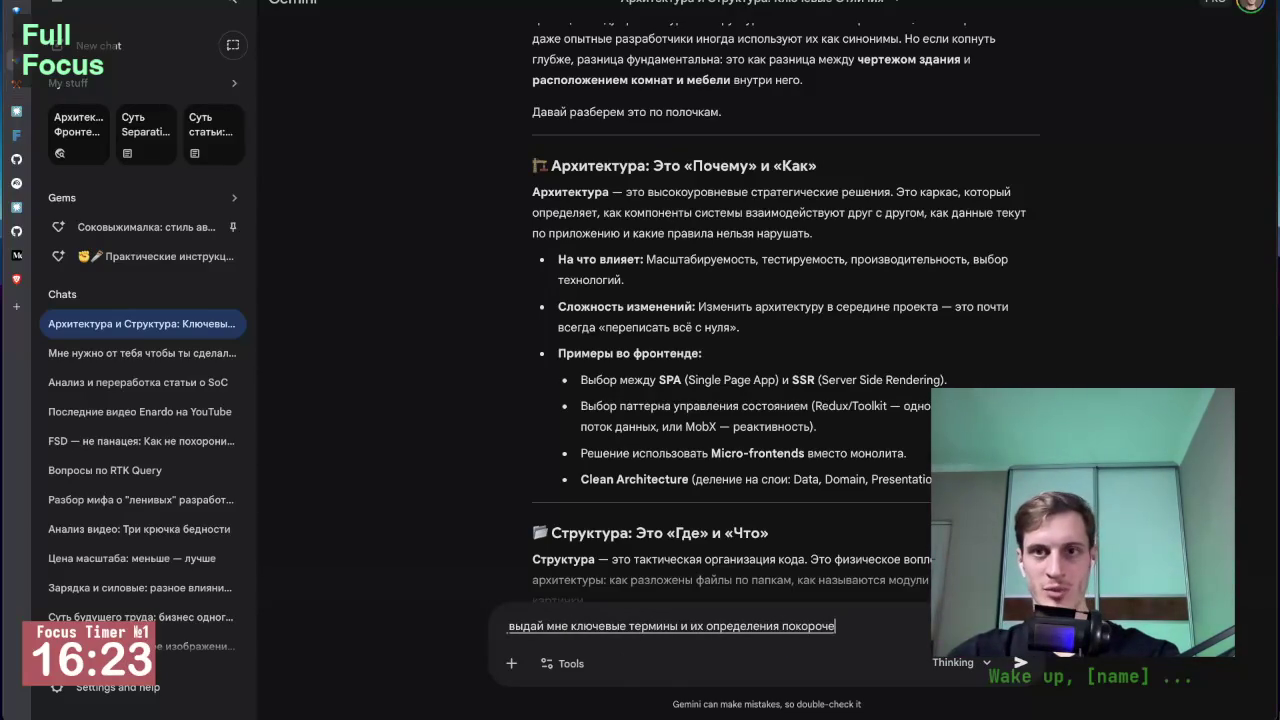
pyautogui.write(' чтобы я понял чт')
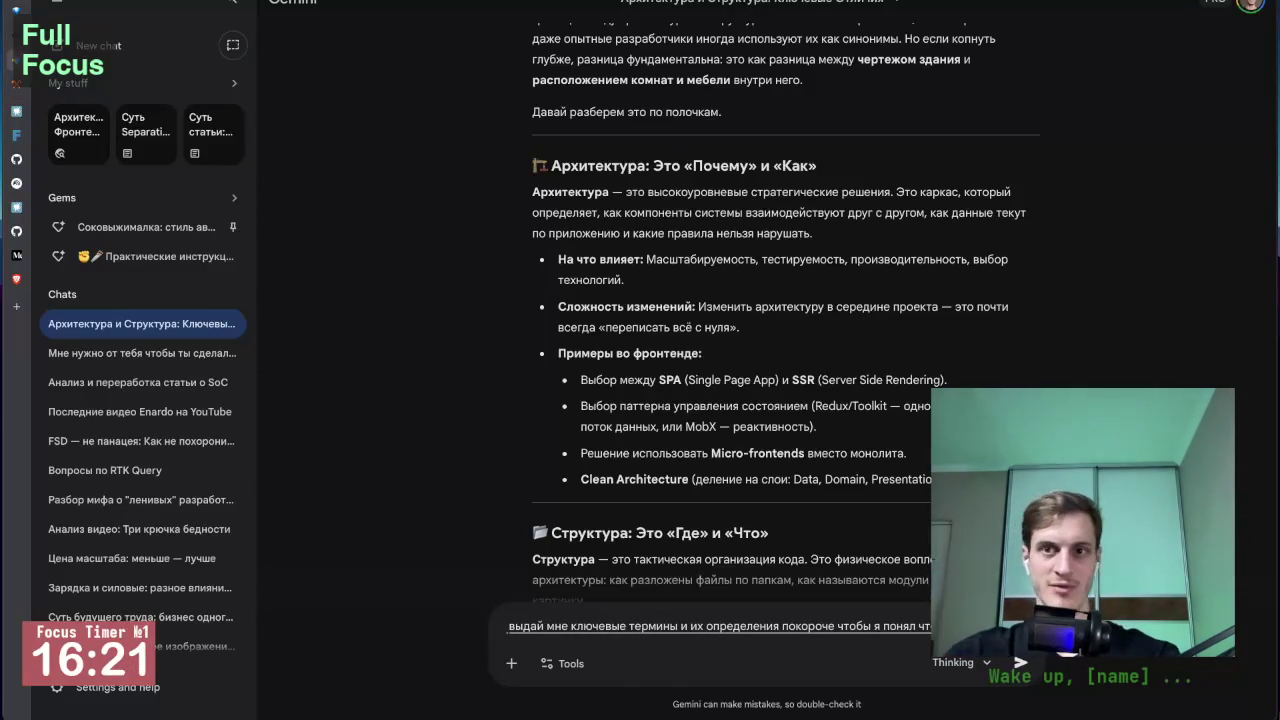
pyautogui.write('в архитектуре в частности я знаю что там есть')
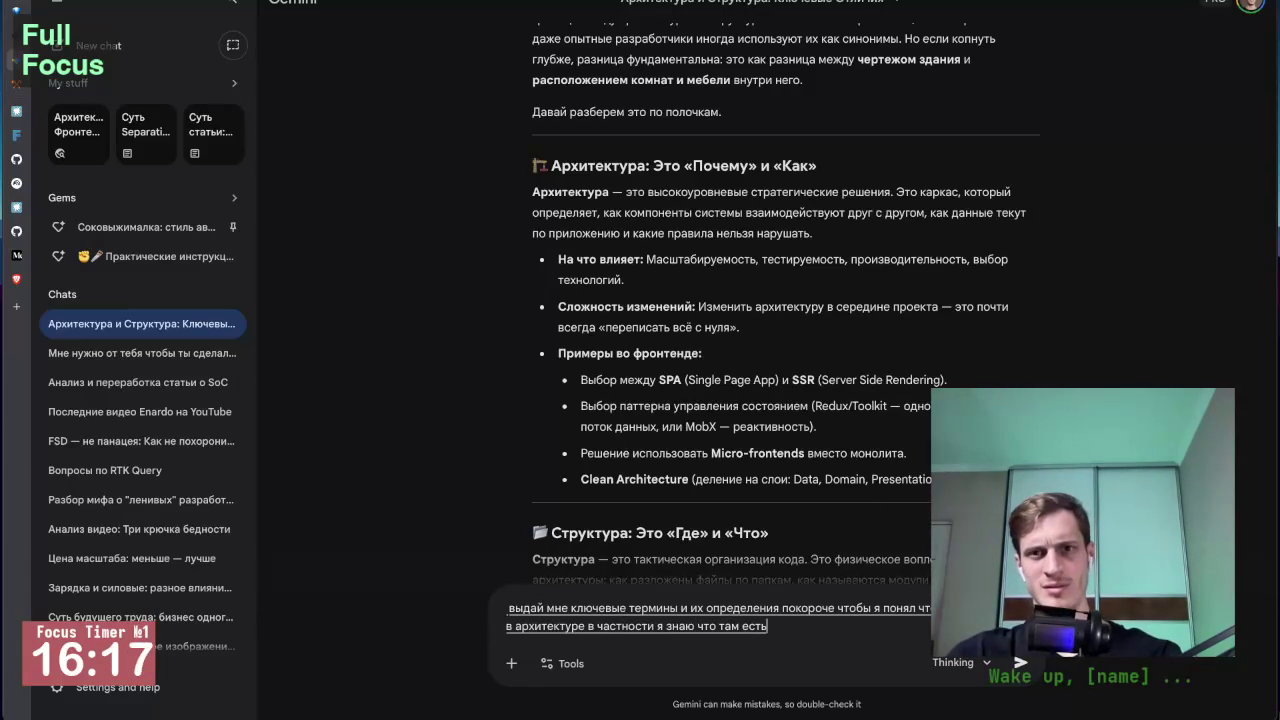
pyautogui.write(' со')
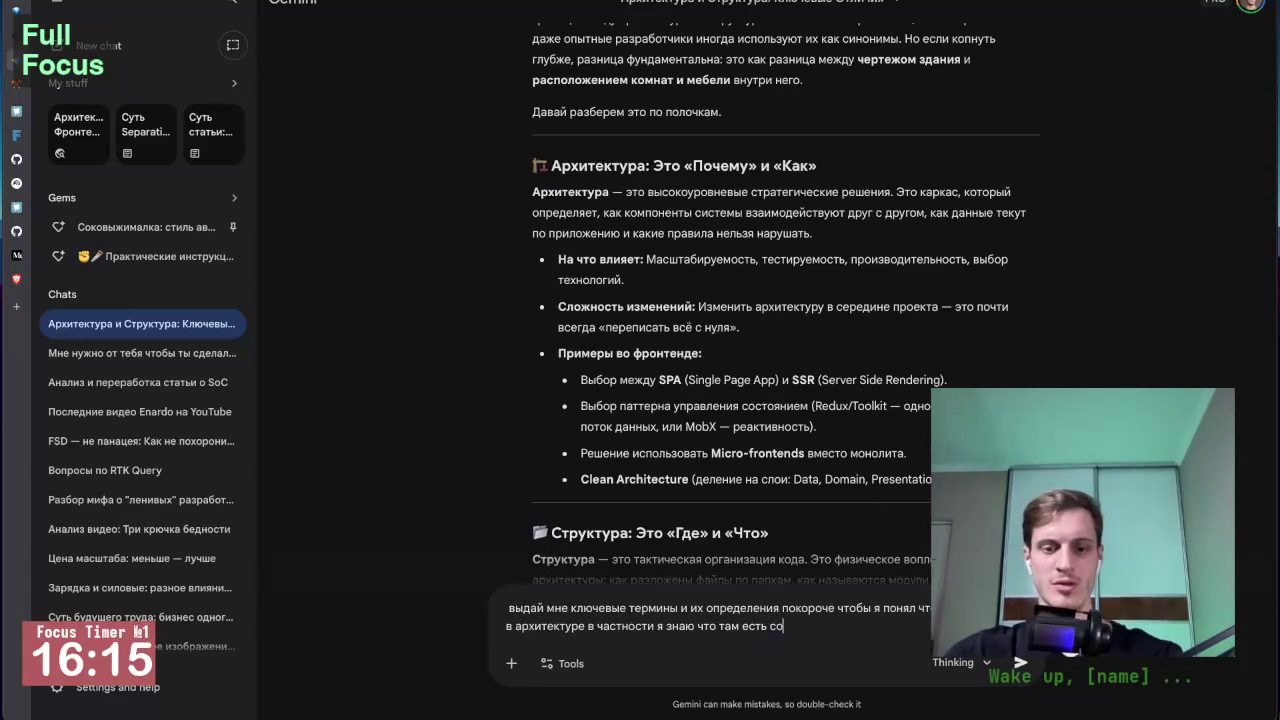
pyautogui.write('с')
pyautogui.write('upl')
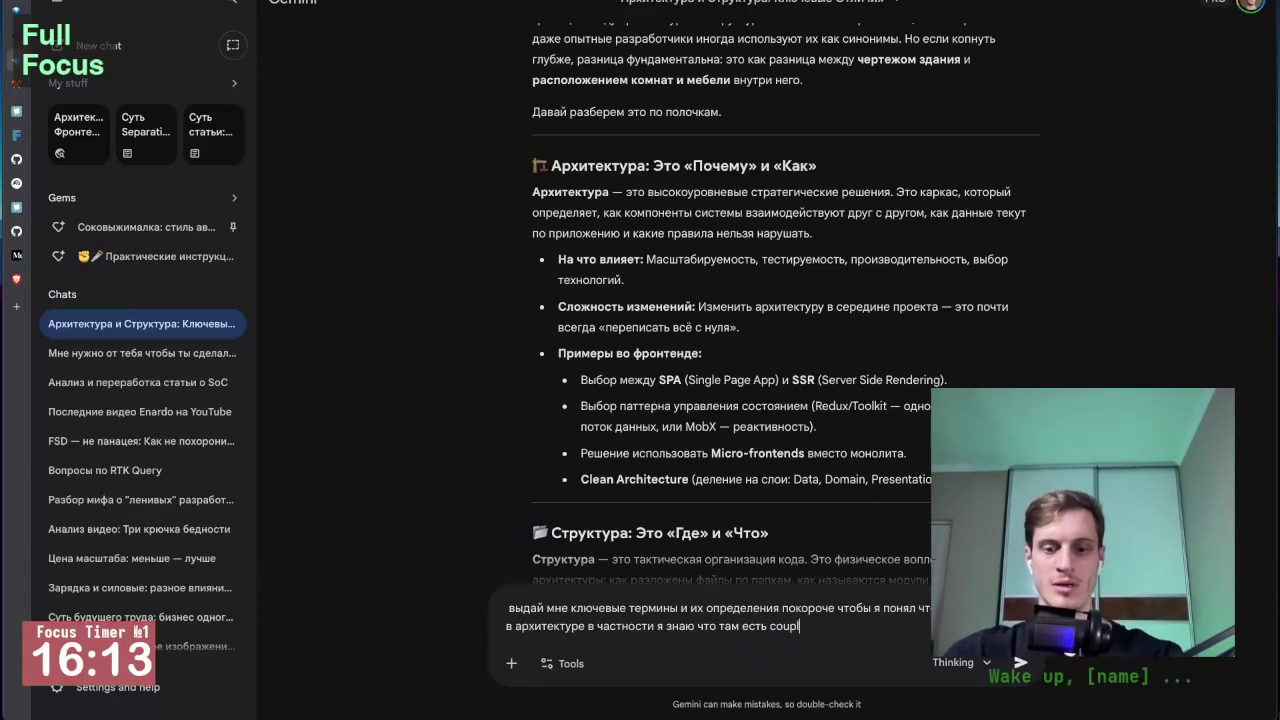
pyautogui.write('ing и')
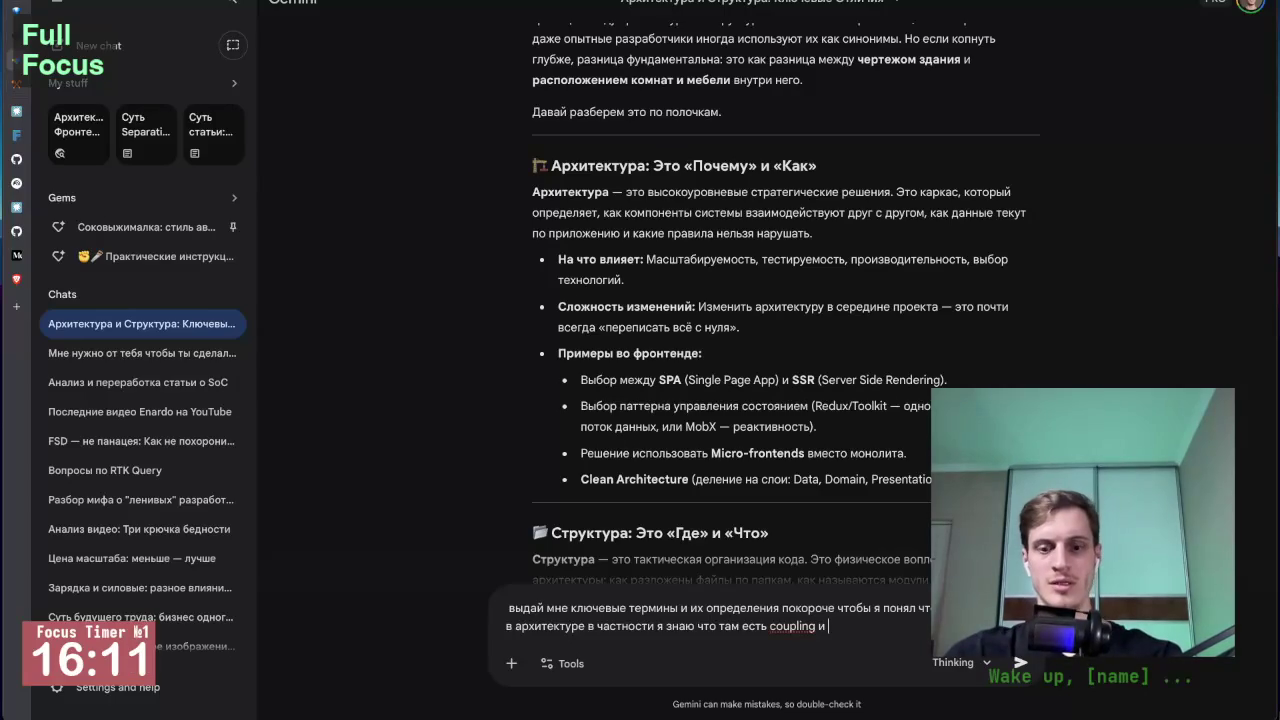
pyautogui.write('hersio')
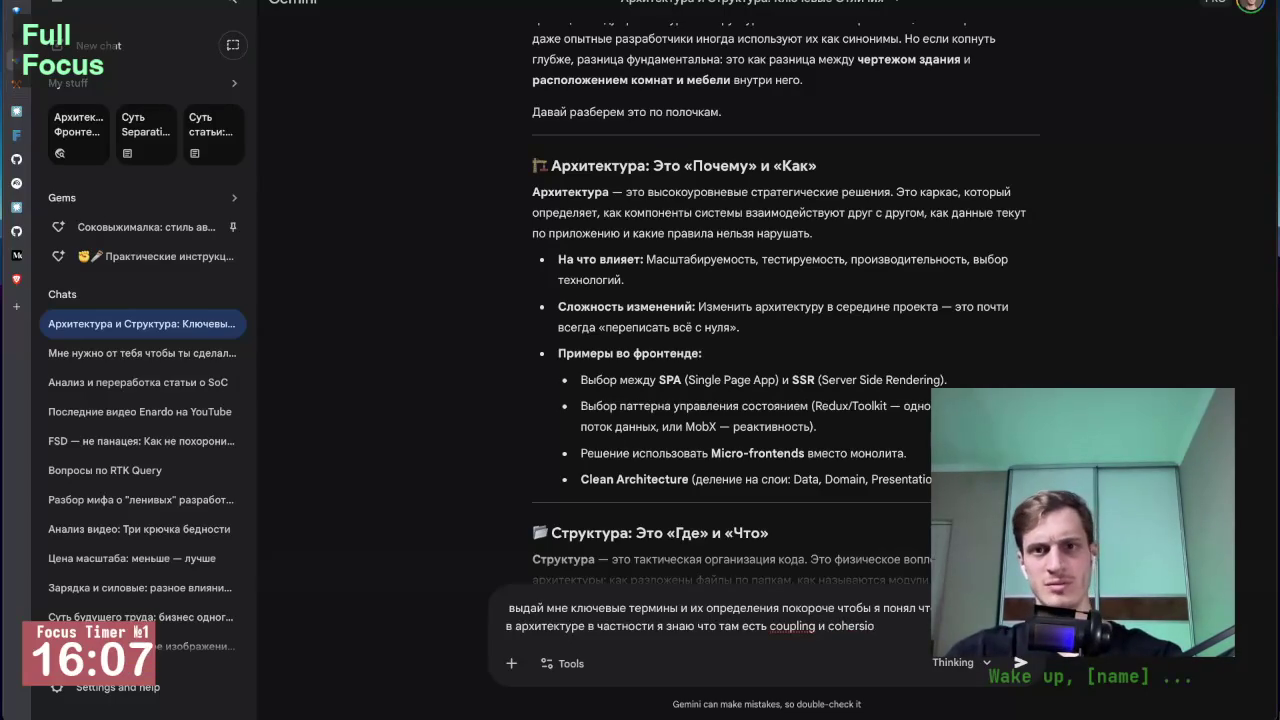
pyautogui.hotkey('ctrl', 'Left')
pyautogui.hotkey('ctrl', 'Left')
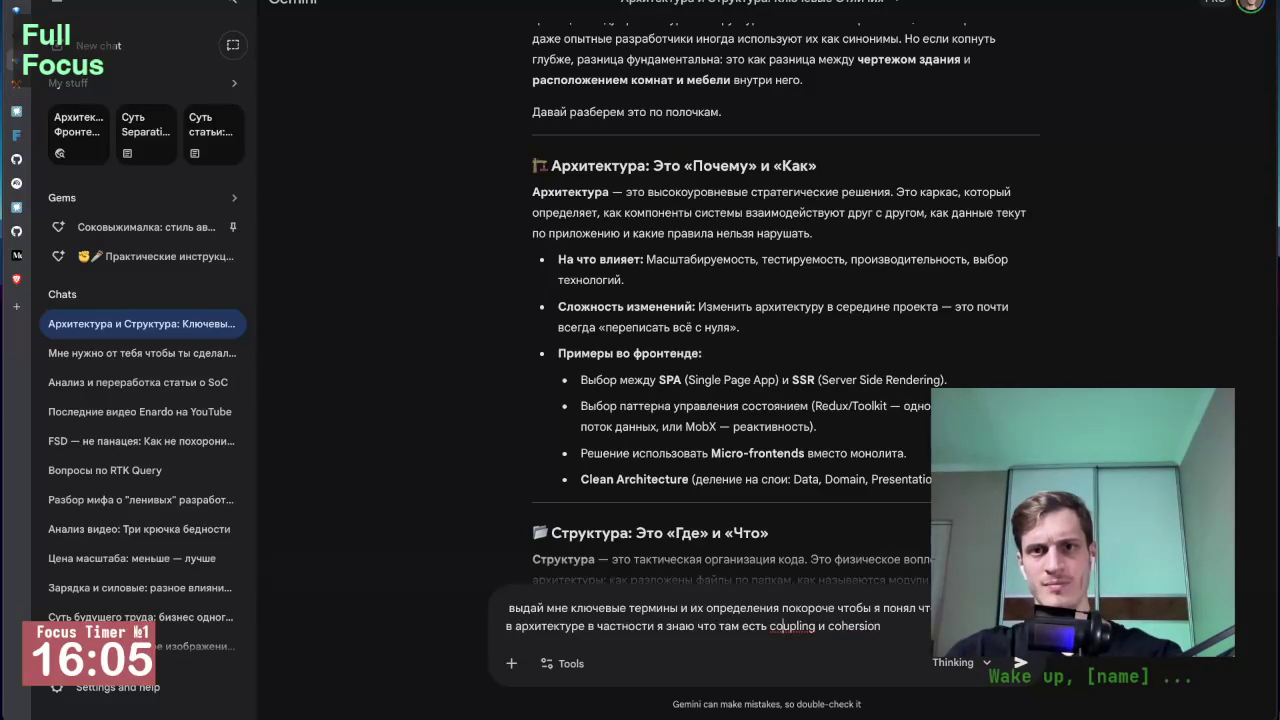
pyautogui.press('Right')
pyautogui.press('Right')
pyautogui.press('End')
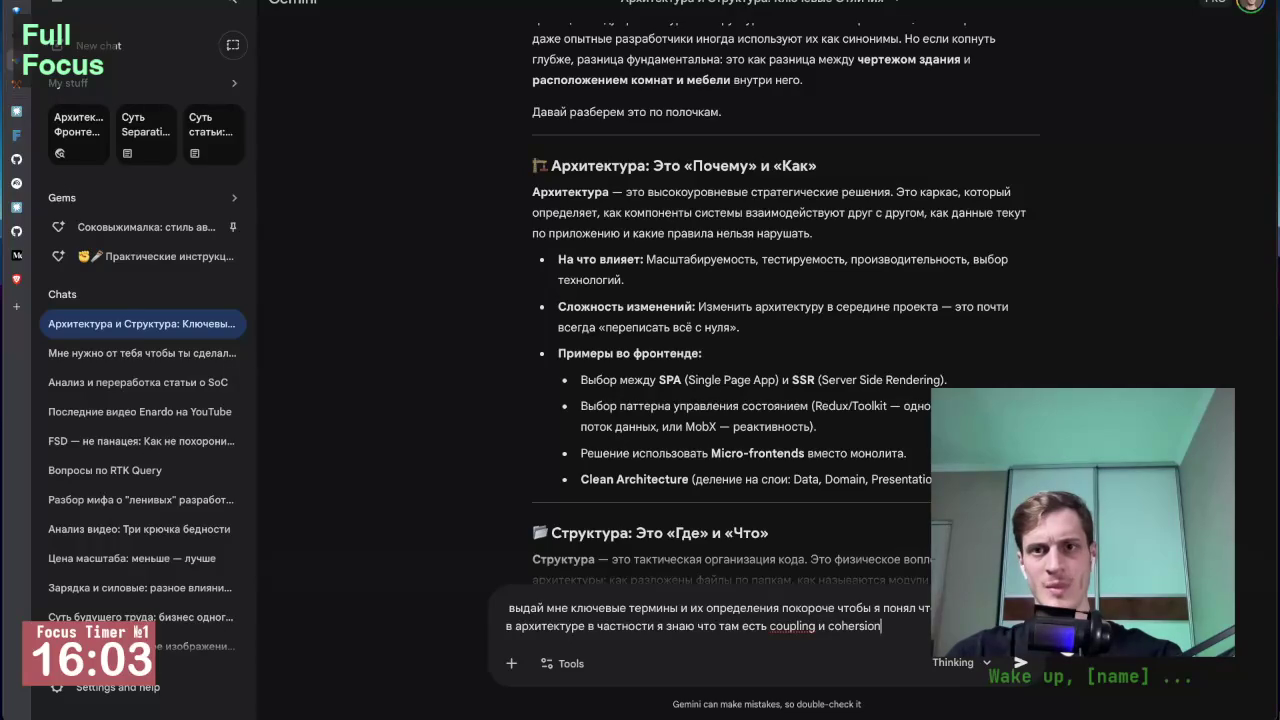
pyautogui.press('Return')
pyautogui.hotkey('ctrl', 't')
# Step: Google 'coupling', read the AI Overview on tight versus loose coupling, then close the tab
pyautogui.write('coup')
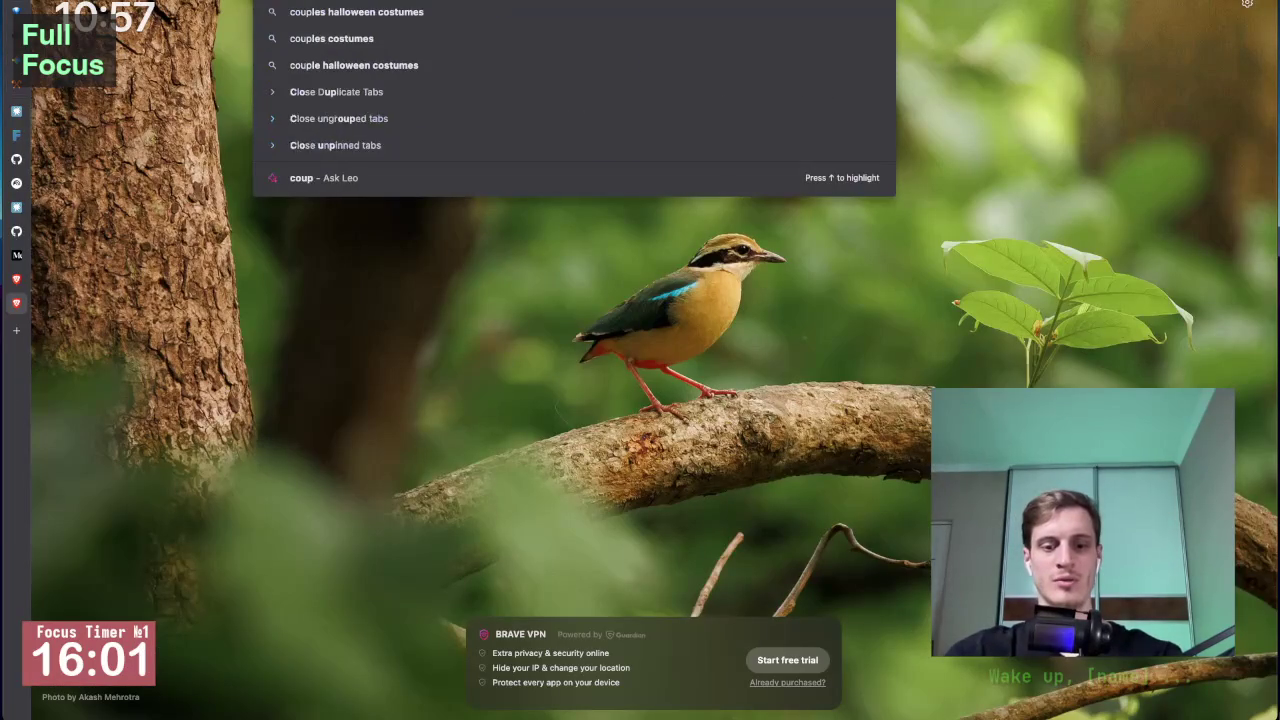
pyautogui.write('ling')
pyautogui.press('Return')
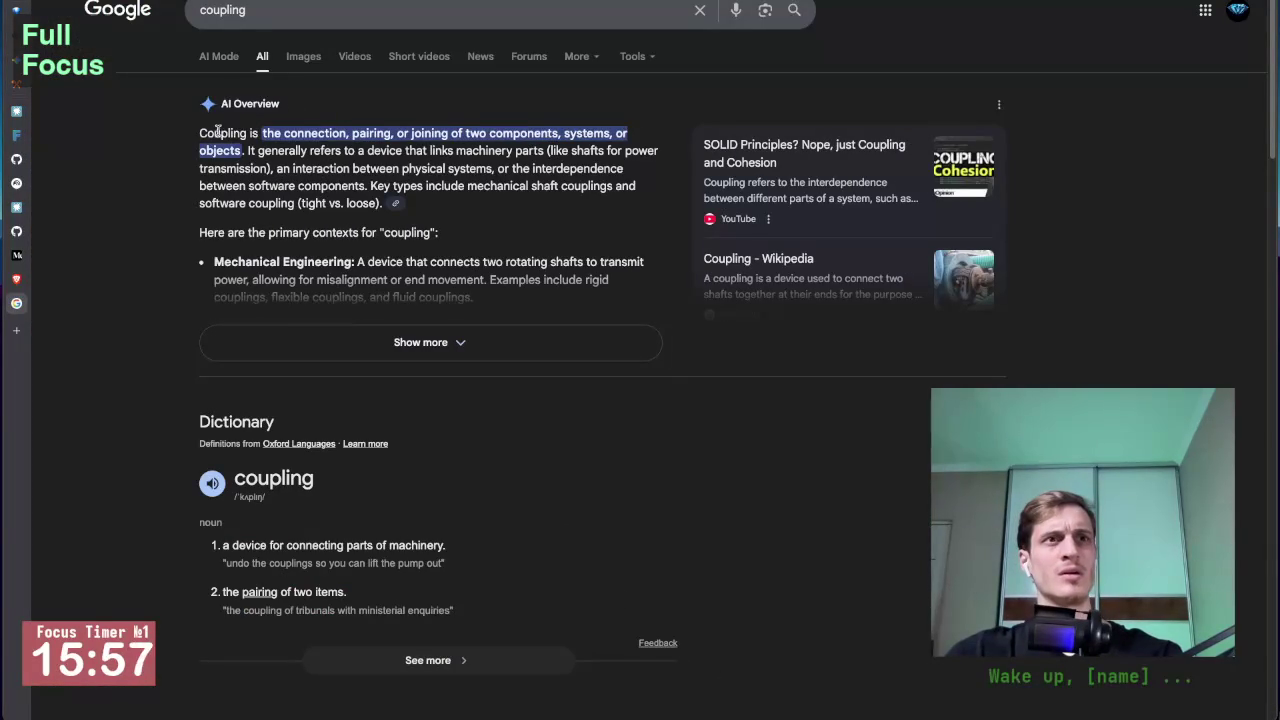
pyautogui.scroll(-1, 163, 214)
pyautogui.scroll(1, 340, 150)
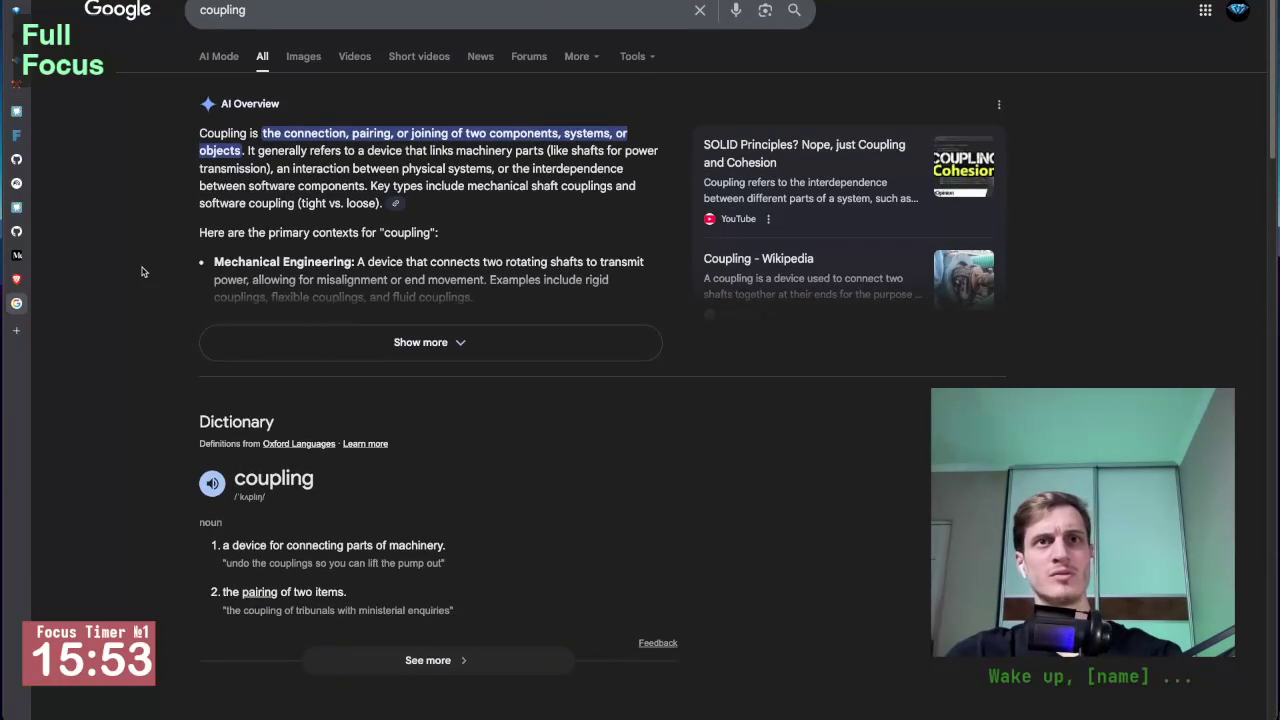
pyautogui.scroll(-1, 127, 275)
pyautogui.scroll(-1, 127, 275)
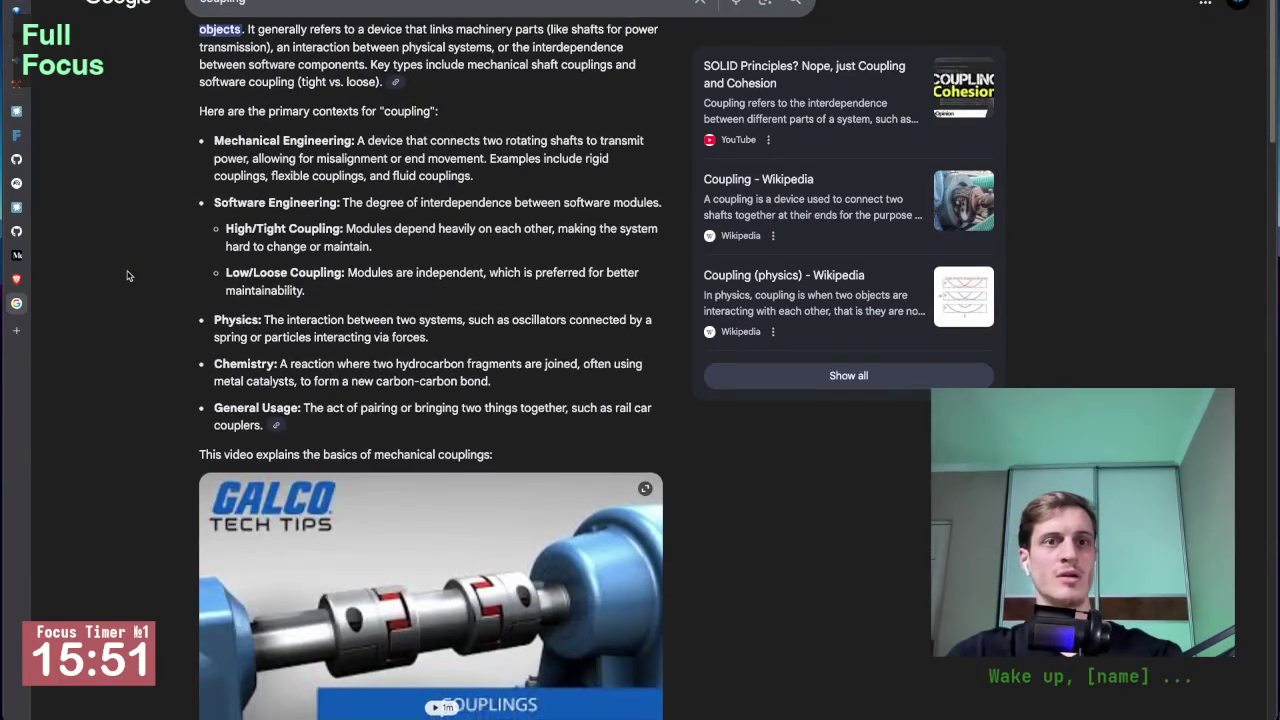
pyautogui.hotkey('ctrl', 'w')
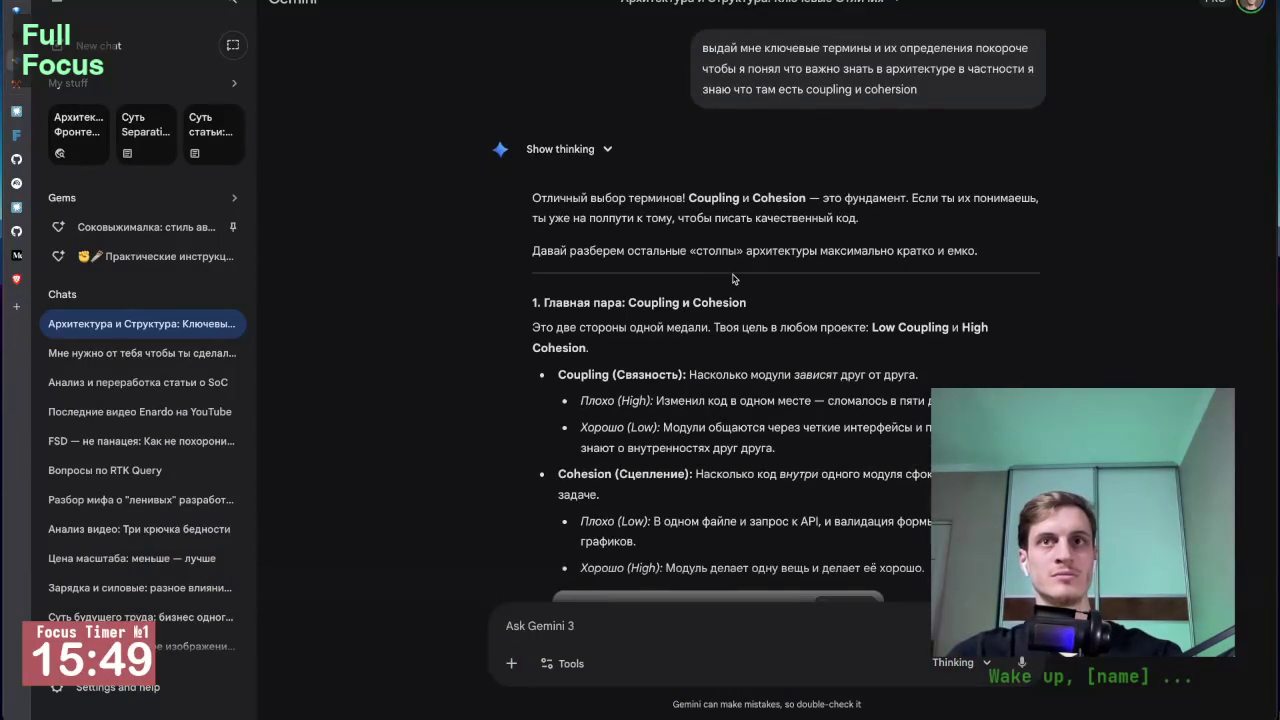
# Step: Read through Gemini's terms answer, selecting the Coupling definition text
pyautogui.scroll(-1, 680, 360)
pyautogui.scroll(-1, 648, 324)
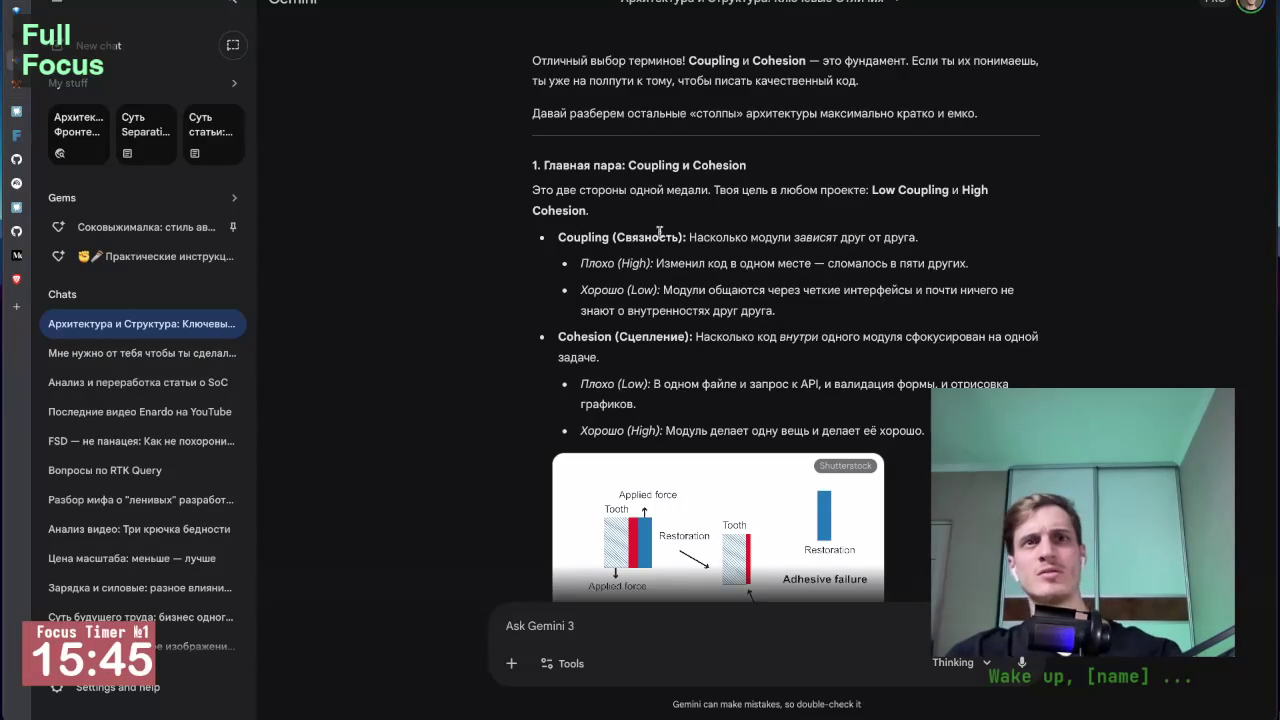
pyautogui.scroll(-1, 609, 274)
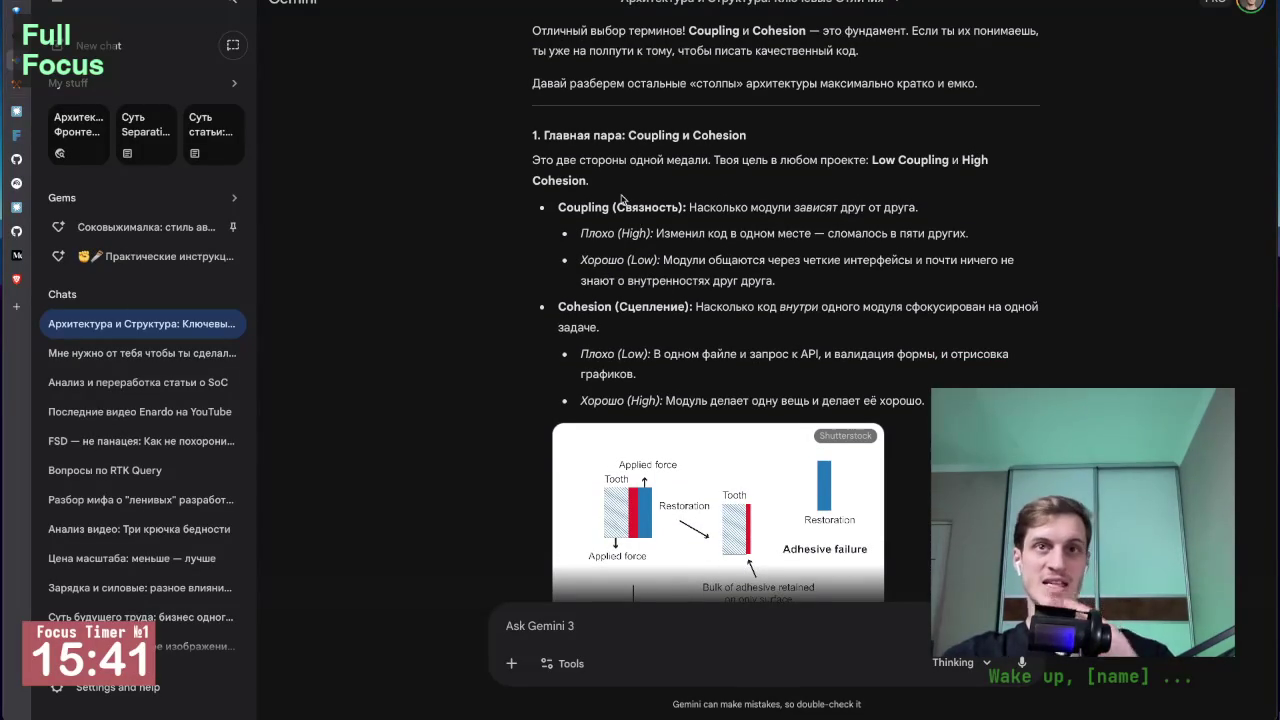
pyautogui.scroll(-1, 654, 311)
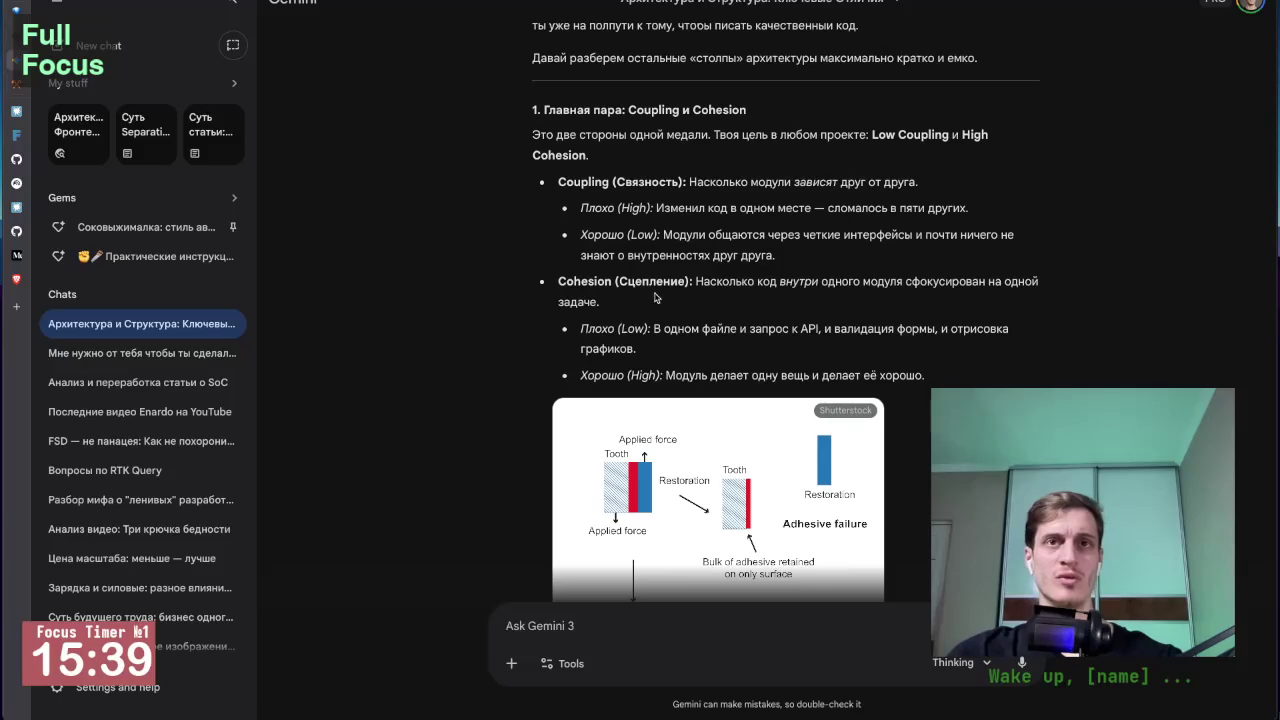
pyautogui.moveTo(532, 155); pyautogui.dragTo(776, 255)
pyautogui.scroll(-3, 776, 255)
pyautogui.scroll(-6, 776, 255)
pyautogui.scroll(-4, 725, 473)
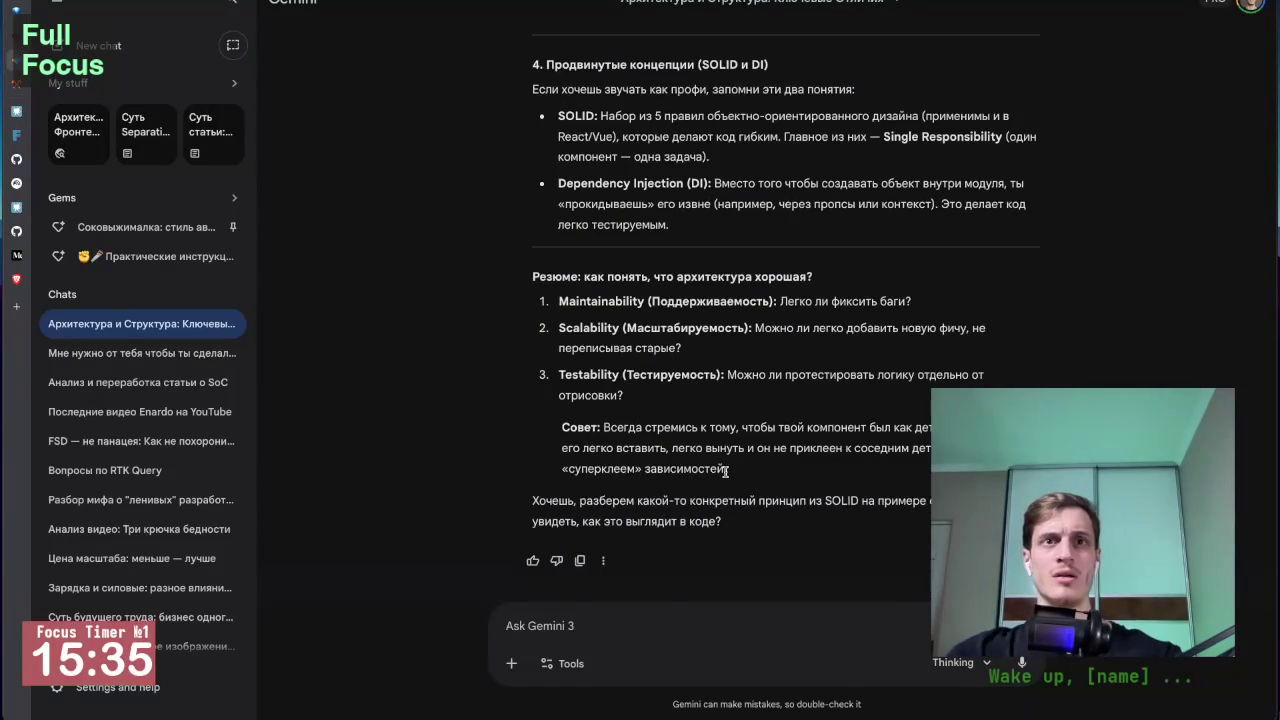
# Step: Request the key terms as a short Markdown snippet and copy the generated glossary code
pyautogui.click(536, 630)
pyautogui.write('вый')
pyautogui.write('да')
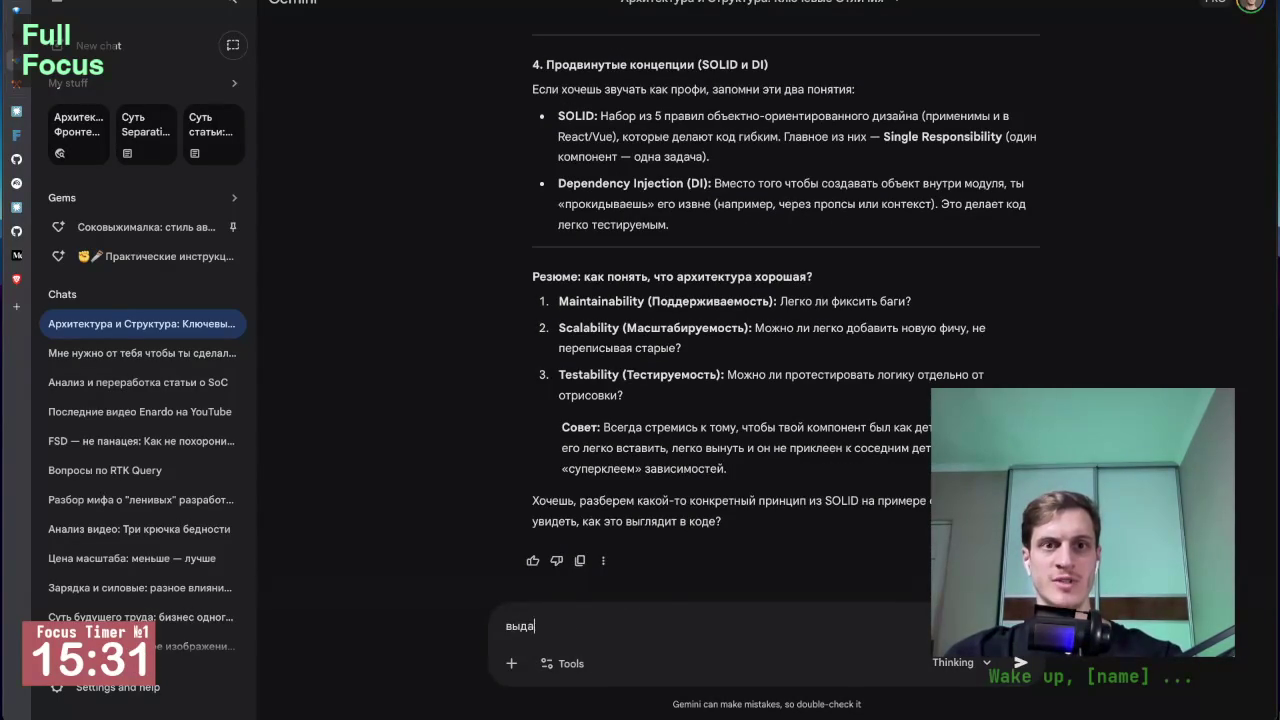
pyautogui.write(' мн')
pyautogui.write('е клю')
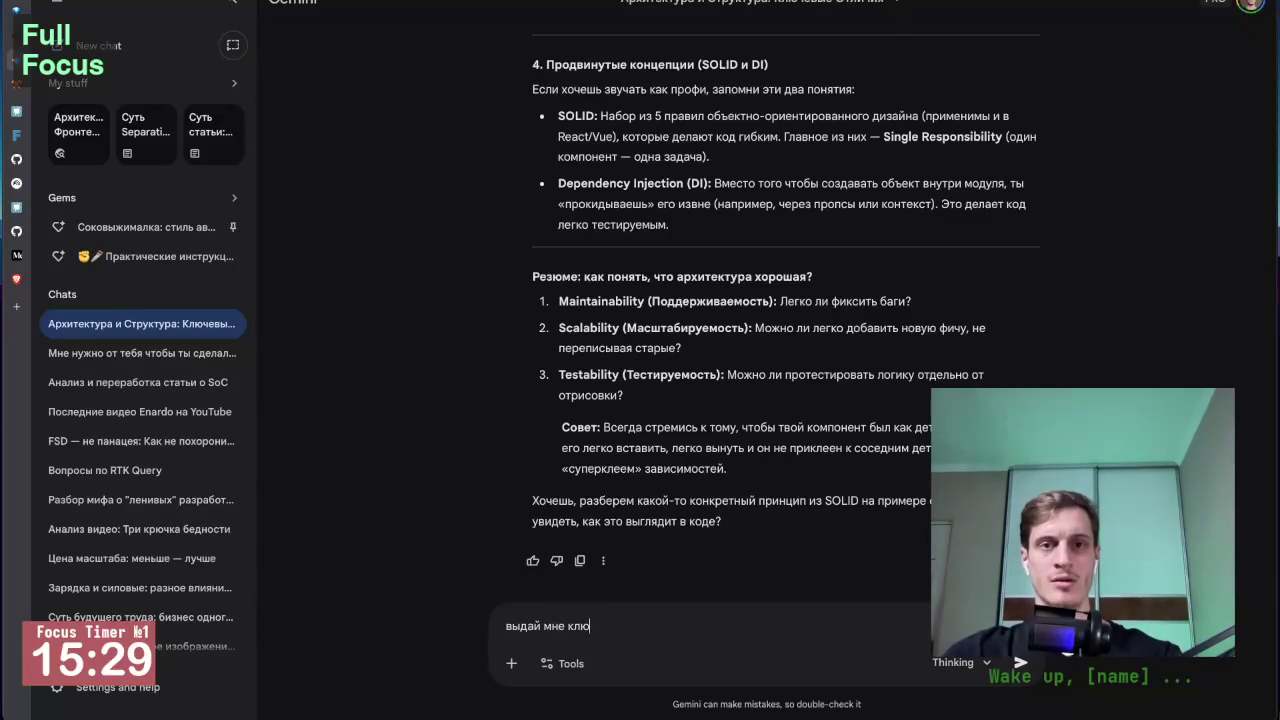
pyautogui.write('вые')
pyautogui.press('BackSpace')
pyautogui.press('BackSpace')
pyautogui.press('BackSpace')
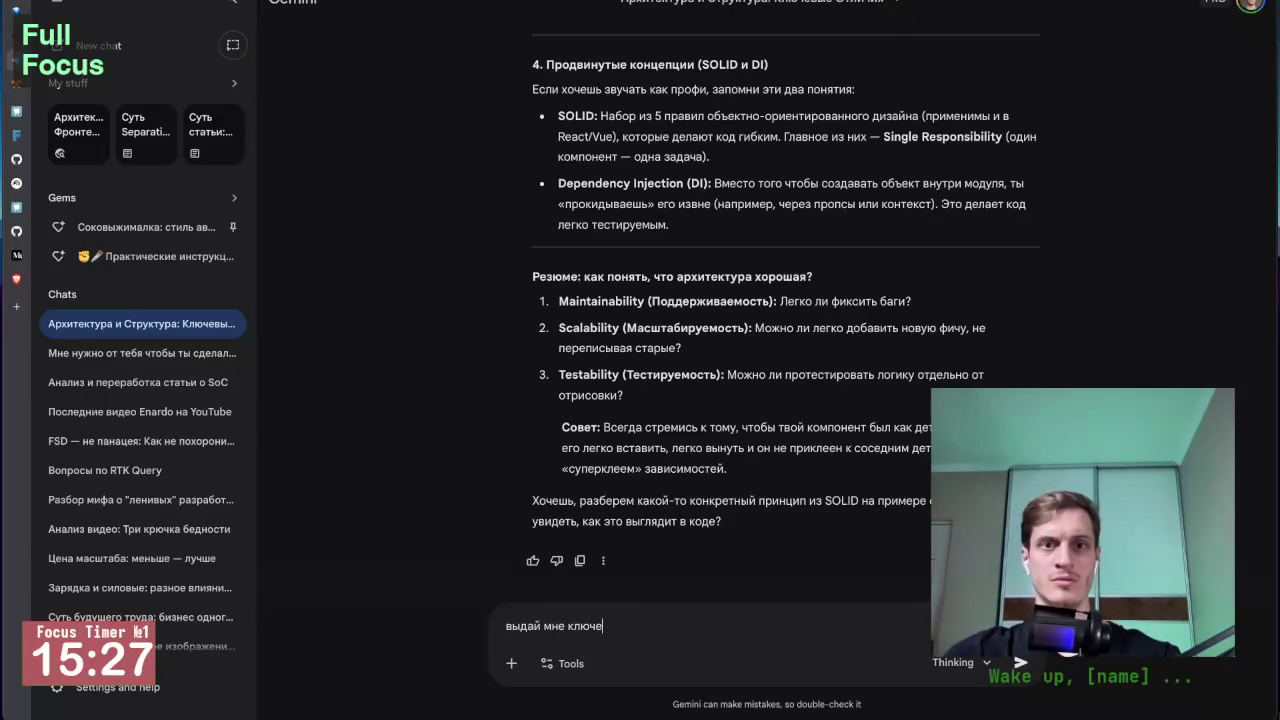
pyautogui.write('вые трмины и')
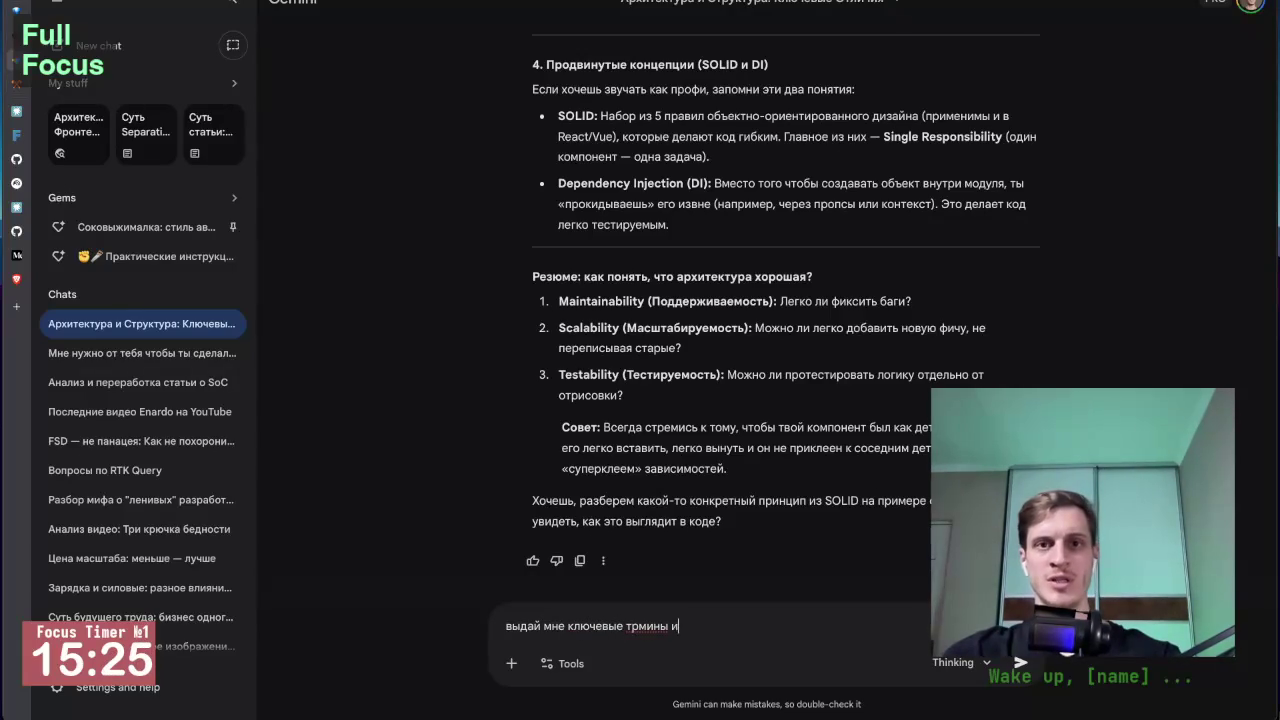
pyautogui.write(' их опр')
pyautogui.write('еделение ')
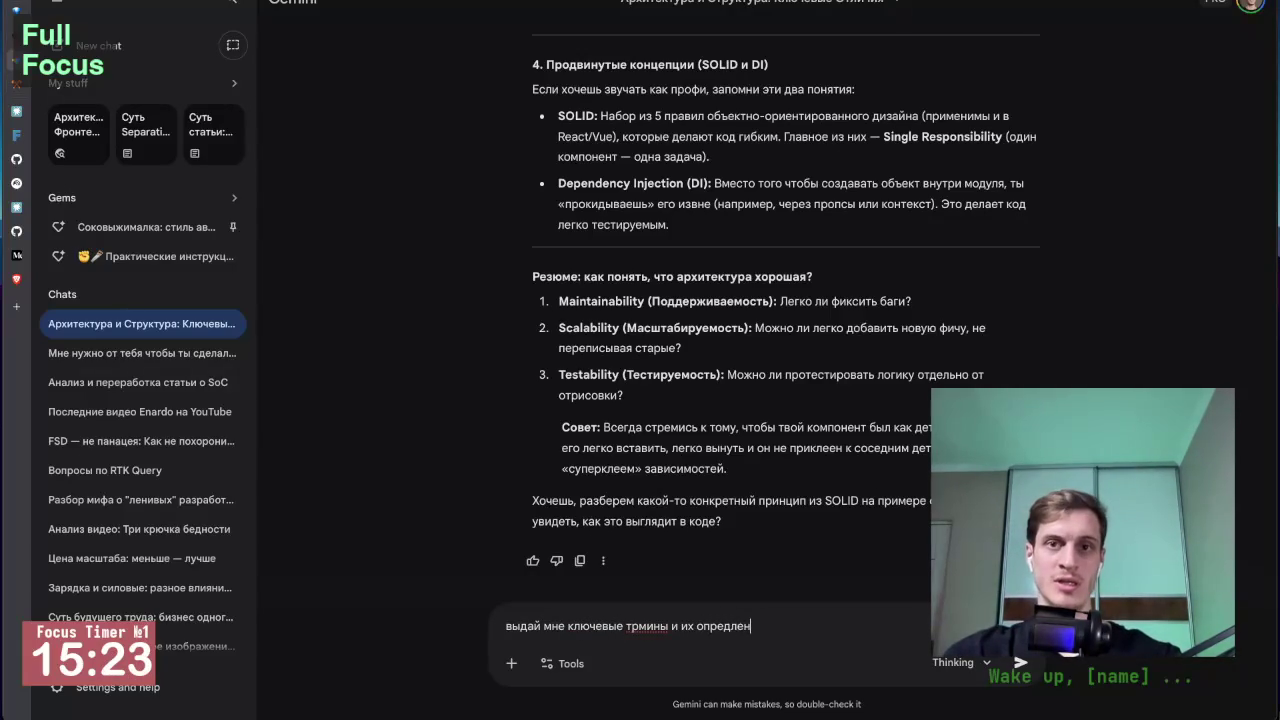
pyautogui.write('в видео ')
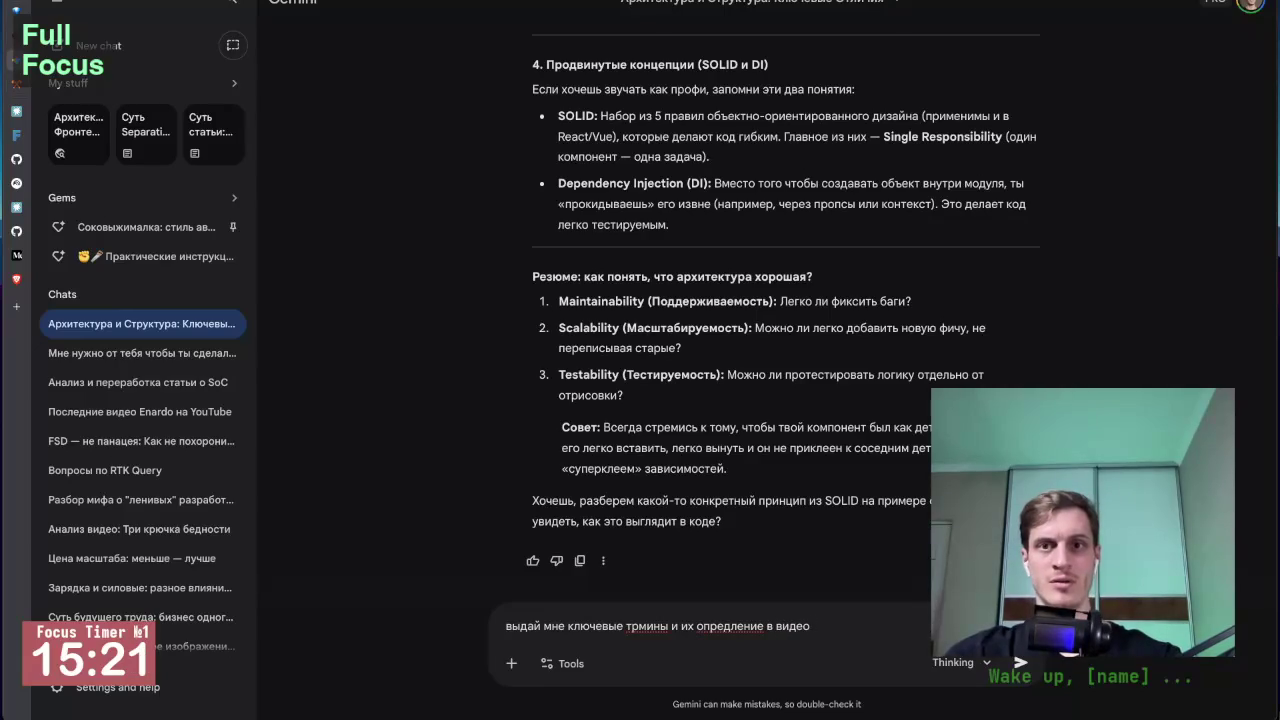
pyautogui.write('md')
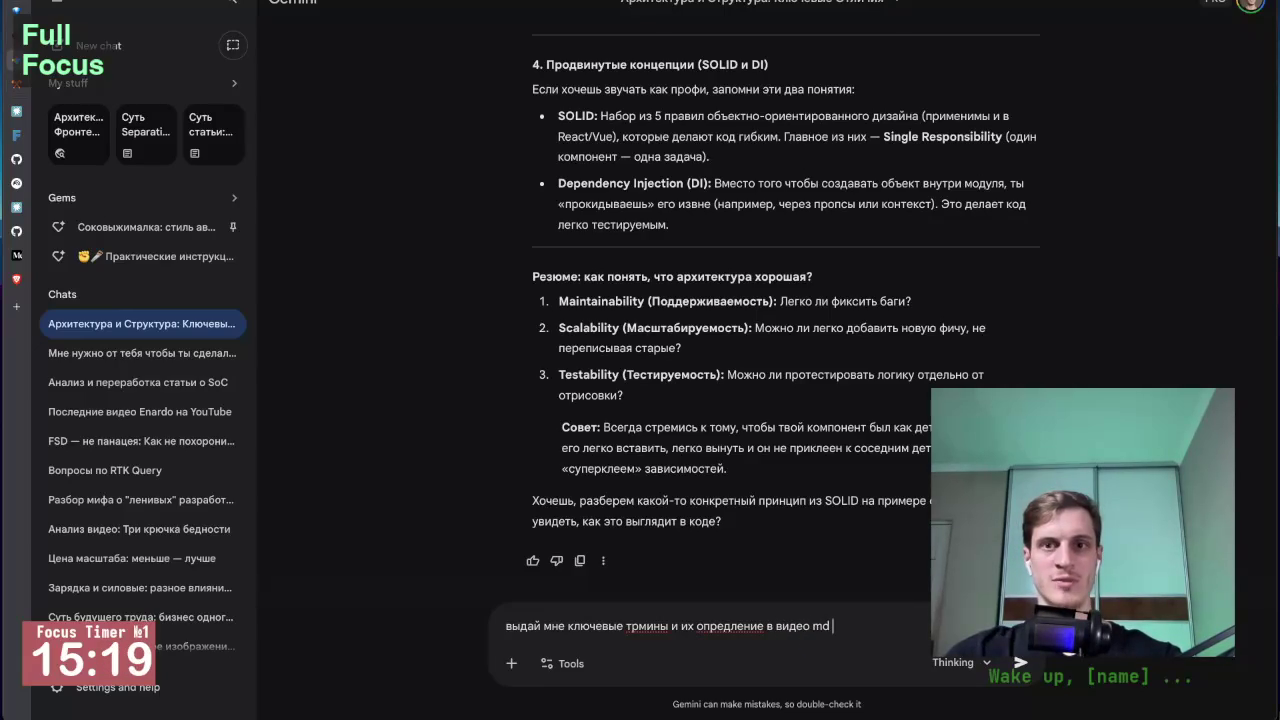
pyautogui.write(' текста ')
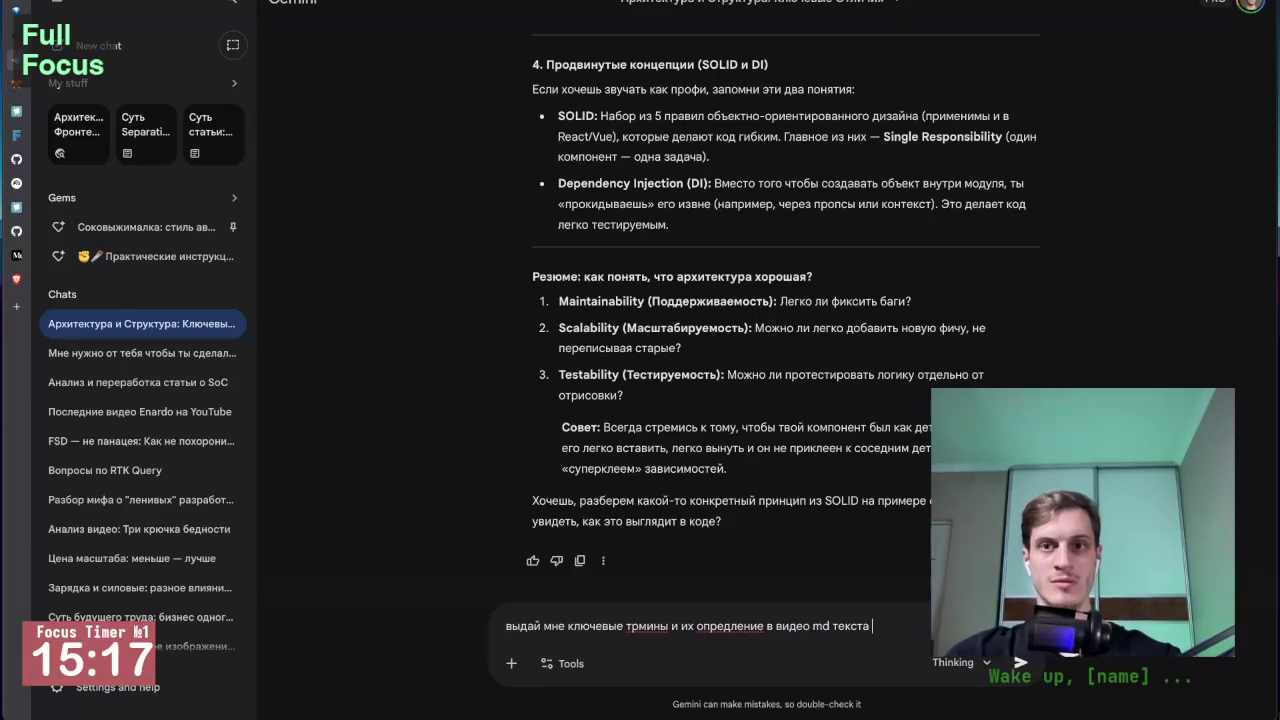
pyautogui.write('порок')
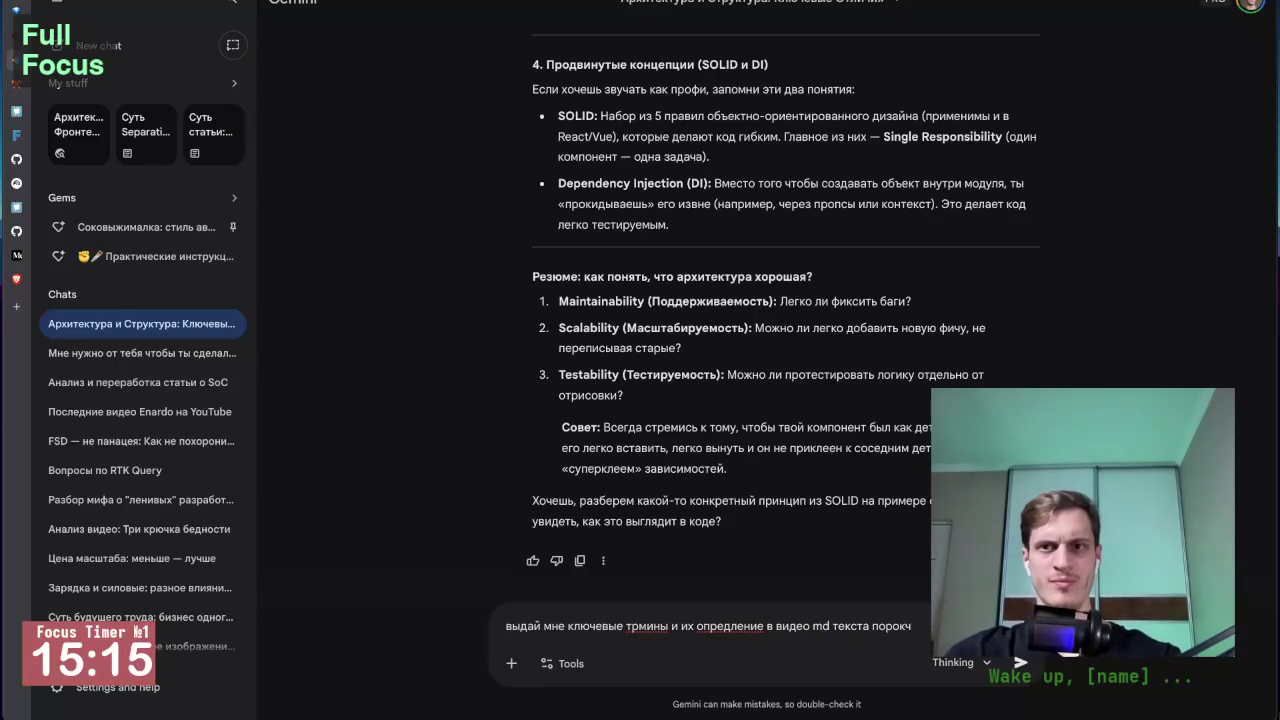
pyautogui.press('BackSpace')
pyautogui.write('короч')
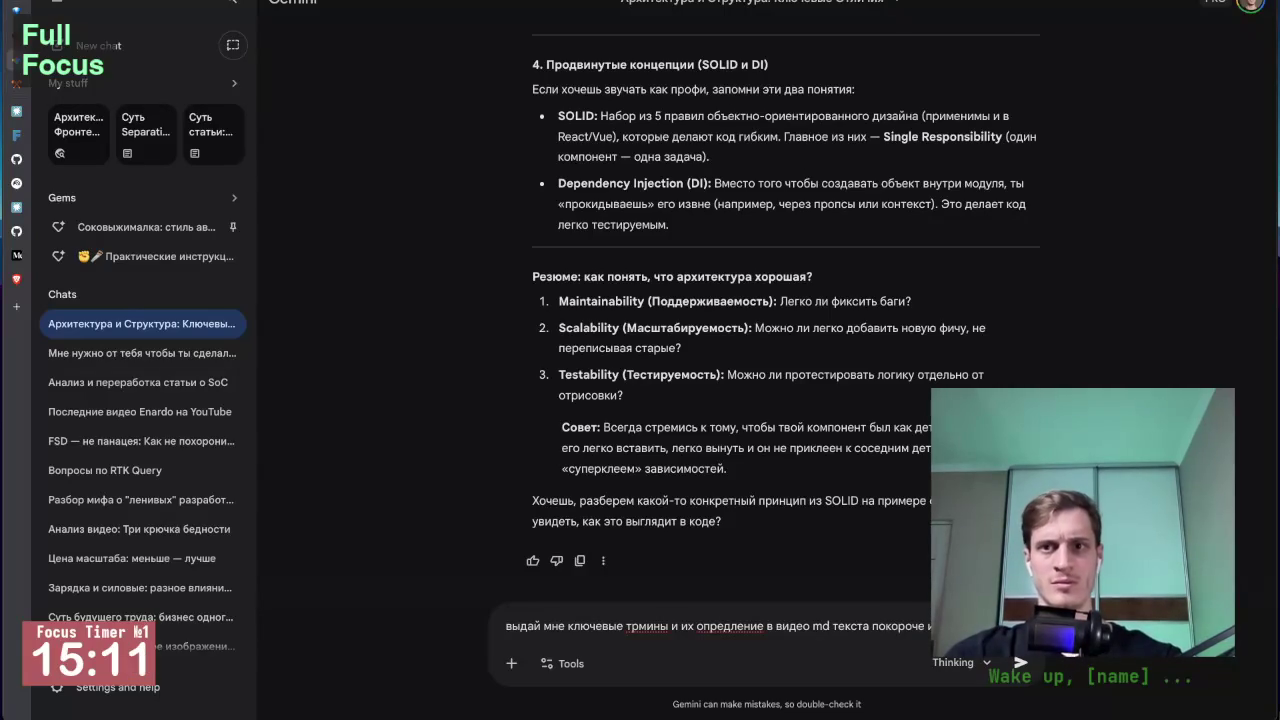
pyautogui.write('снип')
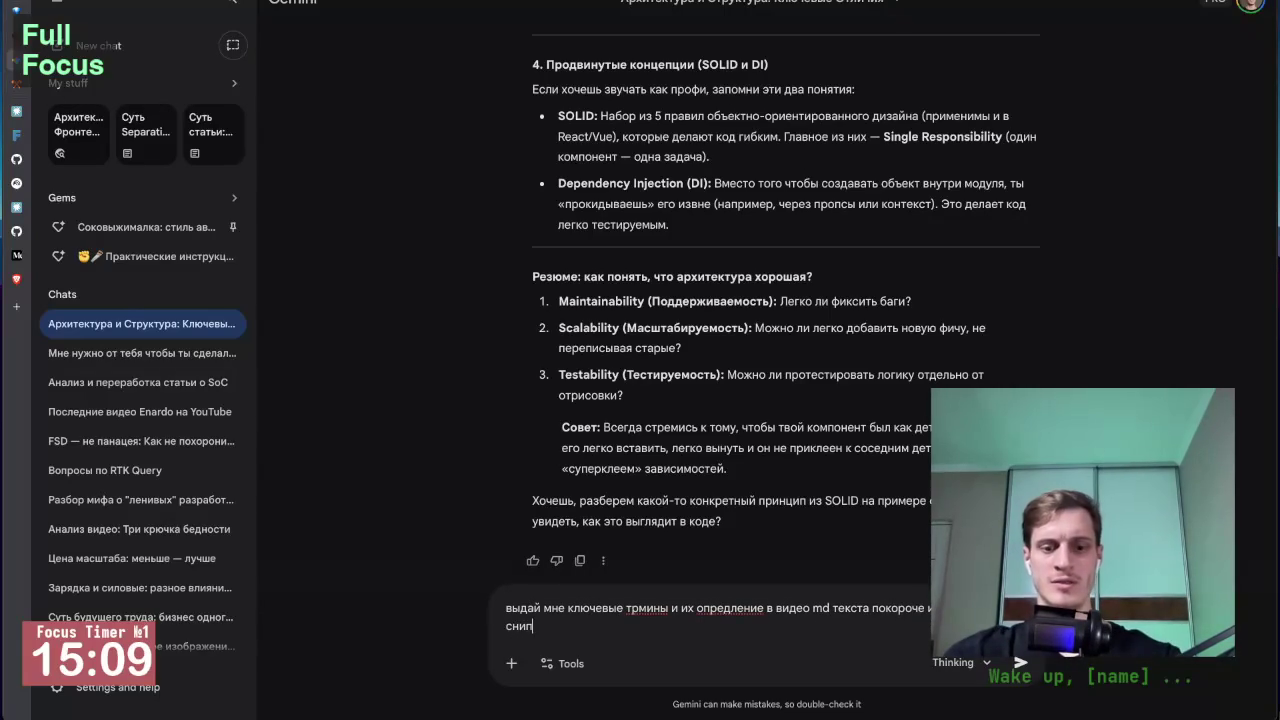
pyautogui.write(' ``')
pyautogui.press('Return')
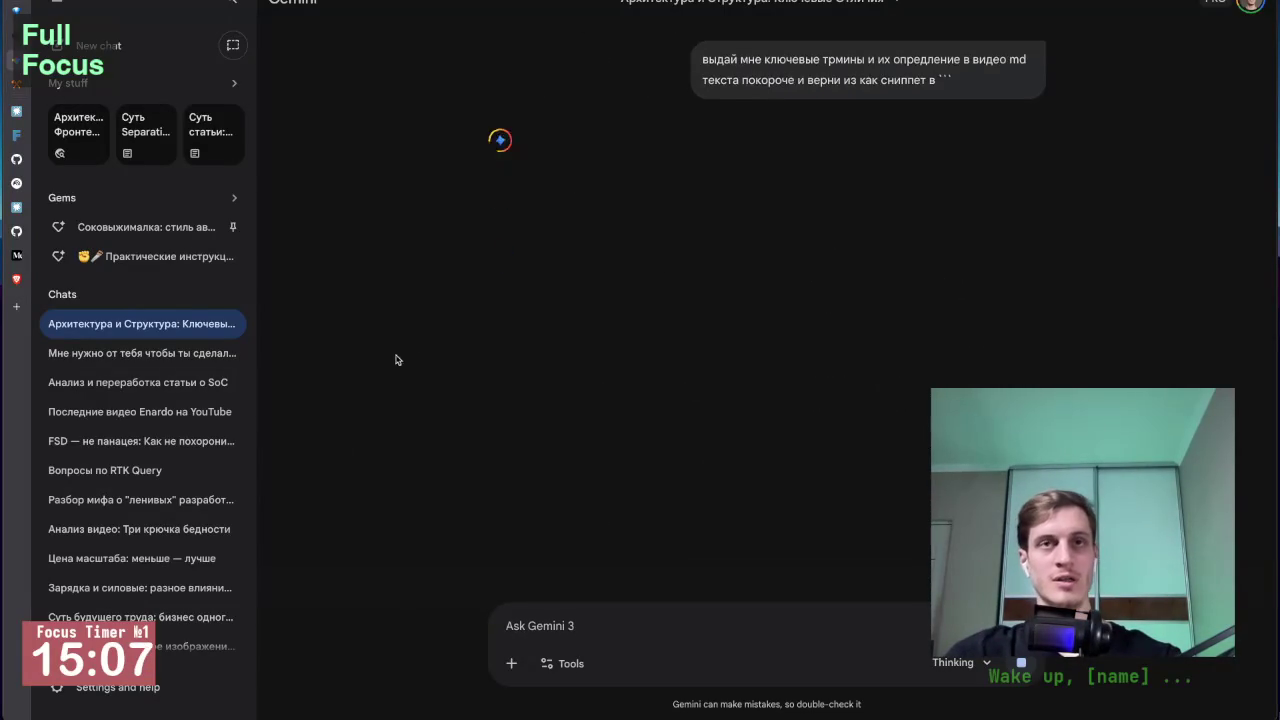
pyautogui.hotkey('alt', 'Tab')
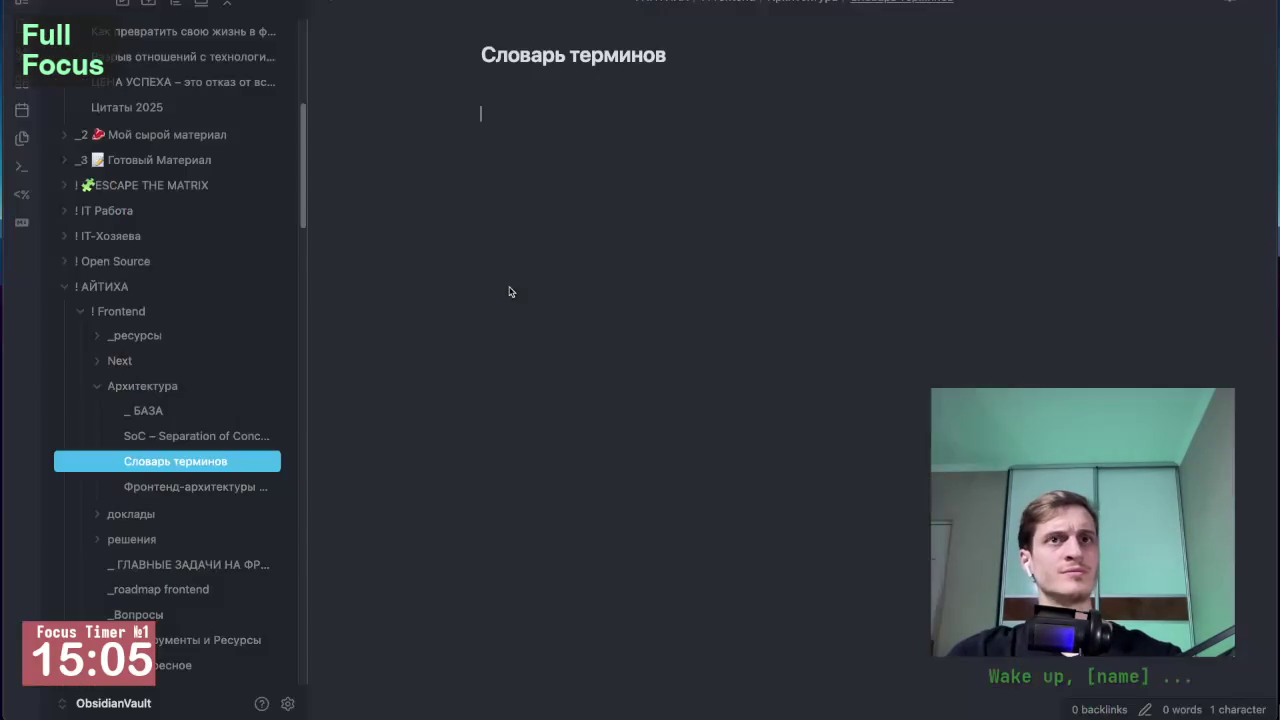
pyautogui.hotkey('alt', 'Tab')
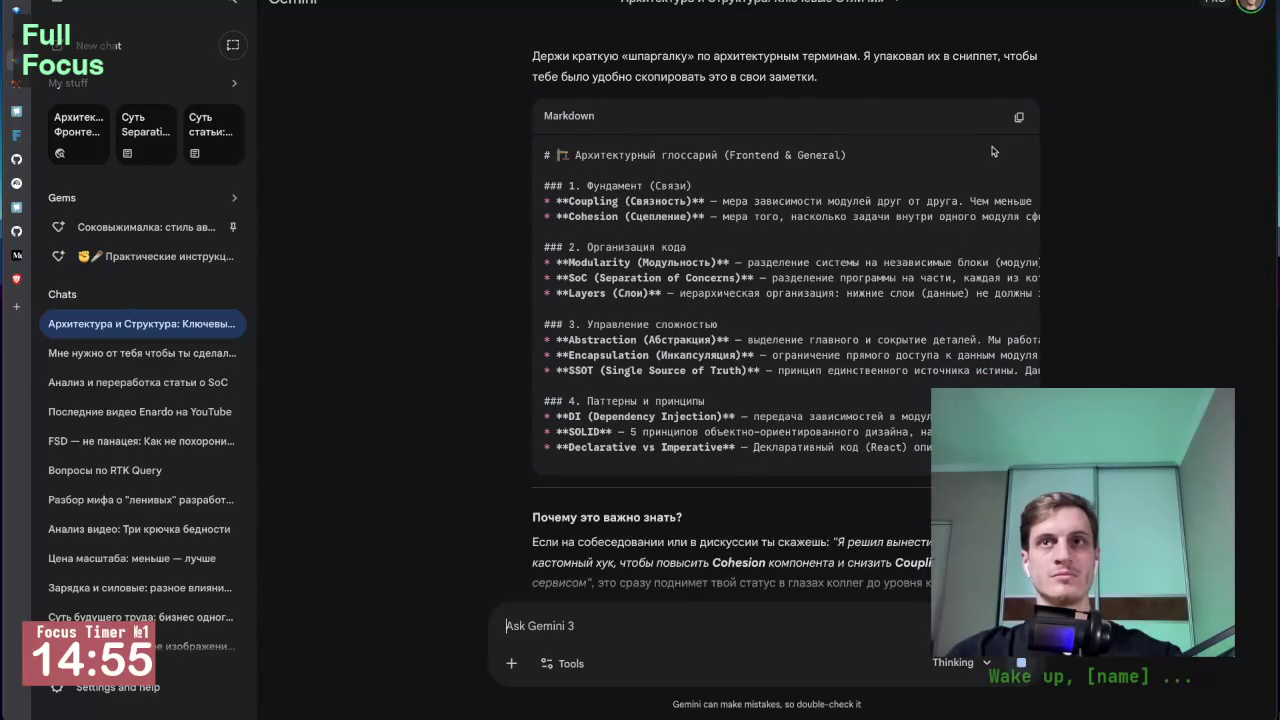
pyautogui.click(1019, 119)
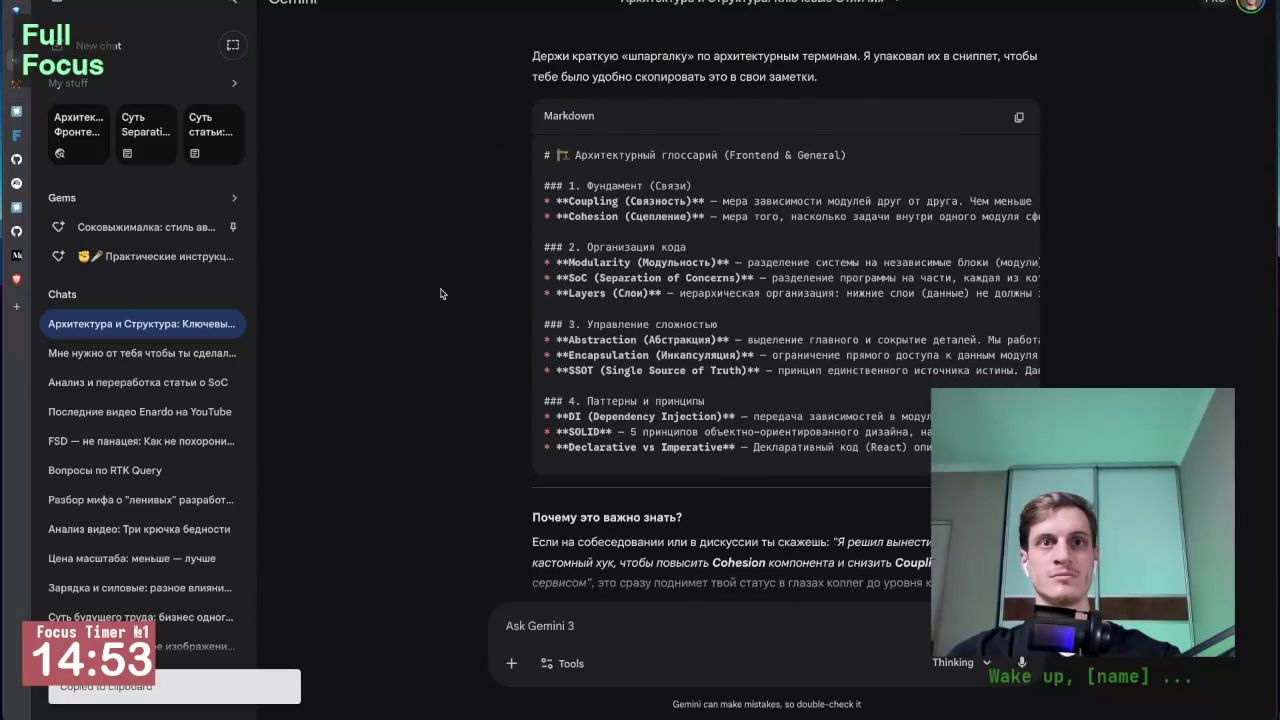
# Step: Paste the architecture glossary into Словарь терминов and review its heading and Cohesion entry
pyautogui.hotkey('alt', 'Tab')
pyautogui.hotkey('ctrl', 'v')
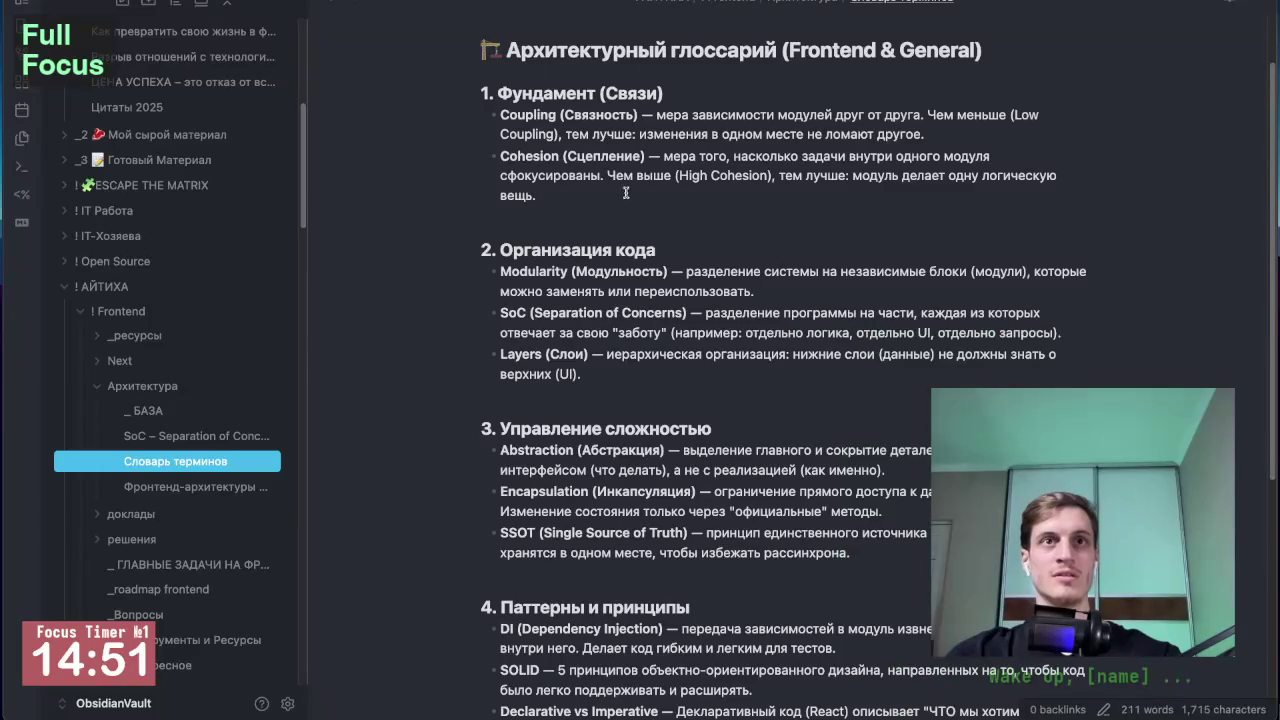
pyautogui.scroll(2, 627, 190)
pyautogui.click(1018, 127)
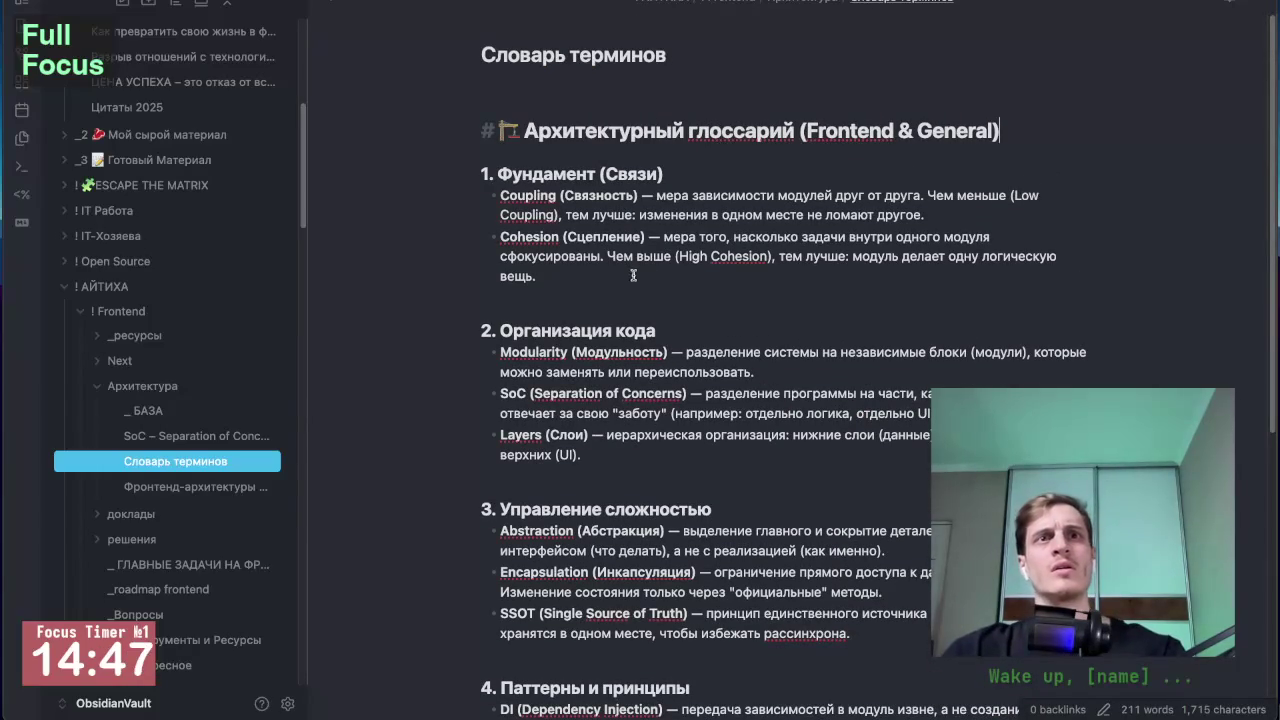
pyautogui.scroll(-1, 628, 250)
pyautogui.click(645, 244)
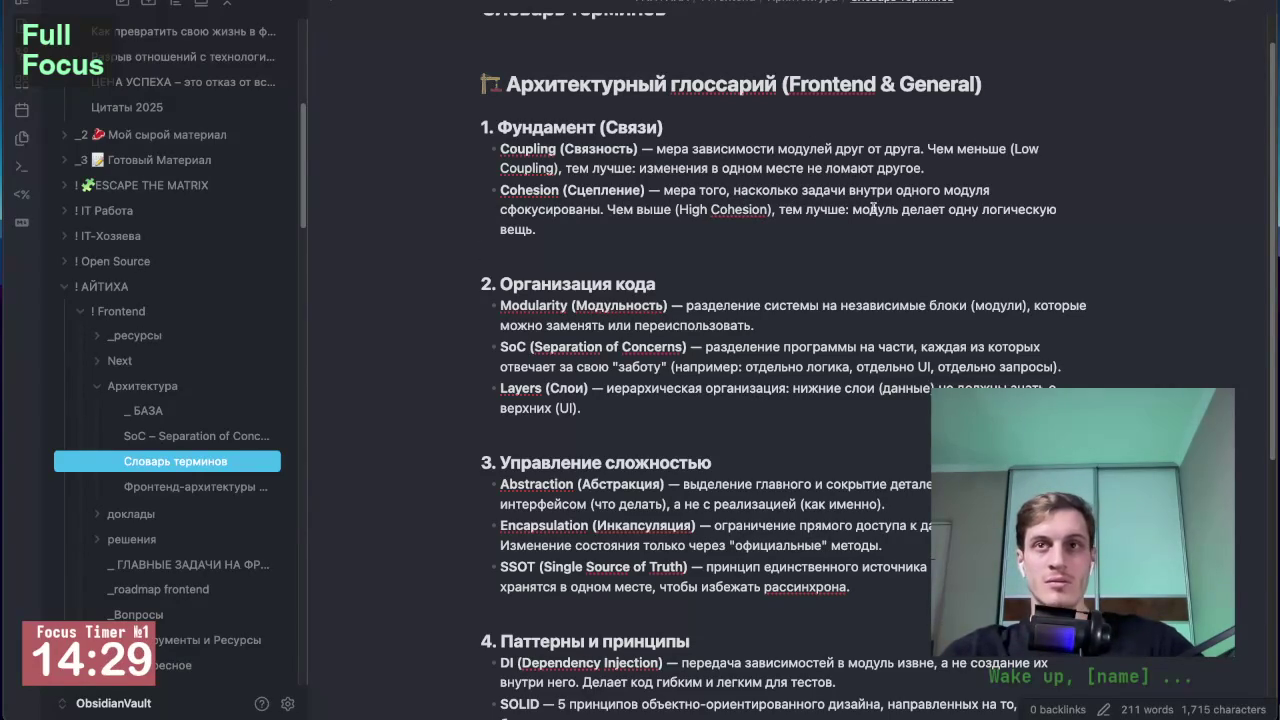
pyautogui.click(586, 226)
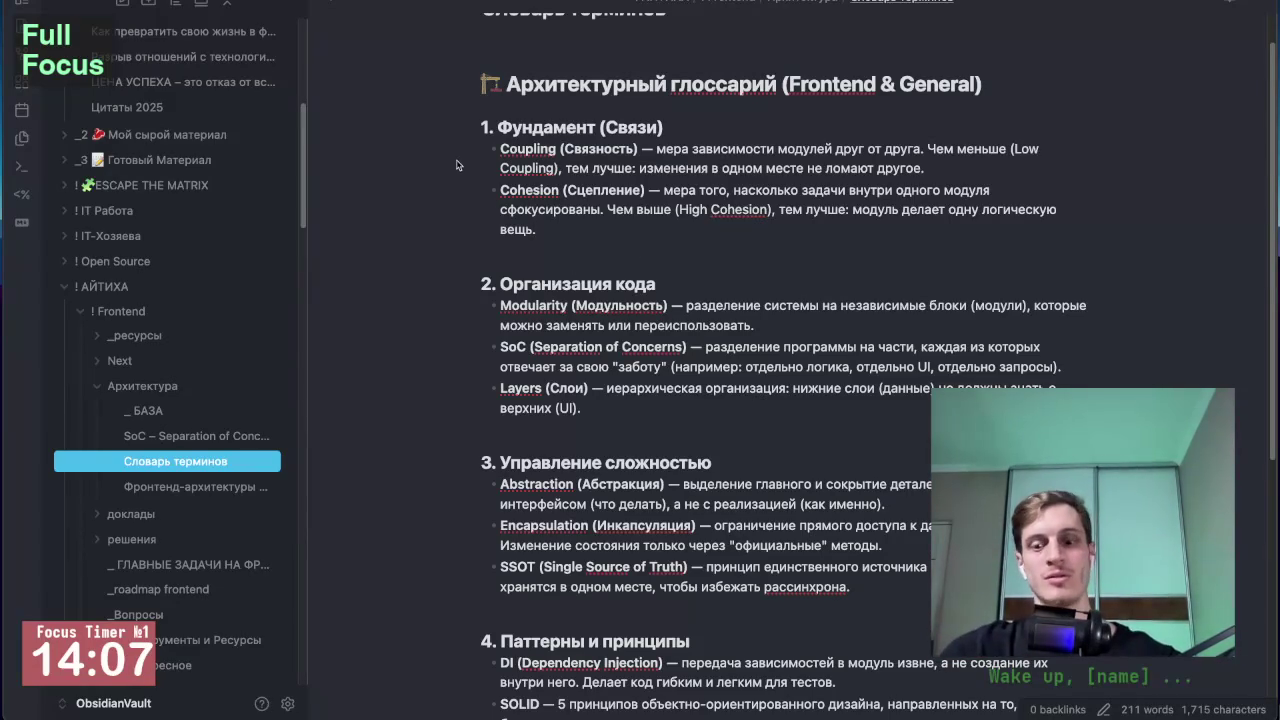
pyautogui.hotkey('ctrl', 'Tab')
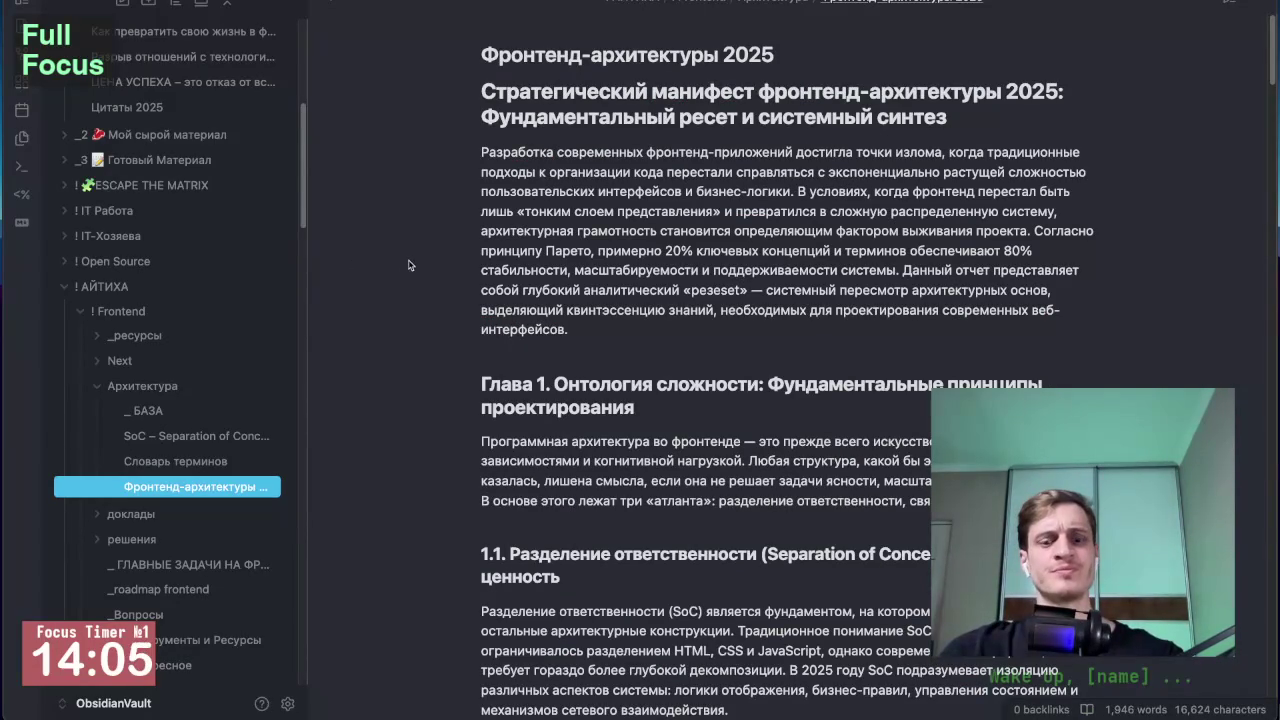
# Step: Hide the sidebar, enlarge text, read Фронтенд-архитектуры 2025, then return to Словарь терминов
pyautogui.hotkey('ctrl', '\\')
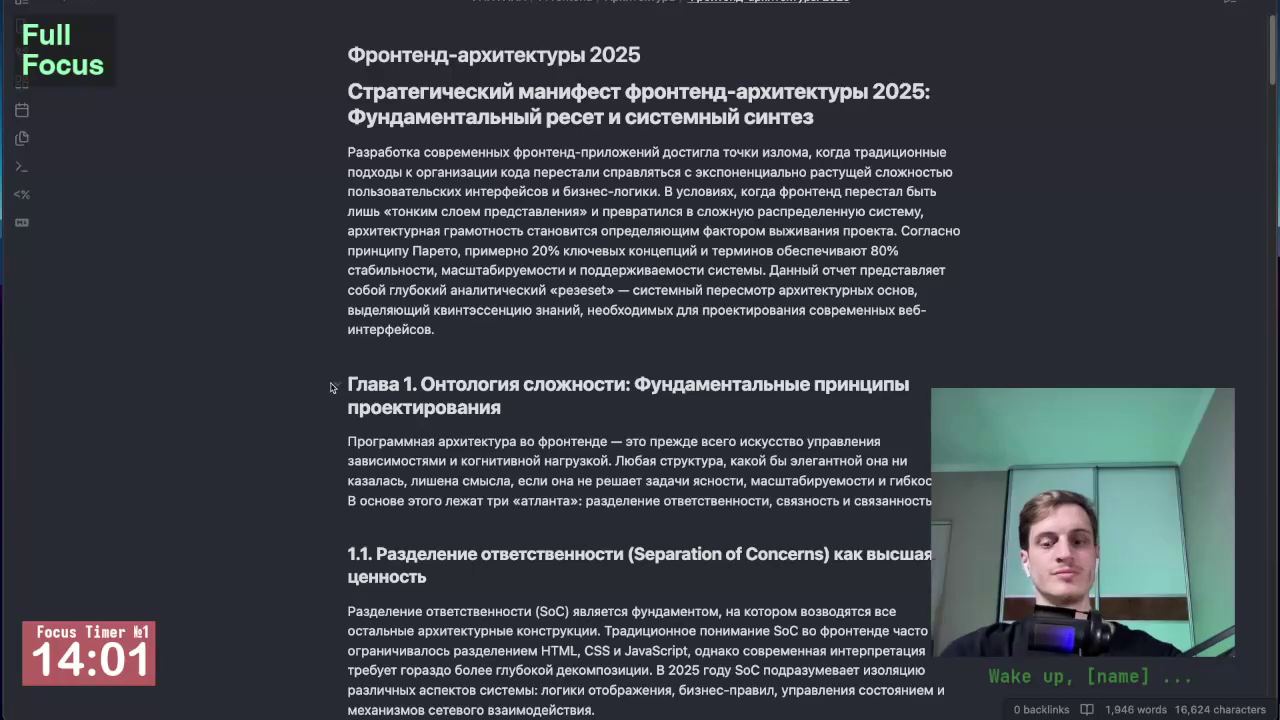
pyautogui.hotkey('ctrl', '=')
pyautogui.scroll(-2, 267, 318)
pyautogui.scroll(-3, 633, 353)
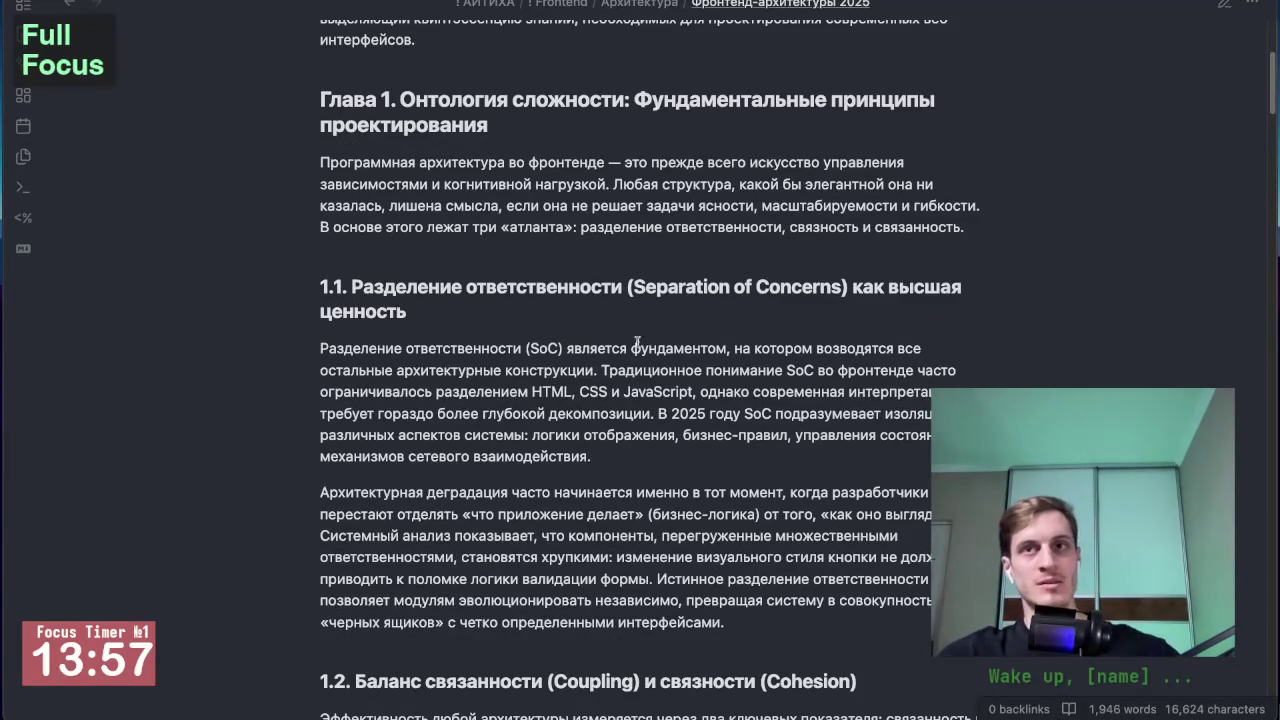
pyautogui.scroll(1, 663, 280)
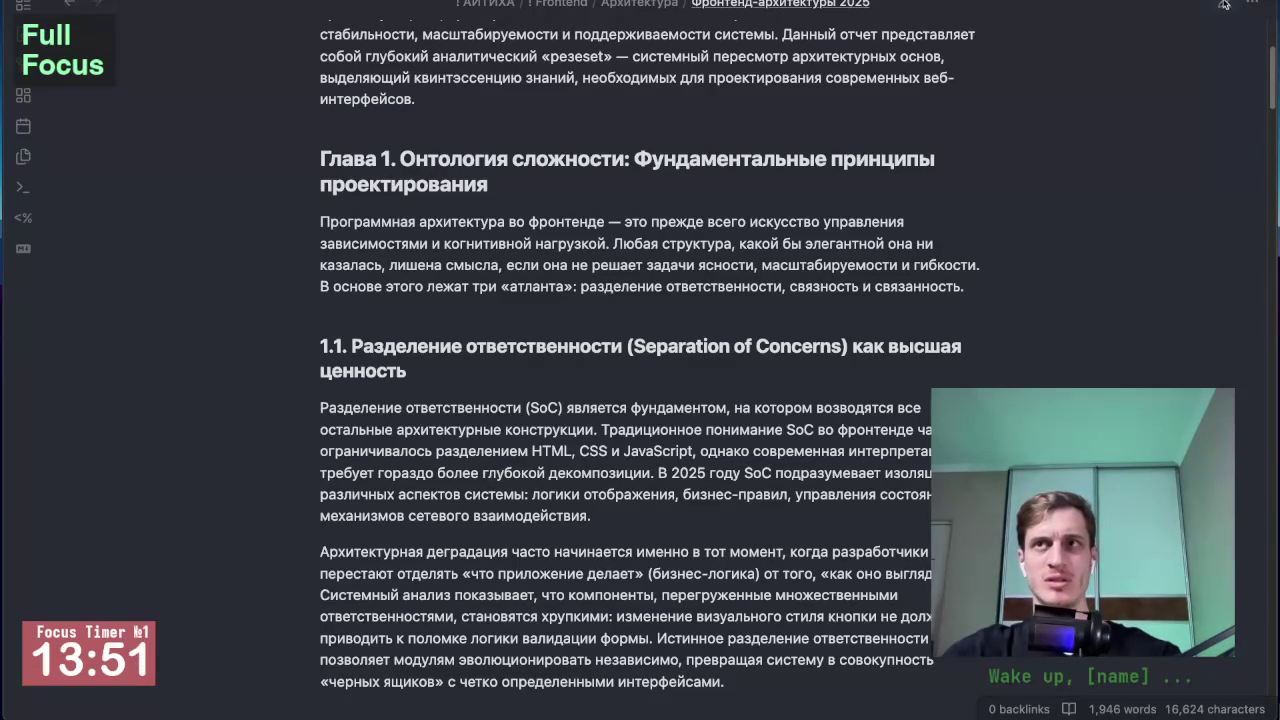
pyautogui.scroll(-2, 1061, 167)
pyautogui.scroll(-2, 897, 262)
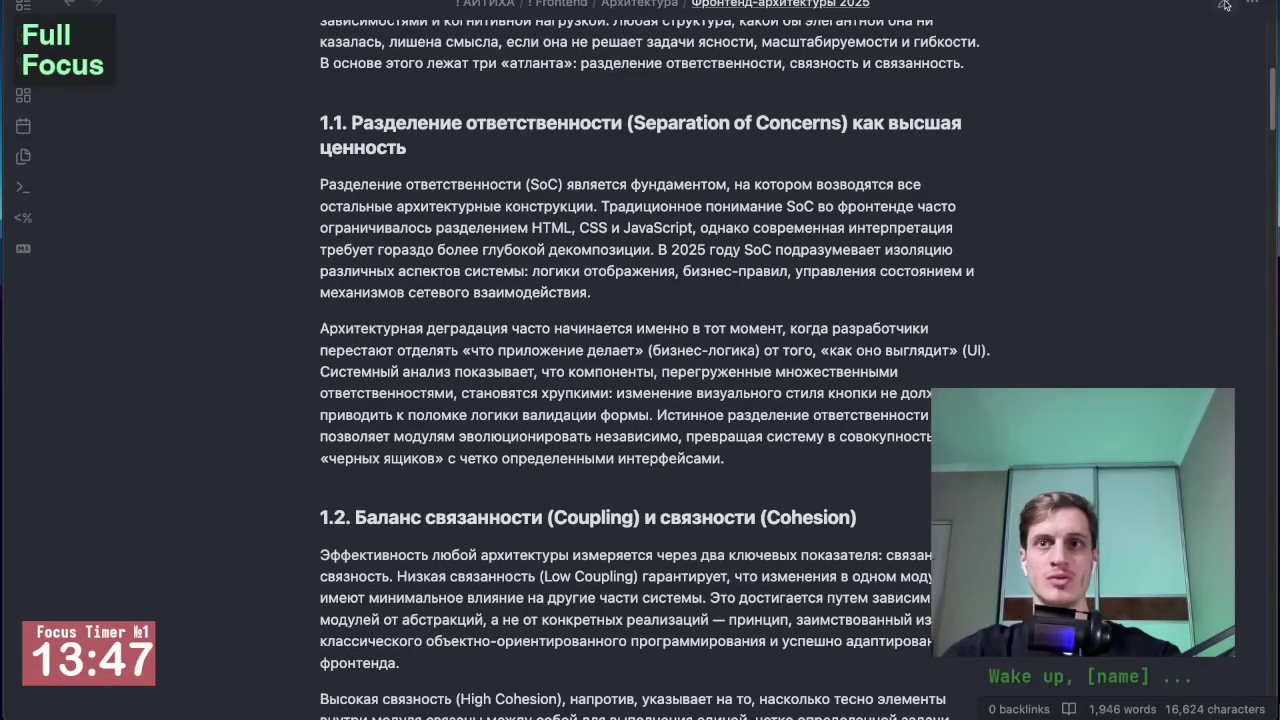
pyautogui.scroll(1, 873, 336)
pyautogui.scroll(-2, 873, 336)
pyautogui.scroll(2, 880, 340)
pyautogui.scroll(2, 890, 345)
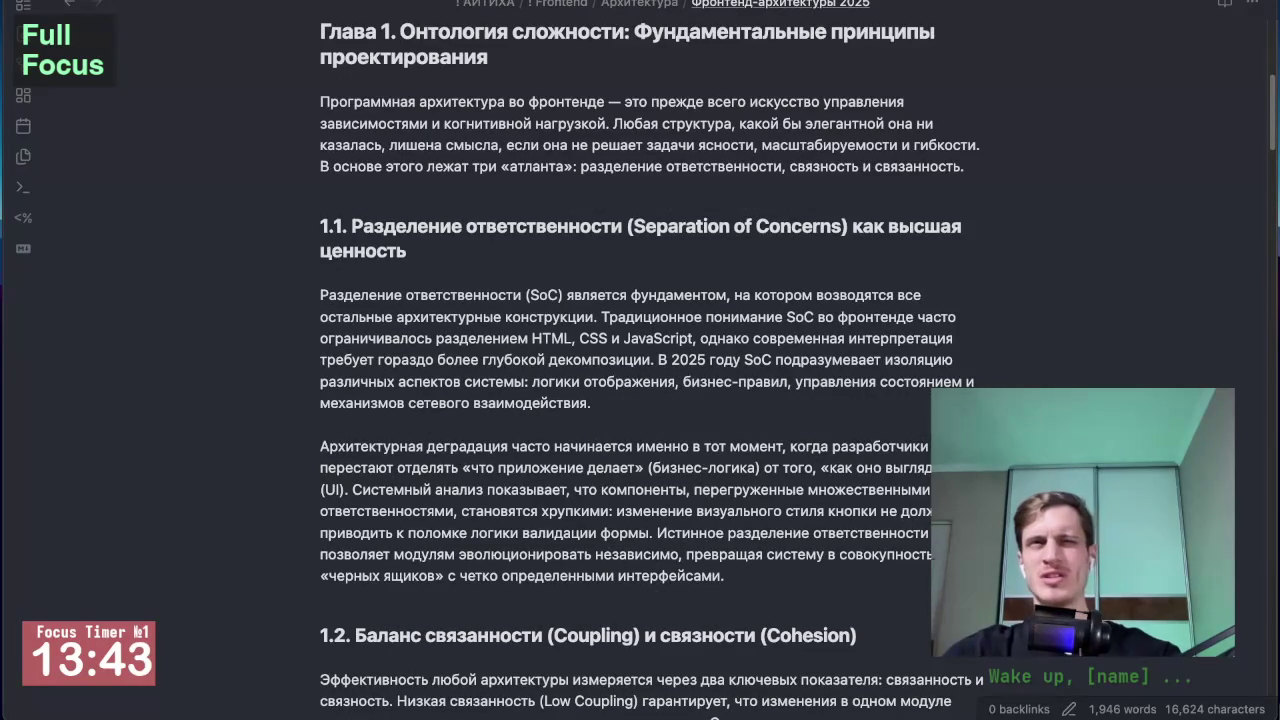
pyautogui.hotkey('ctrl', 'alt', 'Left')
pyautogui.hotkey('ctrl', 'alt', 'Right')
pyautogui.hotkey('ctrl', 'alt', 'Right')
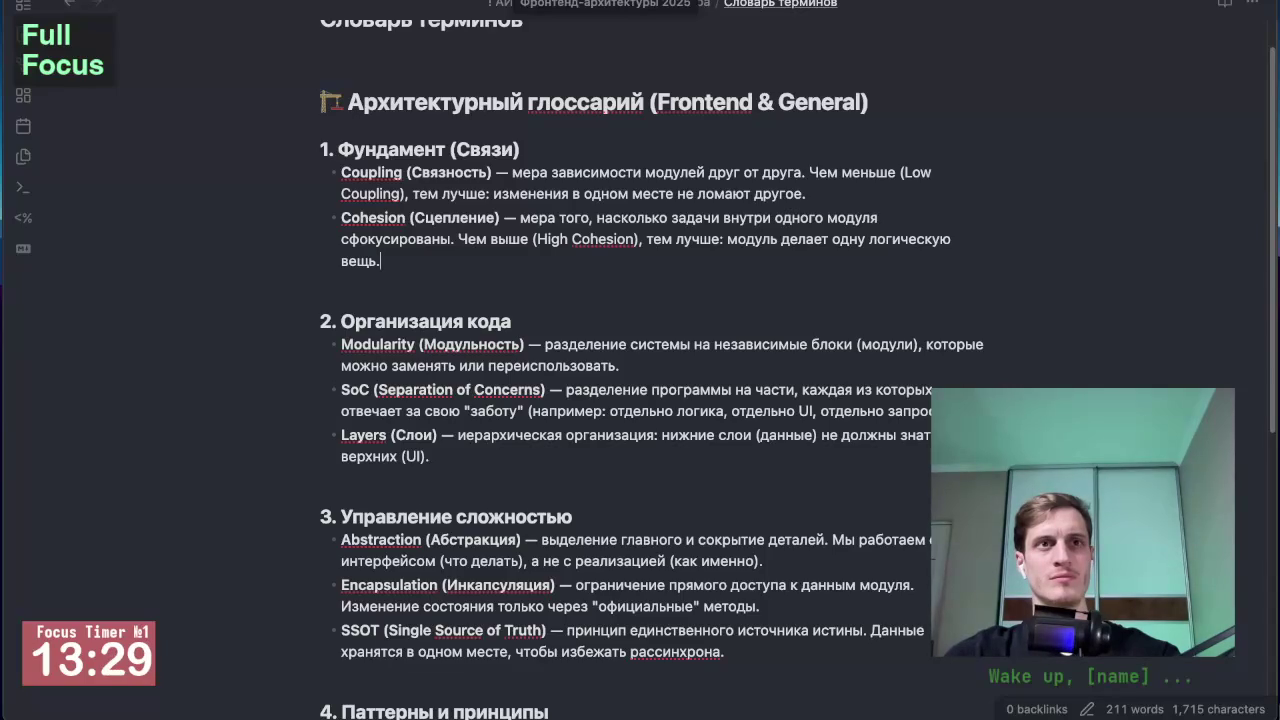
# Step: Scroll Gemini's glossary reply to its closing Dependency Injection offer
pyautogui.hotkey('alt', 'Tab')
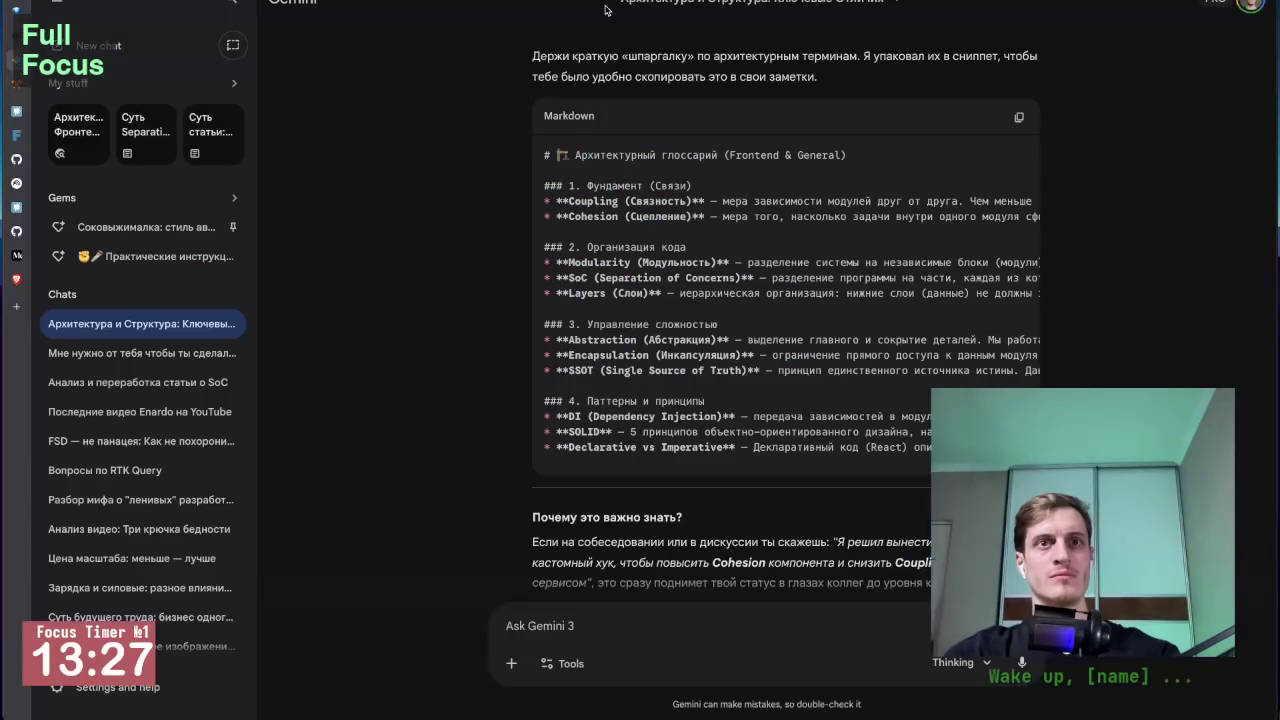
pyautogui.scroll(-3, 729, 425)
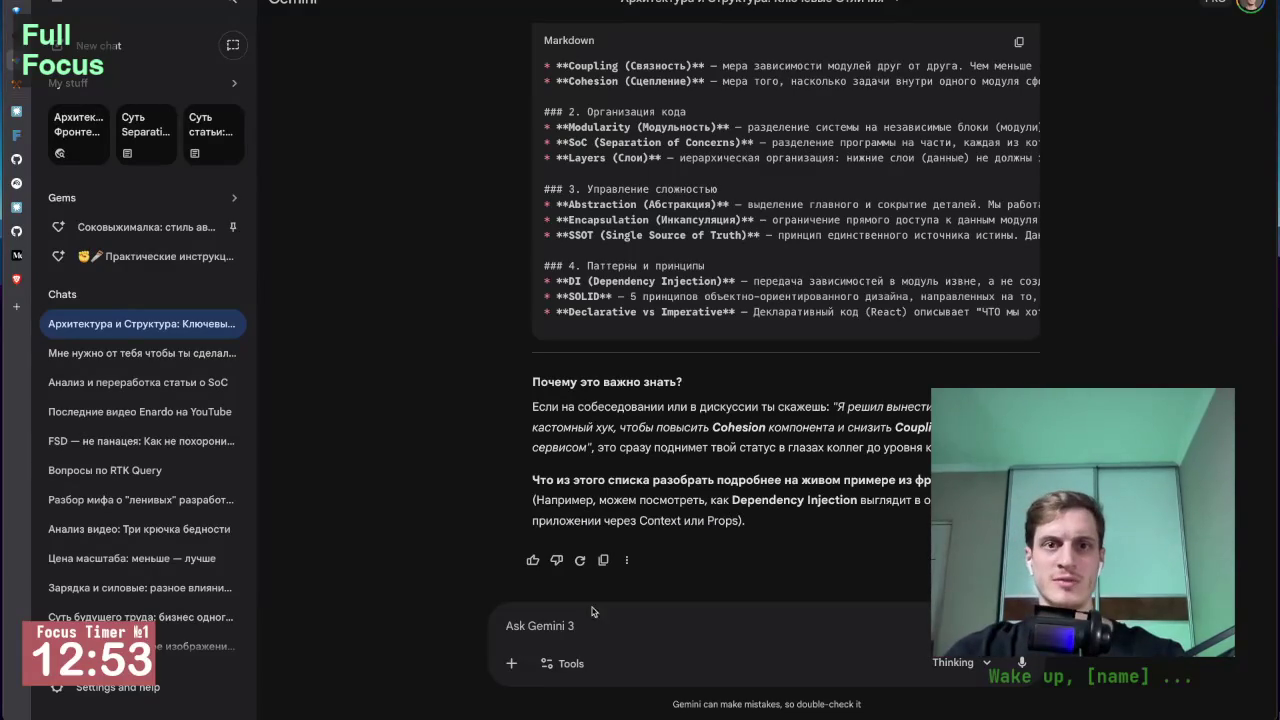
# Step: Ask Gemini how to translate coupling and cohesion into Russian and read its cheat-sheet answer
pyautogui.click(560, 627)
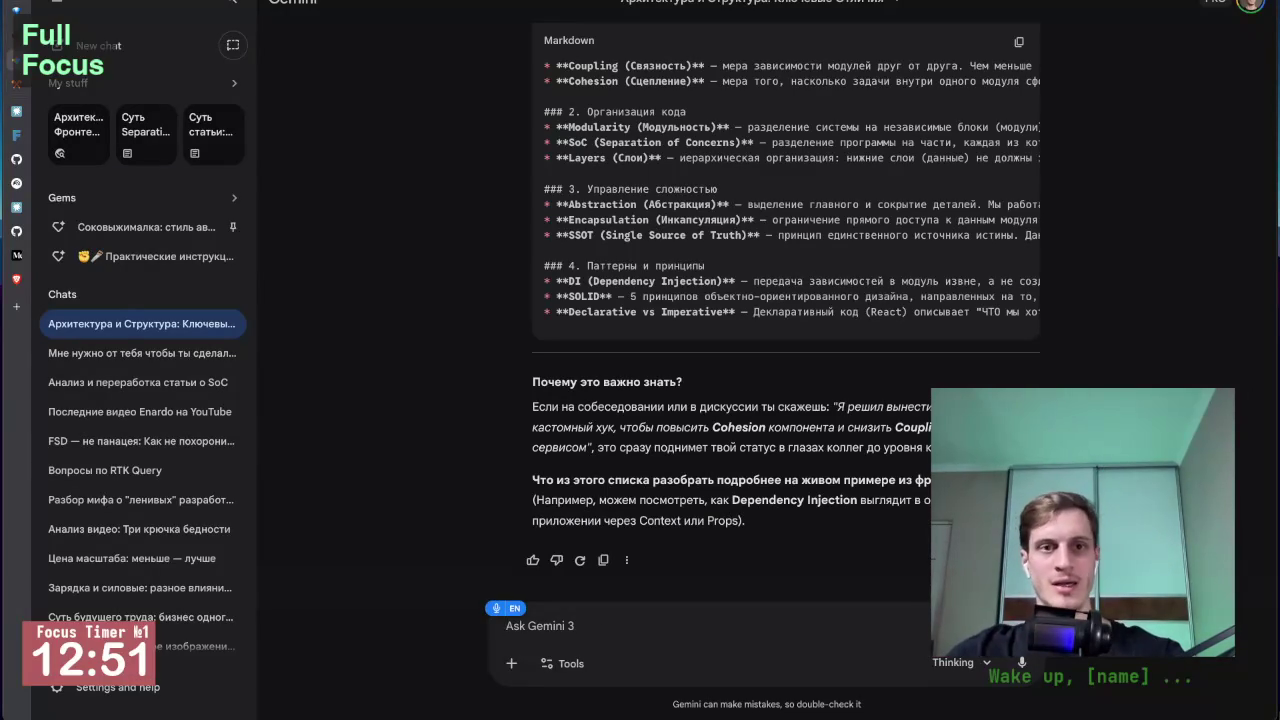
pyautogui.write('cock previous')
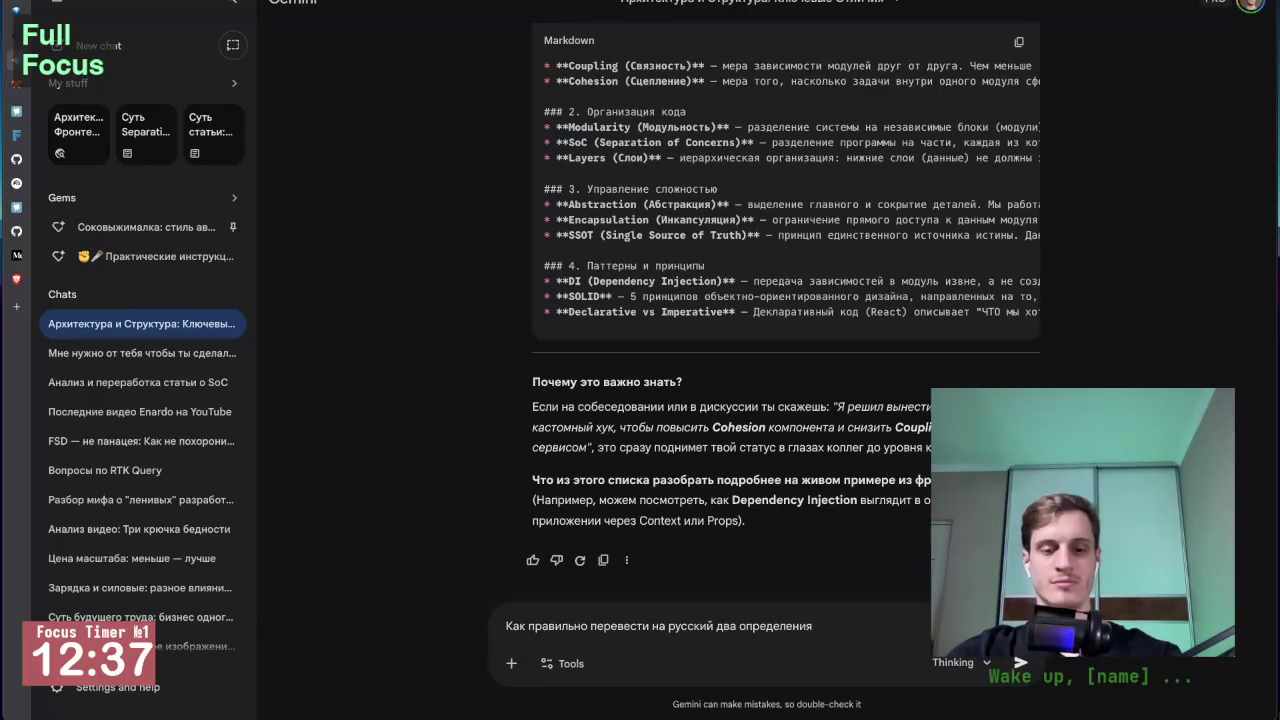
pyautogui.write('upling ')
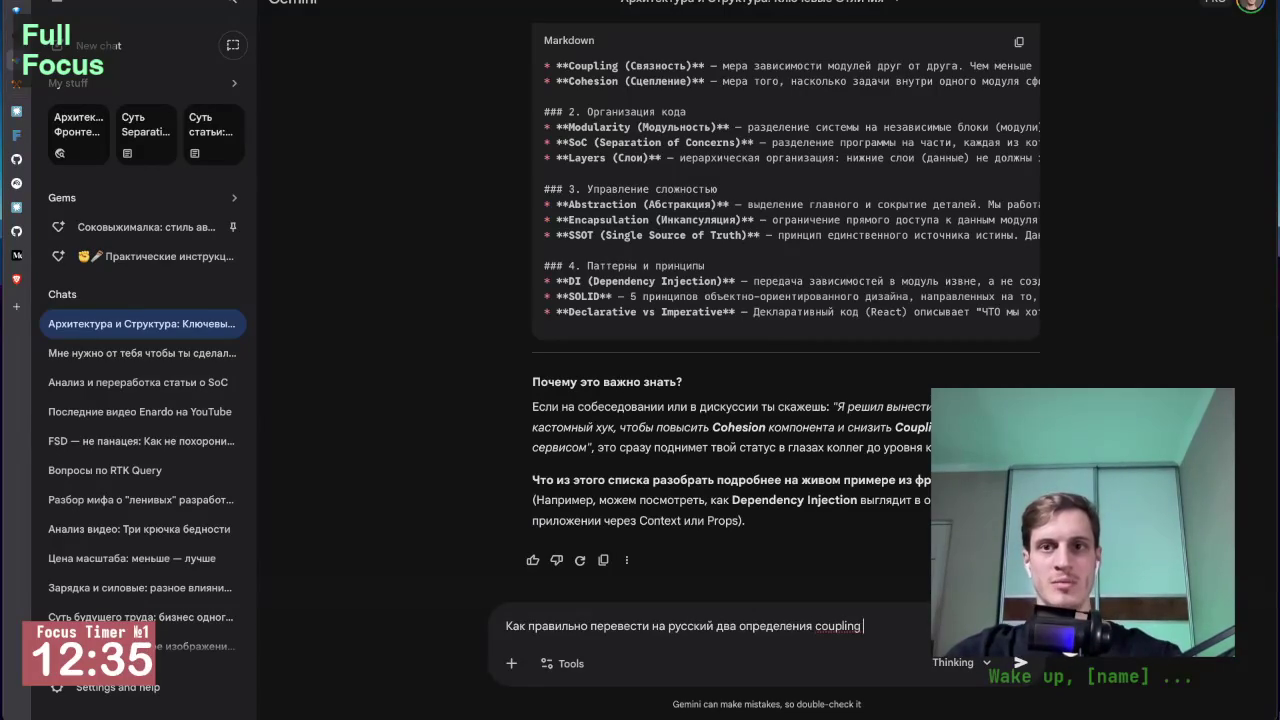
pyautogui.write('и cohe')
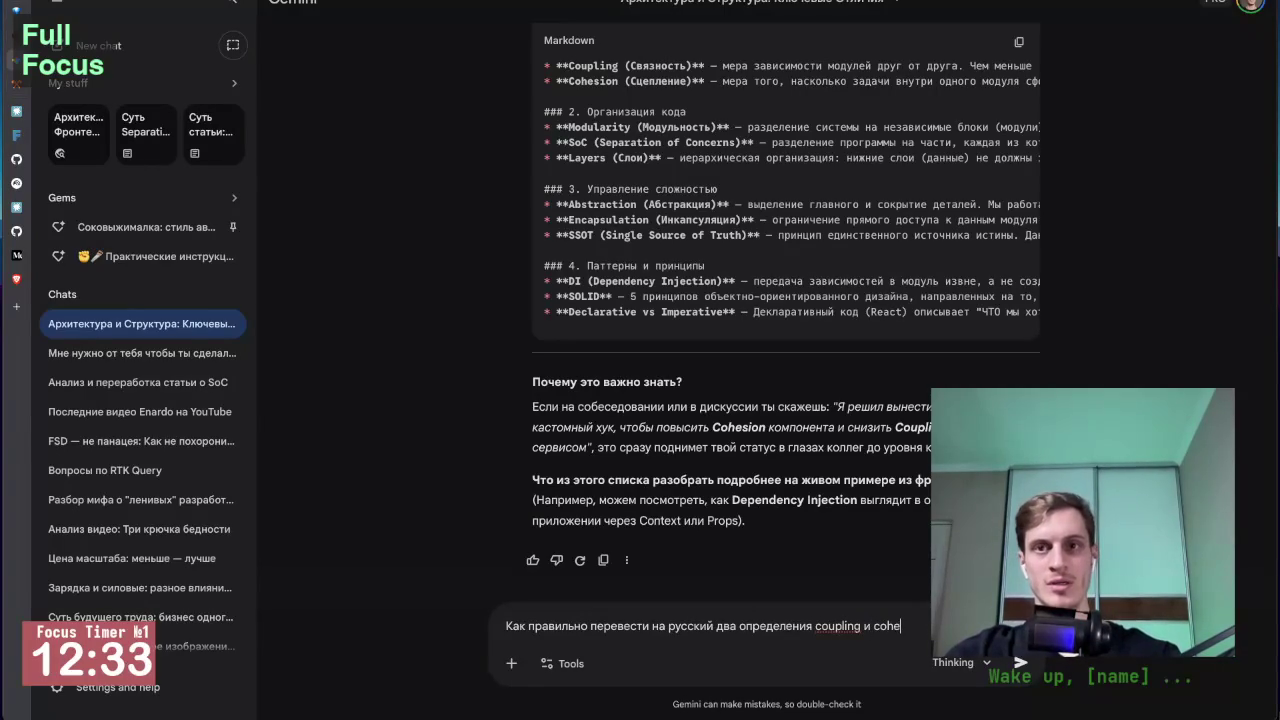
pyautogui.write('sion')
pyautogui.press('Return')
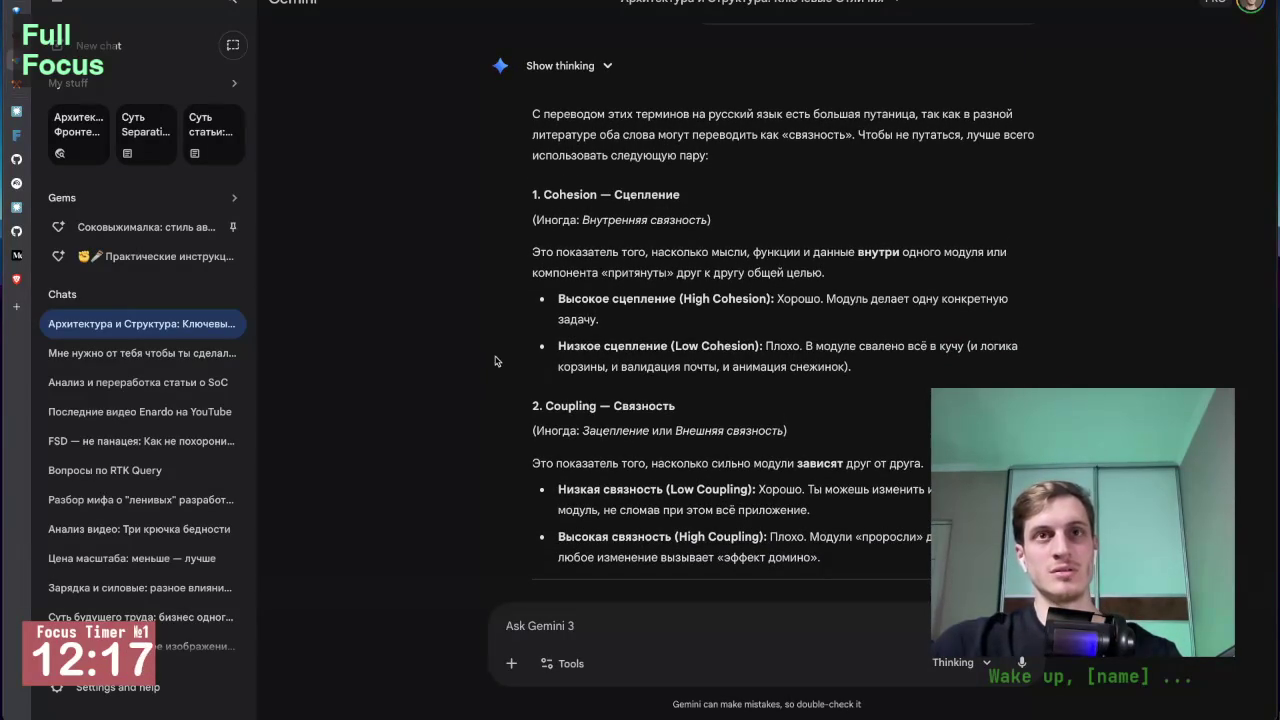
pyautogui.scroll(-1, 577, 333)
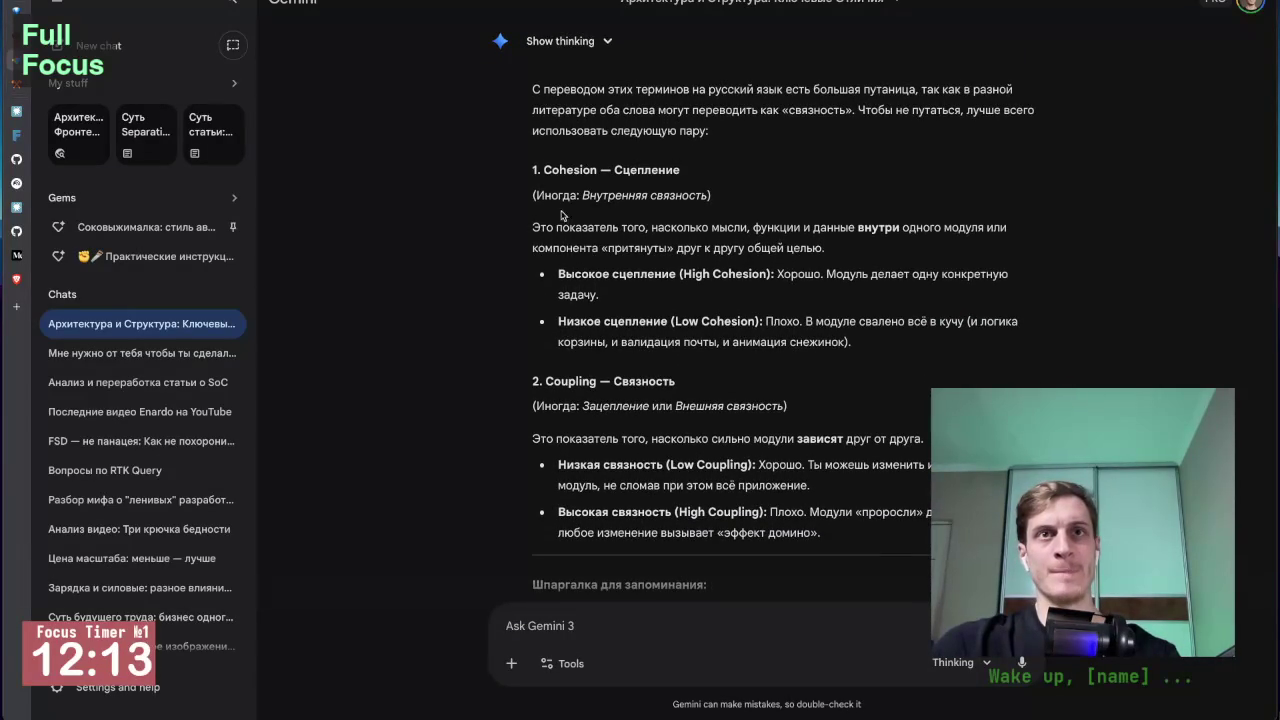
pyautogui.scroll(-2, 700, 300)
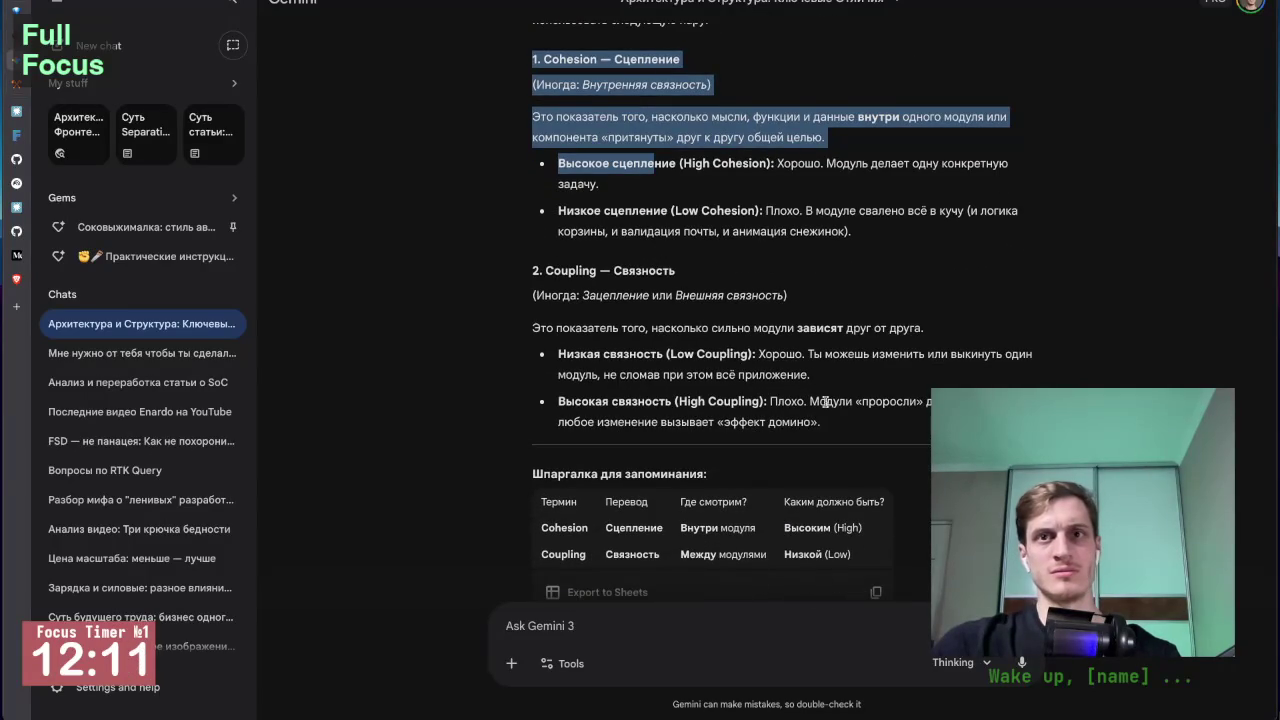
# Step: Paste Gemini's Cohesion — Сцепление and Coupling — Связность explanation above the Словарь терминов glossary
pyautogui.moveTo(528, 165); pyautogui.dragTo(834, 426)
pyautogui.hotkey('ctrl', 'c')
pyautogui.scroll(-1, 834, 426)
pyautogui.press('super+Tab')
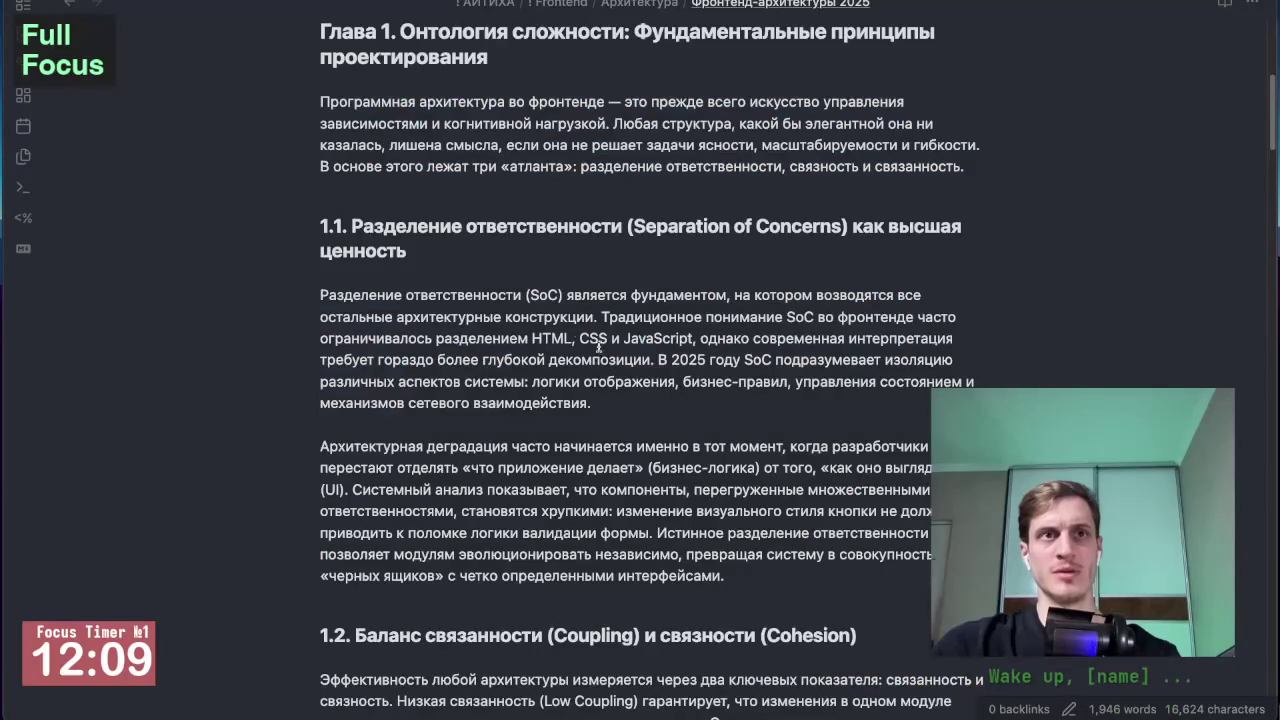
pyautogui.hotkey('ctrl', 'Tab')
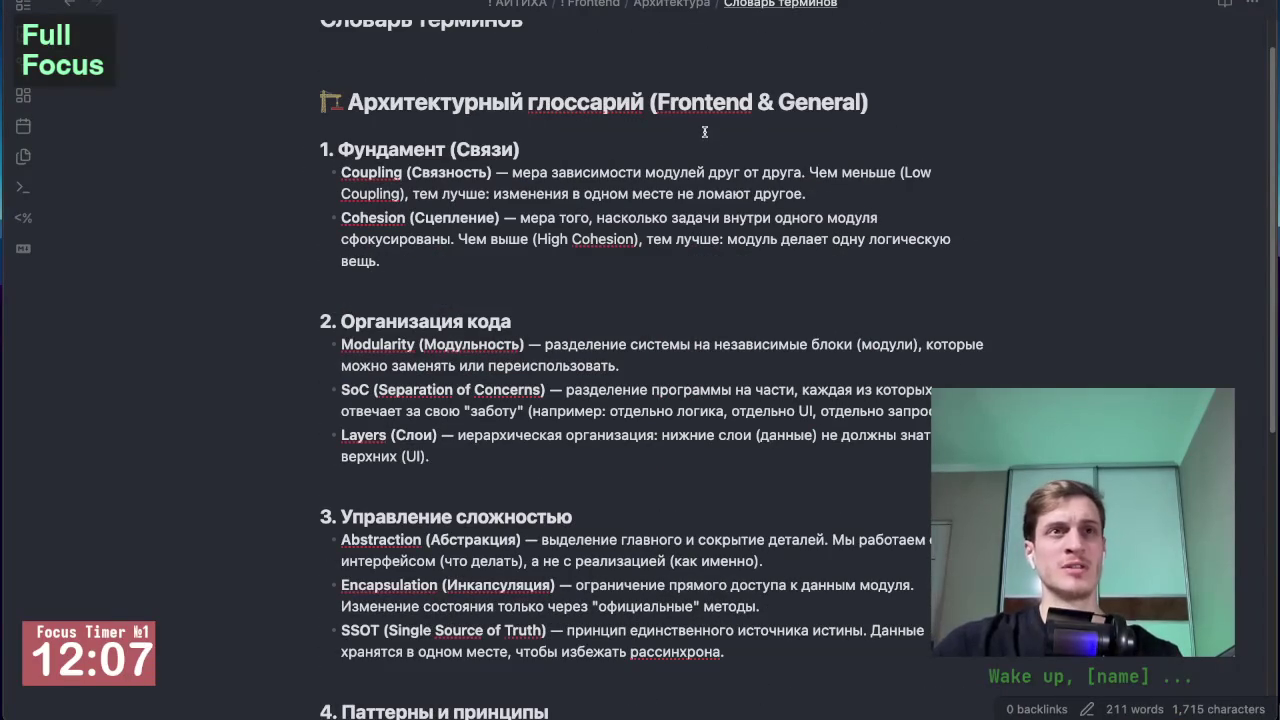
pyautogui.scroll(1, 512, 170)
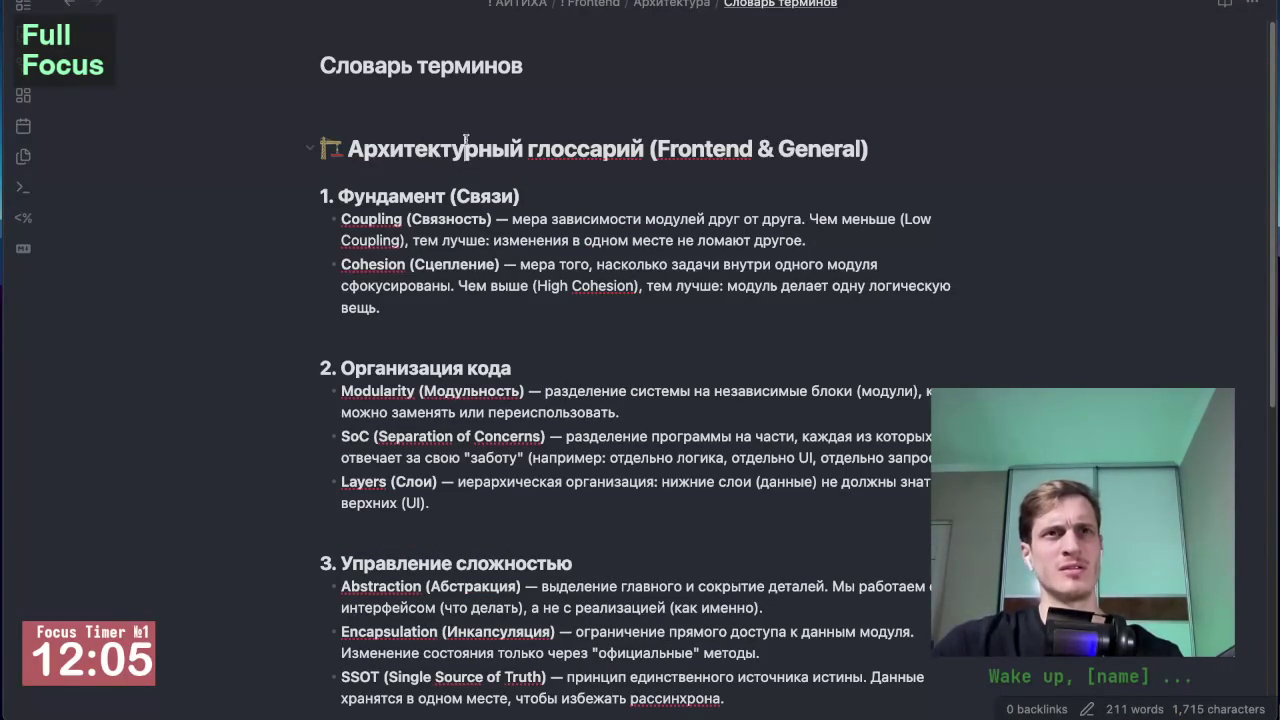
pyautogui.click(465, 140)
pyautogui.hotkey('ctrl', 'v')
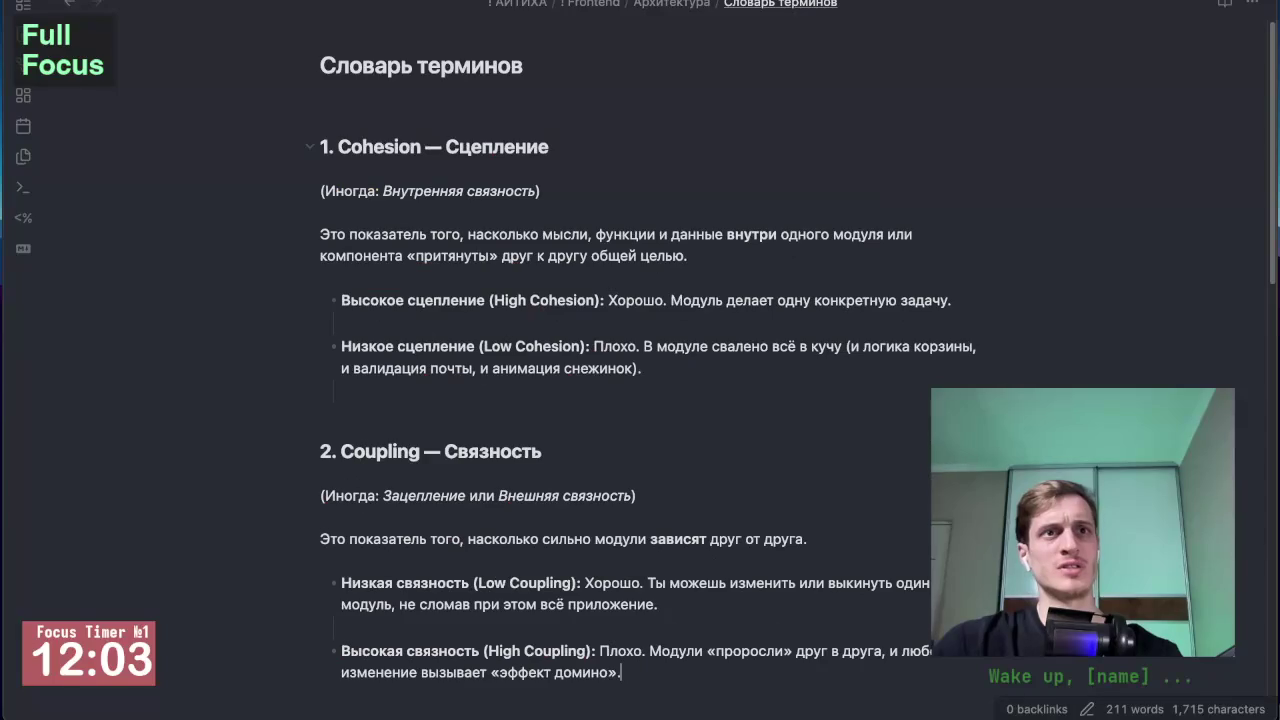
# Step: Review the pasted explanation against the glossary heading in Словарь терминов
pyautogui.scroll(-7, 605, 212)
pyautogui.scroll(1, 716, 389)
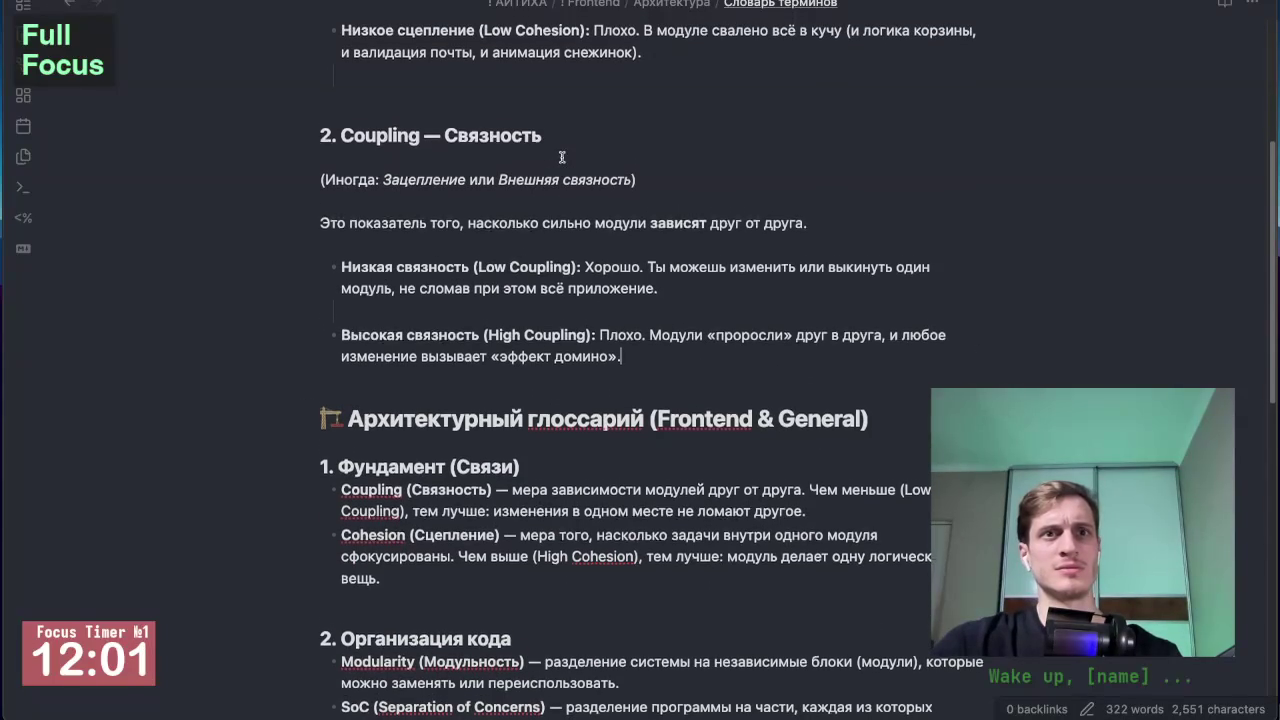
pyautogui.click(915, 420)
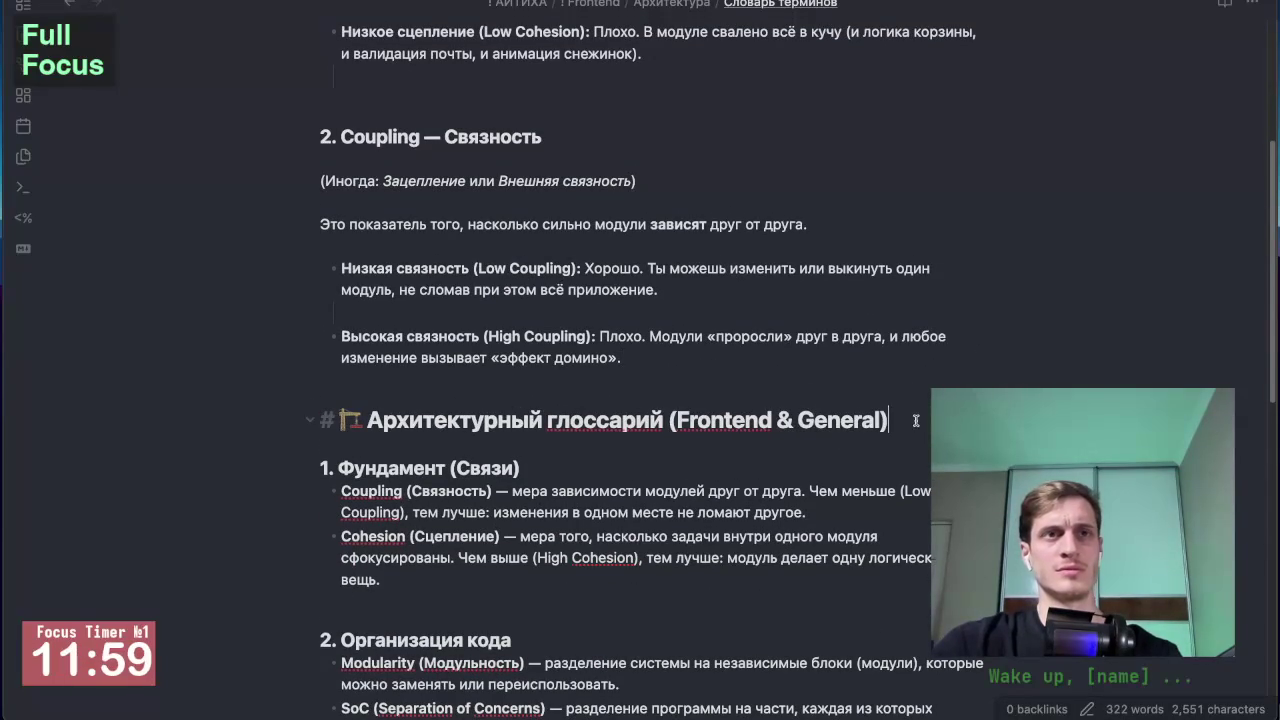
pyautogui.scroll(3, 780, 430)
pyautogui.scroll(4, 636, 433)
pyautogui.scroll(-3, 638, 455)
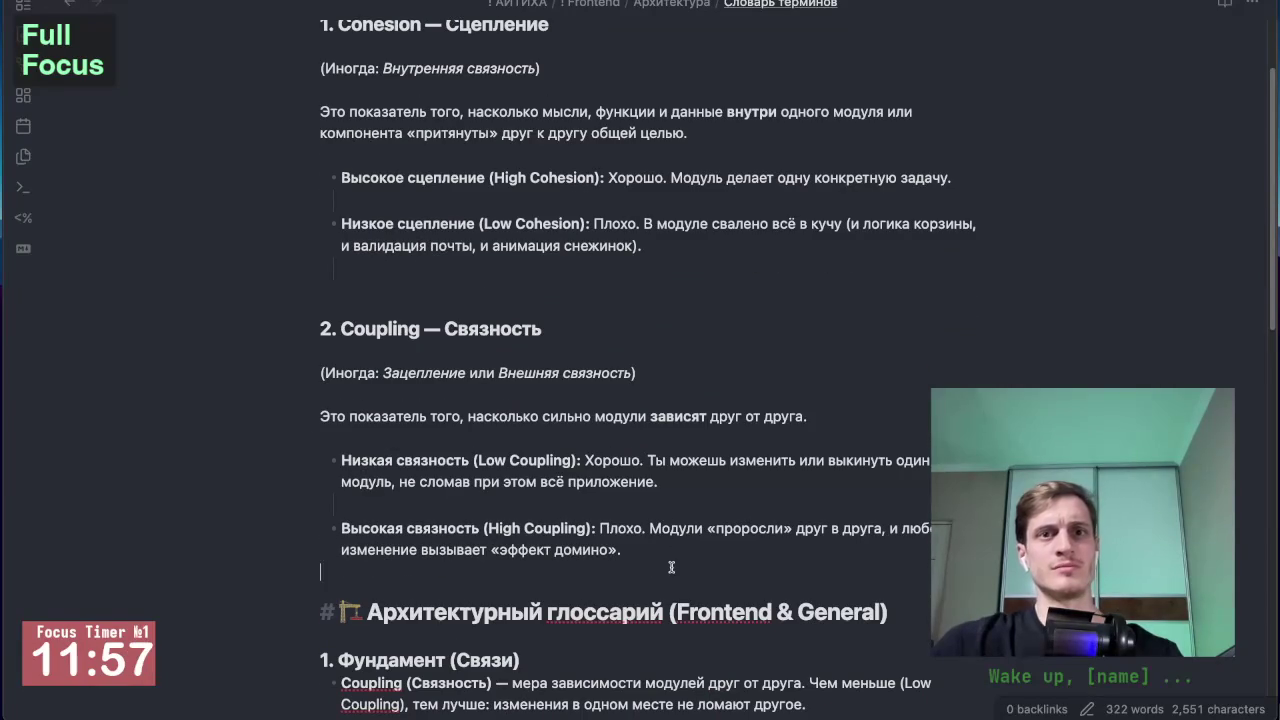
pyautogui.scroll(3, 651, 428)
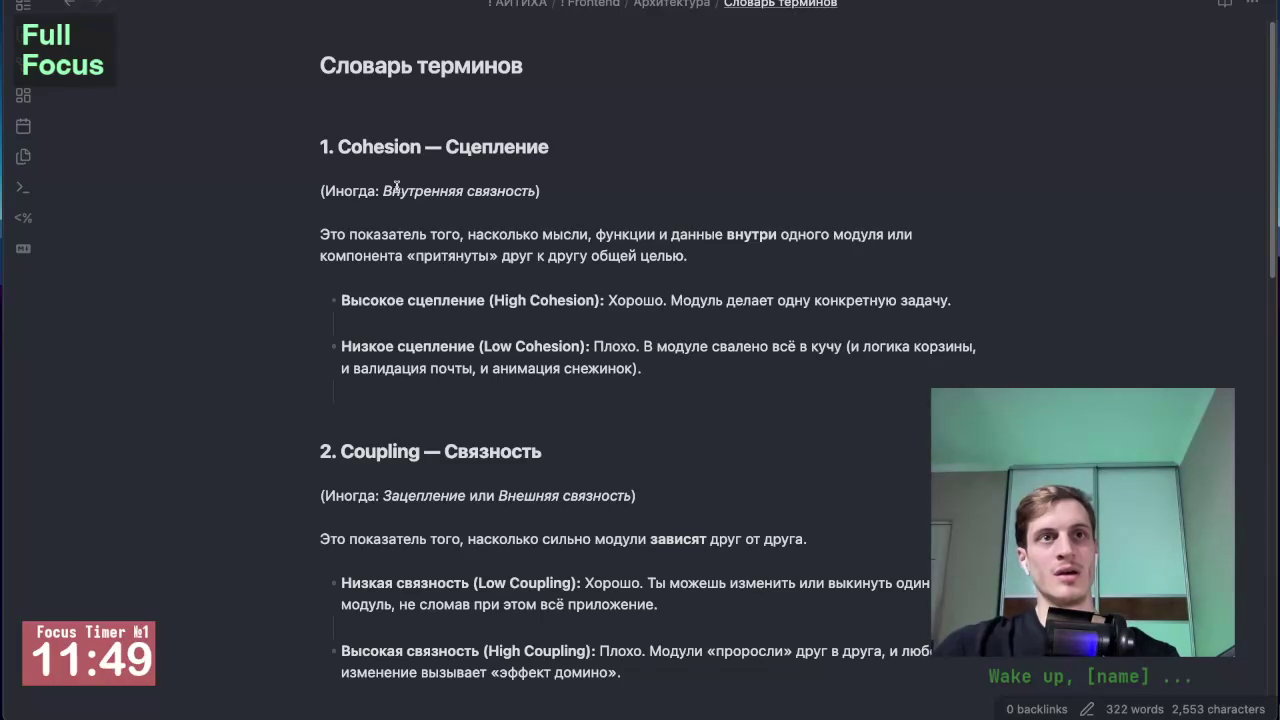
# Step: Select the phrase 'Внутренняя связность' and read through the updated glossary note
pyautogui.moveTo(383, 190); pyautogui.dragTo(550, 191)
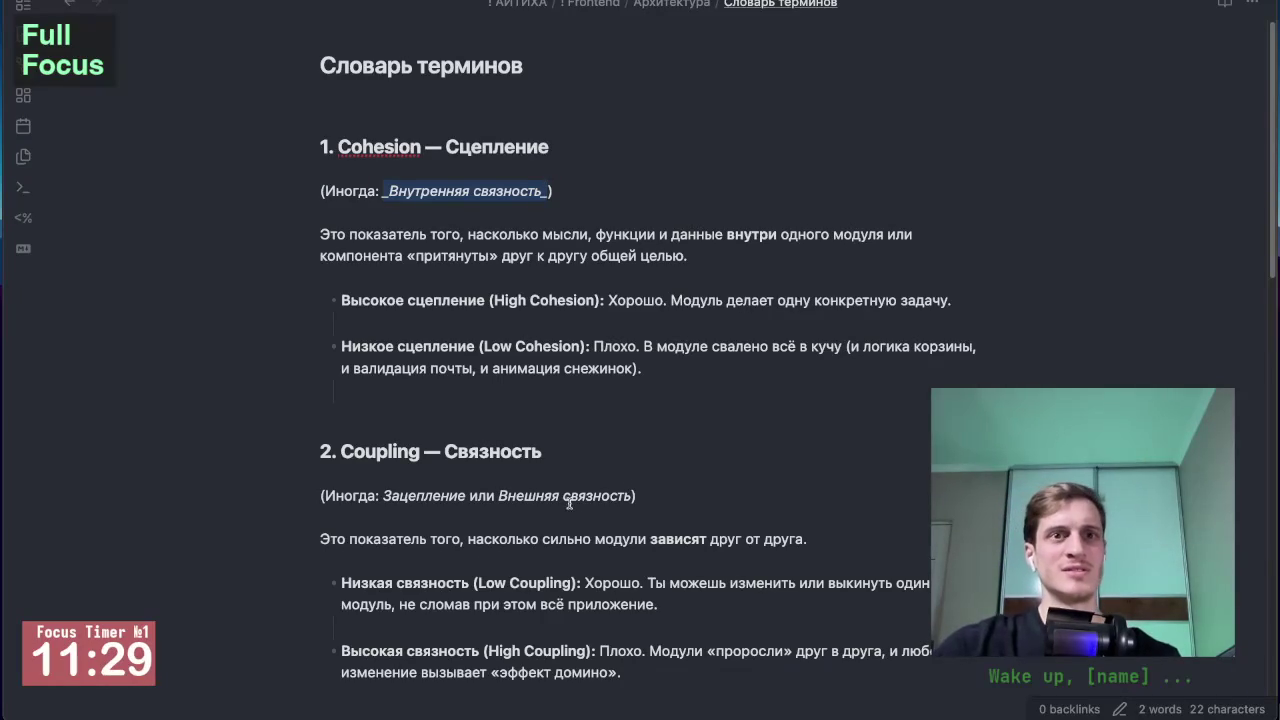
pyautogui.click(673, 486)
pyautogui.scroll(-2, 580, 518)
pyautogui.scroll(1, 609, 517)
pyautogui.scroll(1, 609, 517)
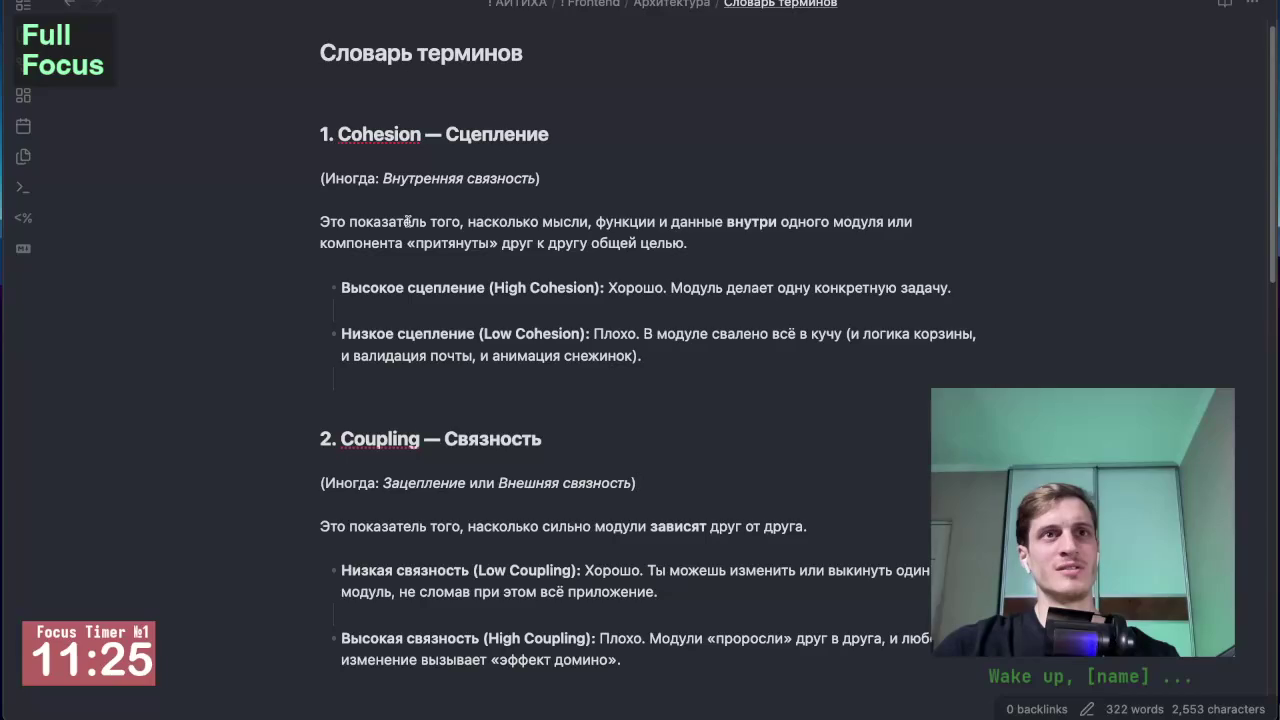
pyautogui.scroll(-1, 407, 222)
pyautogui.scroll(-1, 384, 274)
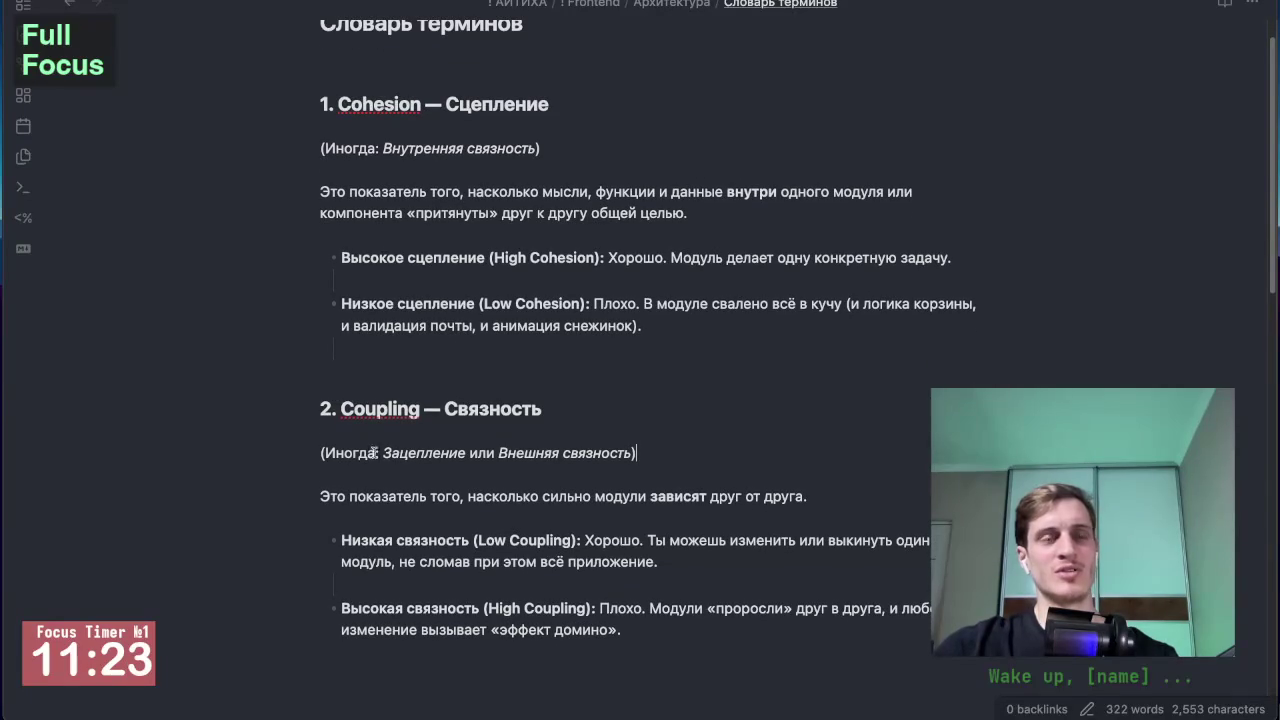
pyautogui.scroll(-1, 380, 450)
pyautogui.scroll(1, 449, 541)
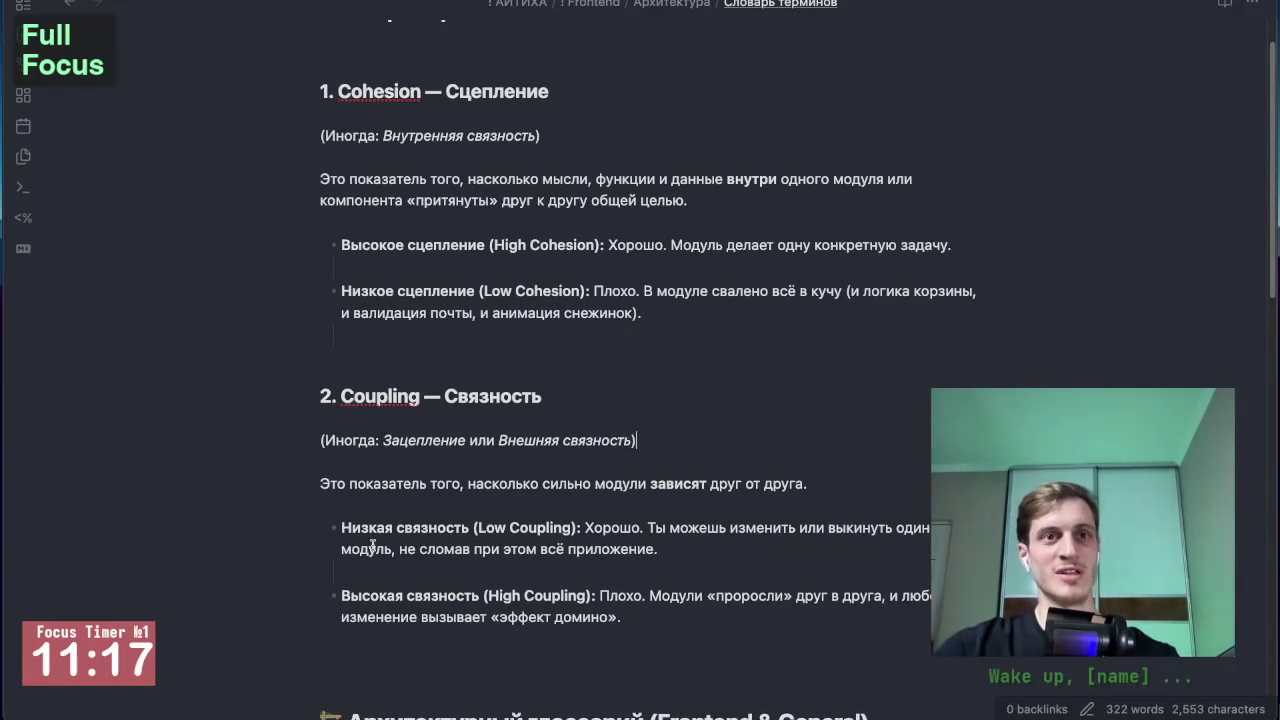
pyautogui.scroll(-2, 294, 575)
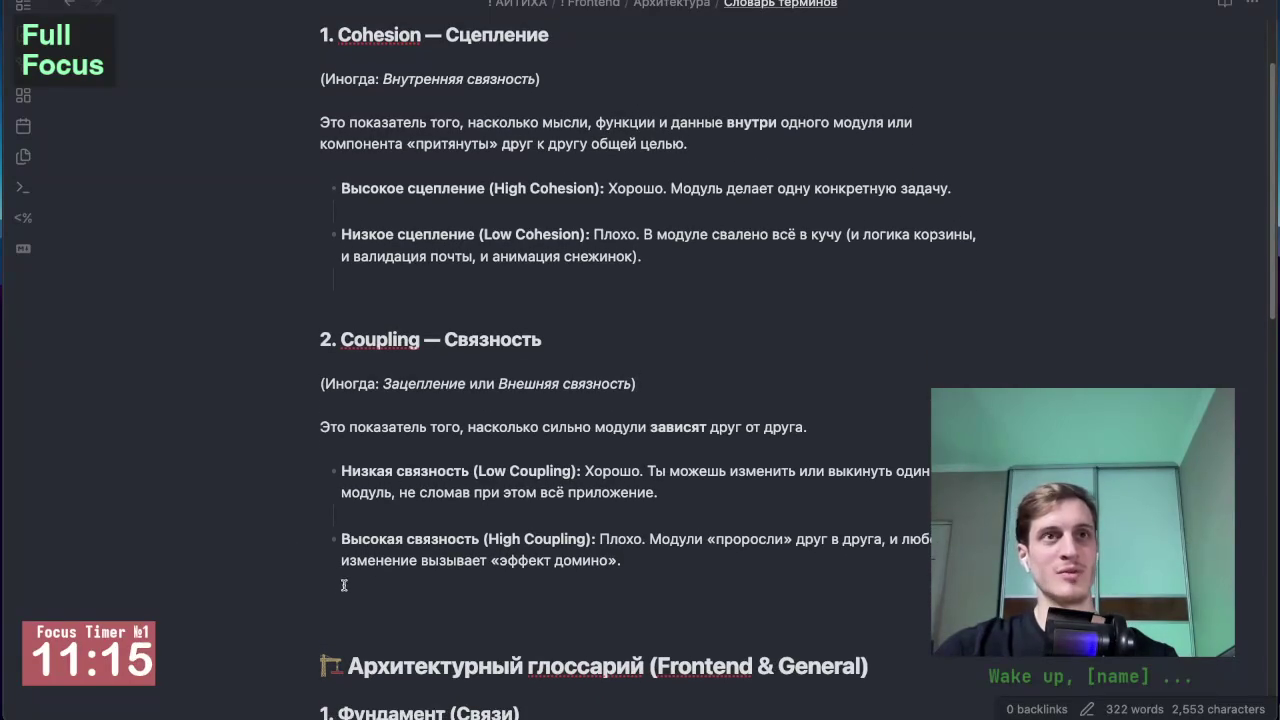
pyautogui.scroll(1, 336, 400)
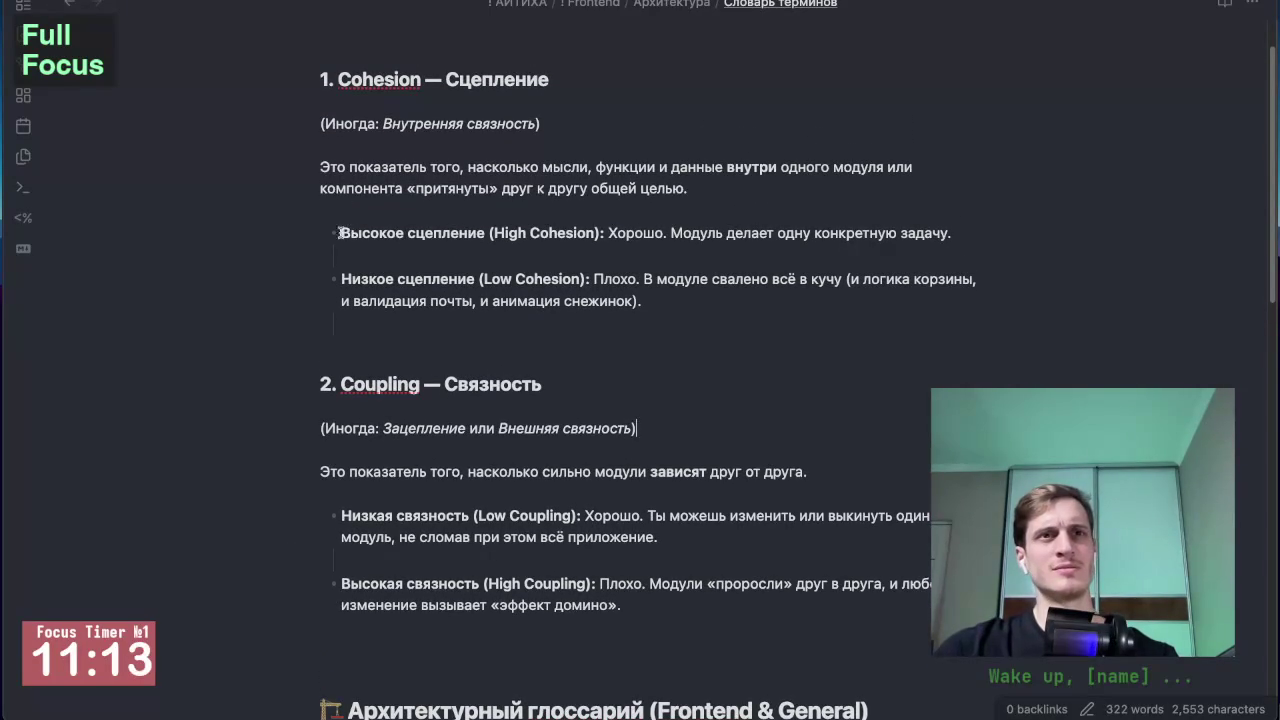
# Step: Return to Фронтенд-архитектуры 2025 and scroll down through it
pyautogui.hotkey('ctrl', 'Tab')
pyautogui.scroll(-5, 693, 397)
pyautogui.scroll(-1, 693, 397)
pyautogui.scroll(-1, 693, 397)
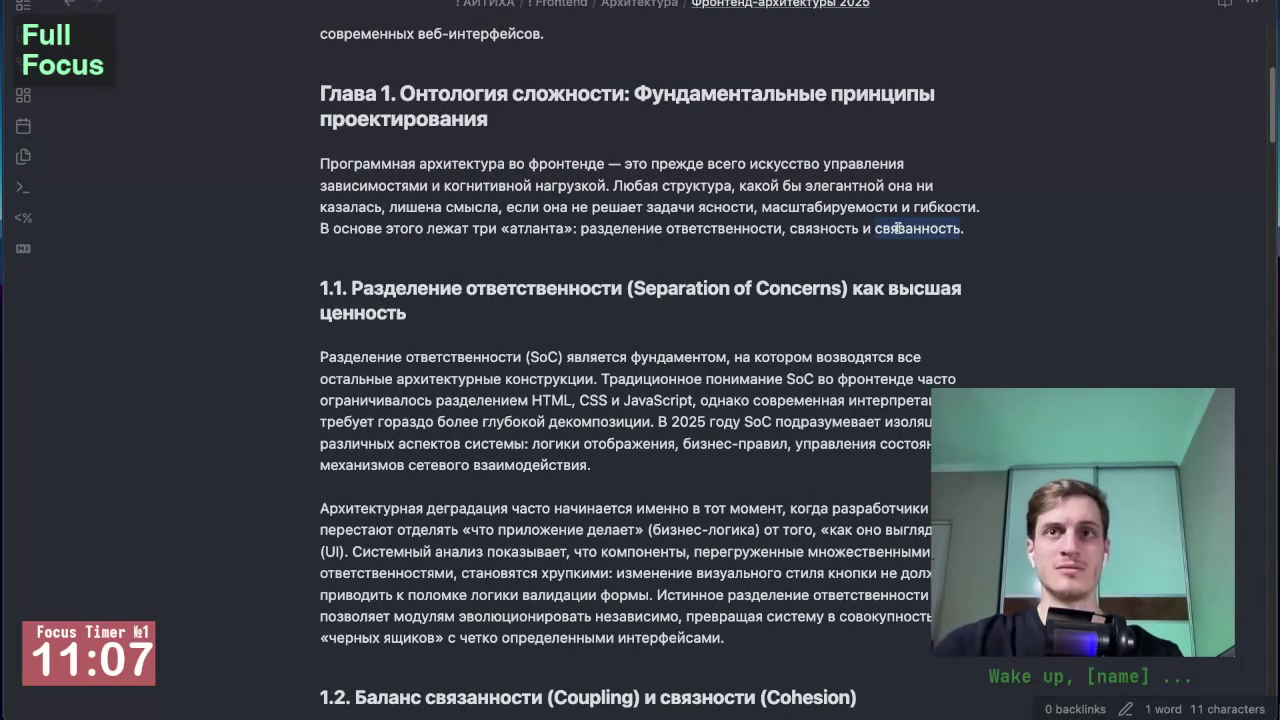
# Step: Overwrite 'связанность' with 'сцепление' in the Глава 1 sentence and switch to reading view
pyautogui.write('cwt')
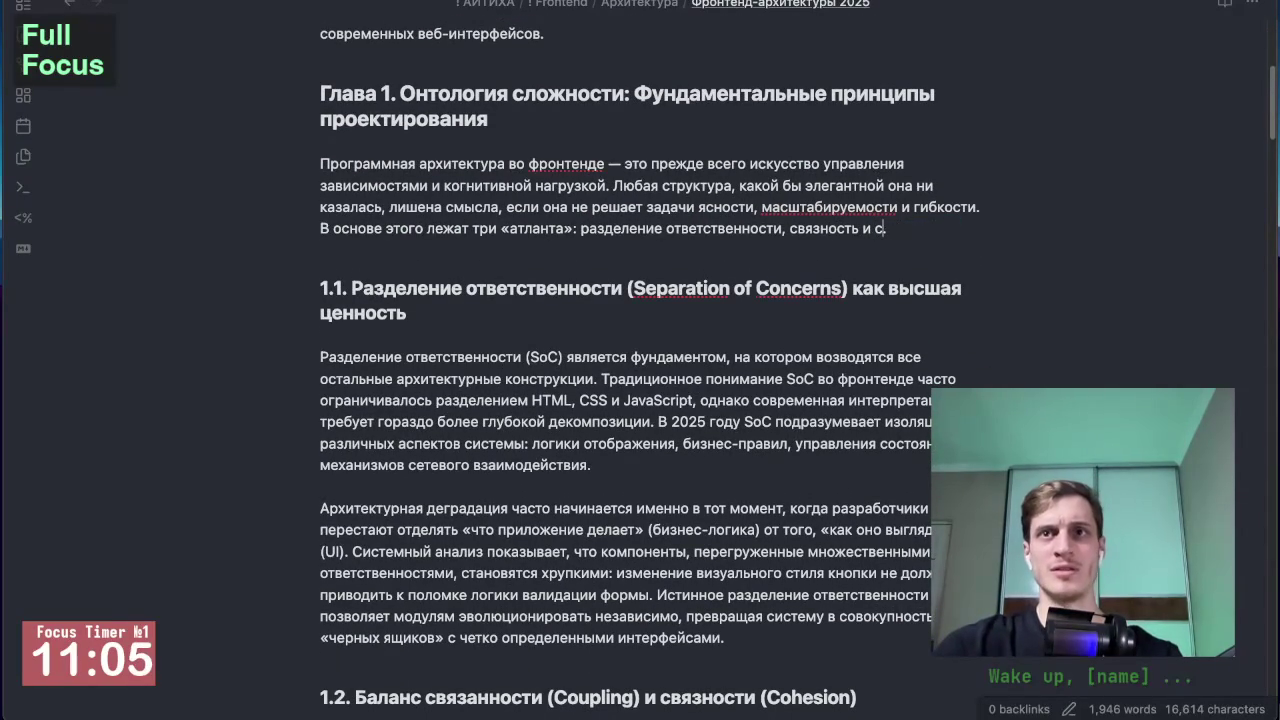
pyautogui.write('сцепление')
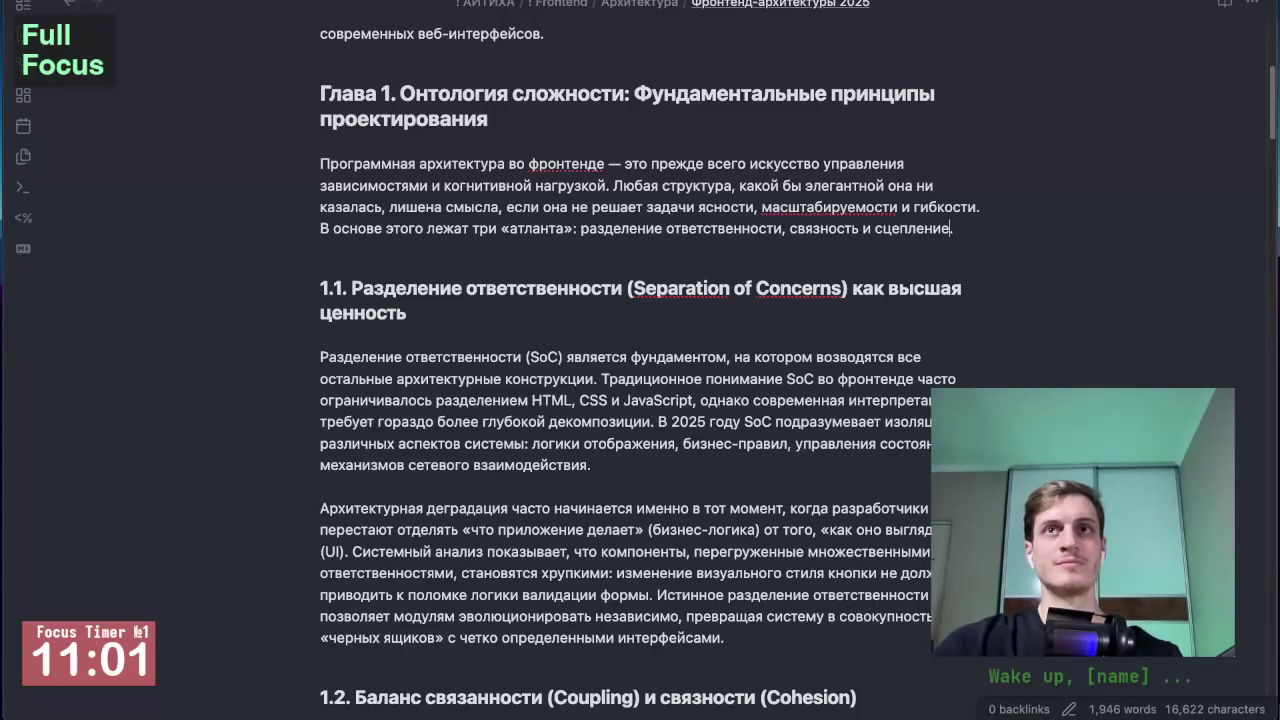
pyautogui.hotkey('ctrl', 'e')
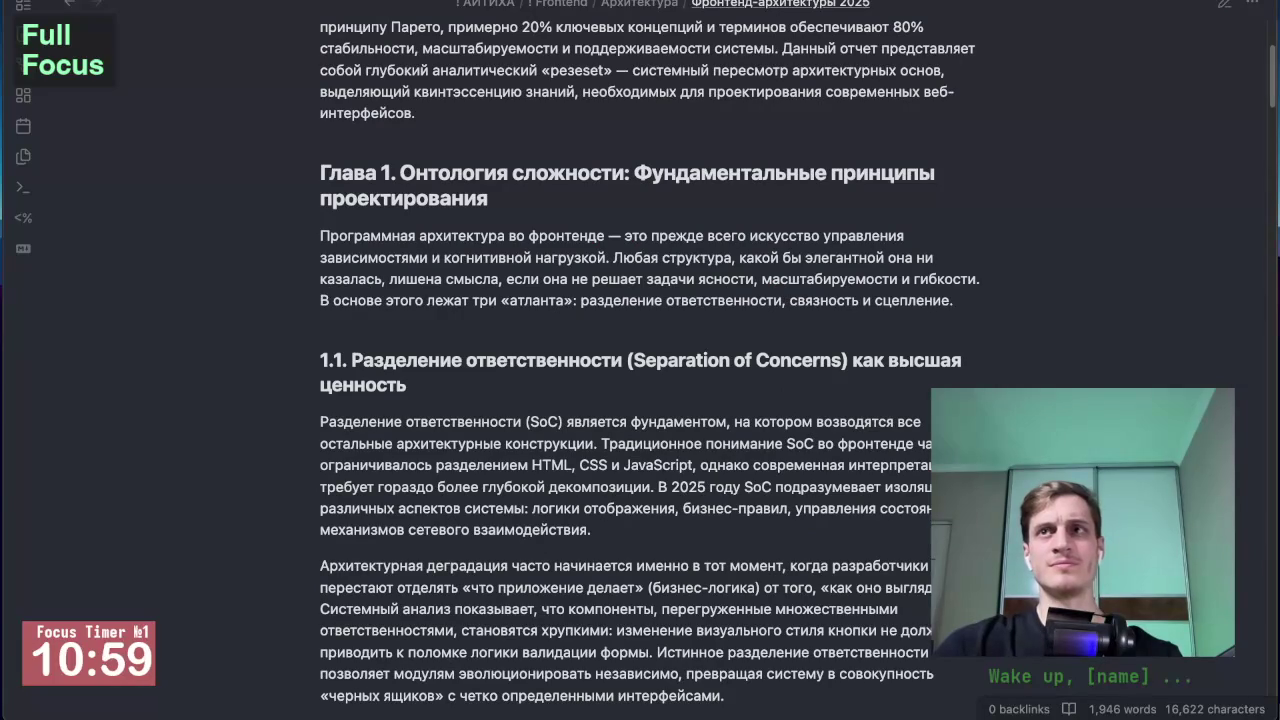
pyautogui.click(1227, 5)
pyautogui.scroll(3, 990, 334)
pyautogui.hotkey('ctrl', 'e')
pyautogui.scroll(5, 990, 334)
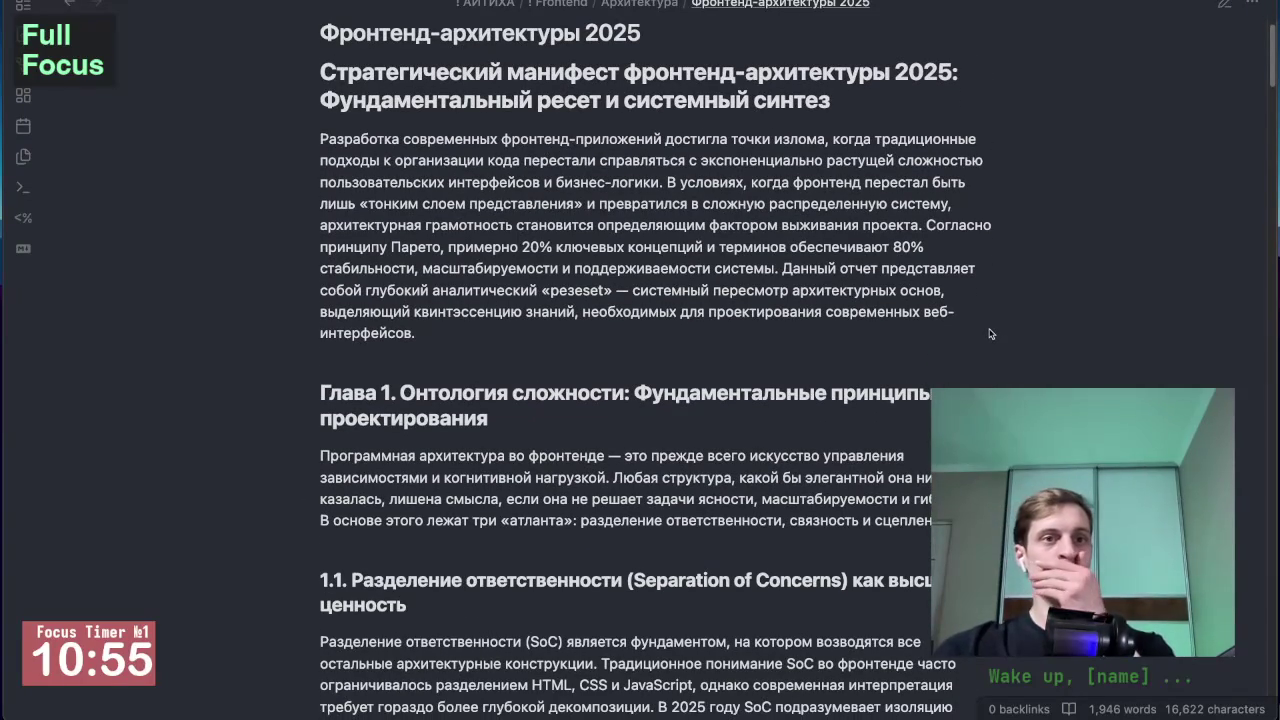
pyautogui.scroll(-4, 955, 346)
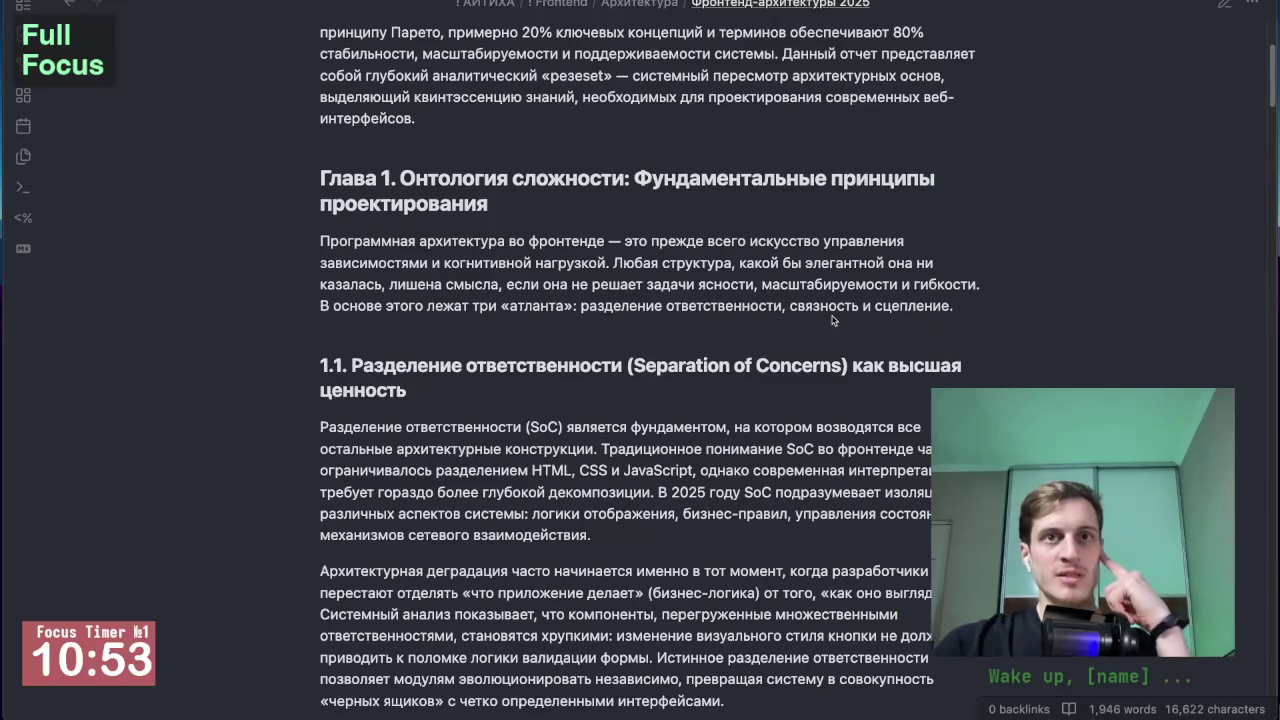
pyautogui.scroll(-2, 816, 259)
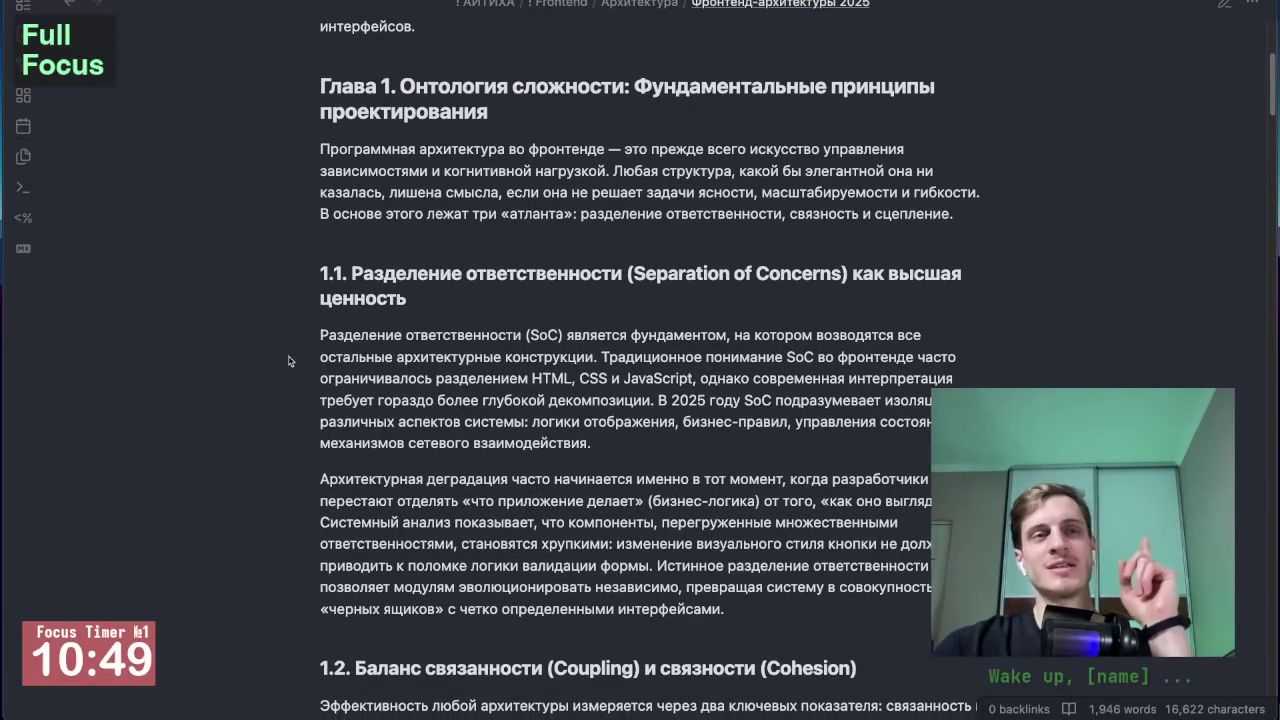
pyautogui.scroll(2, 285, 340)
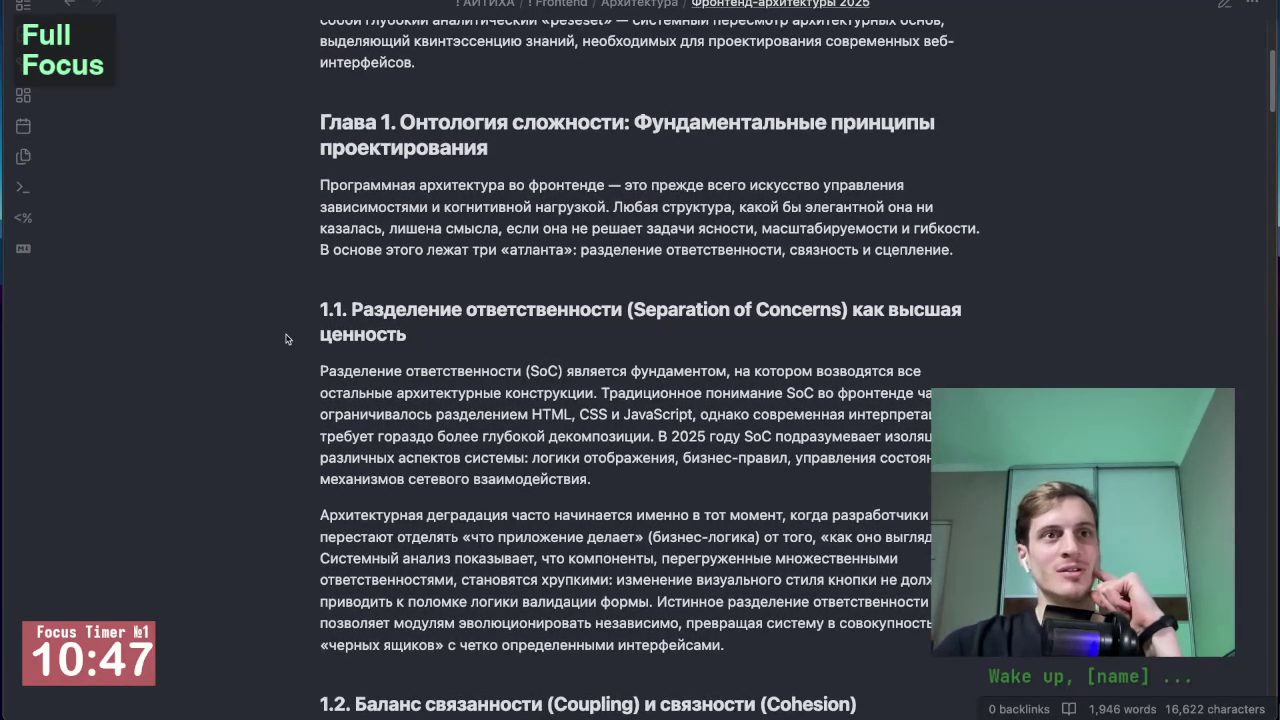
pyautogui.scroll(-1, 285, 340)
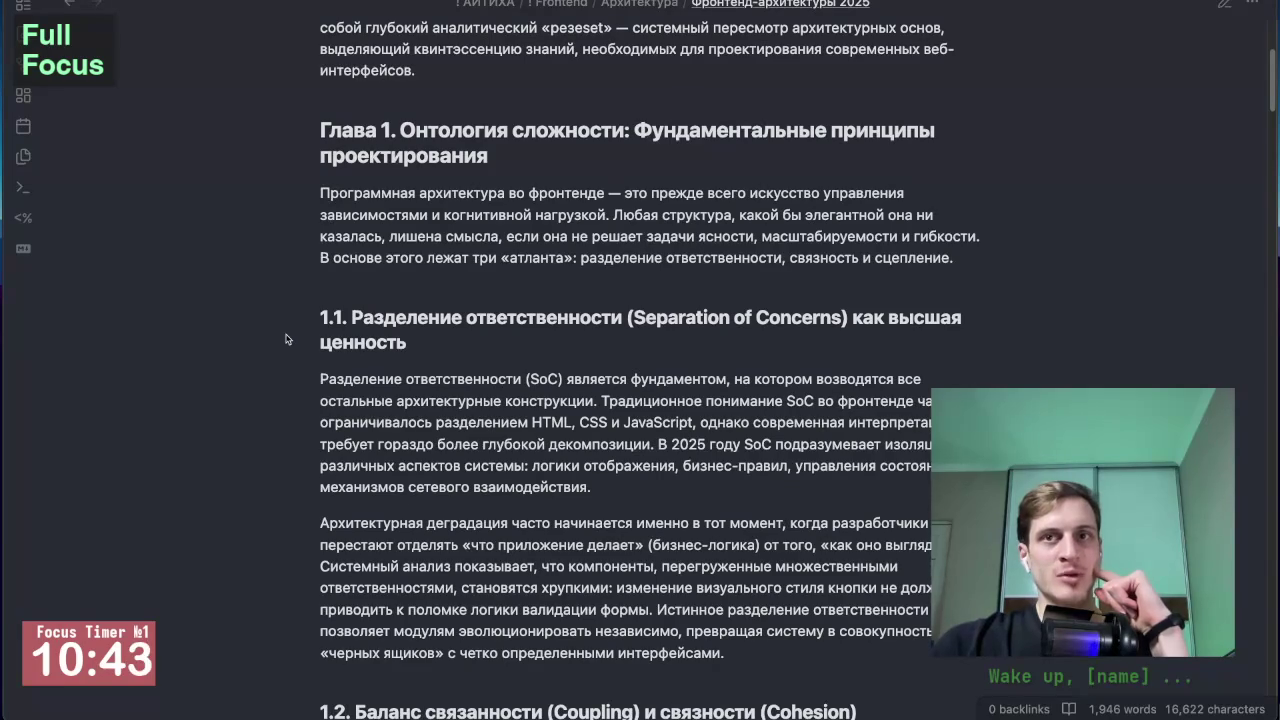
pyautogui.scroll(-1, 285, 340)
pyautogui.scroll(-1, 285, 340)
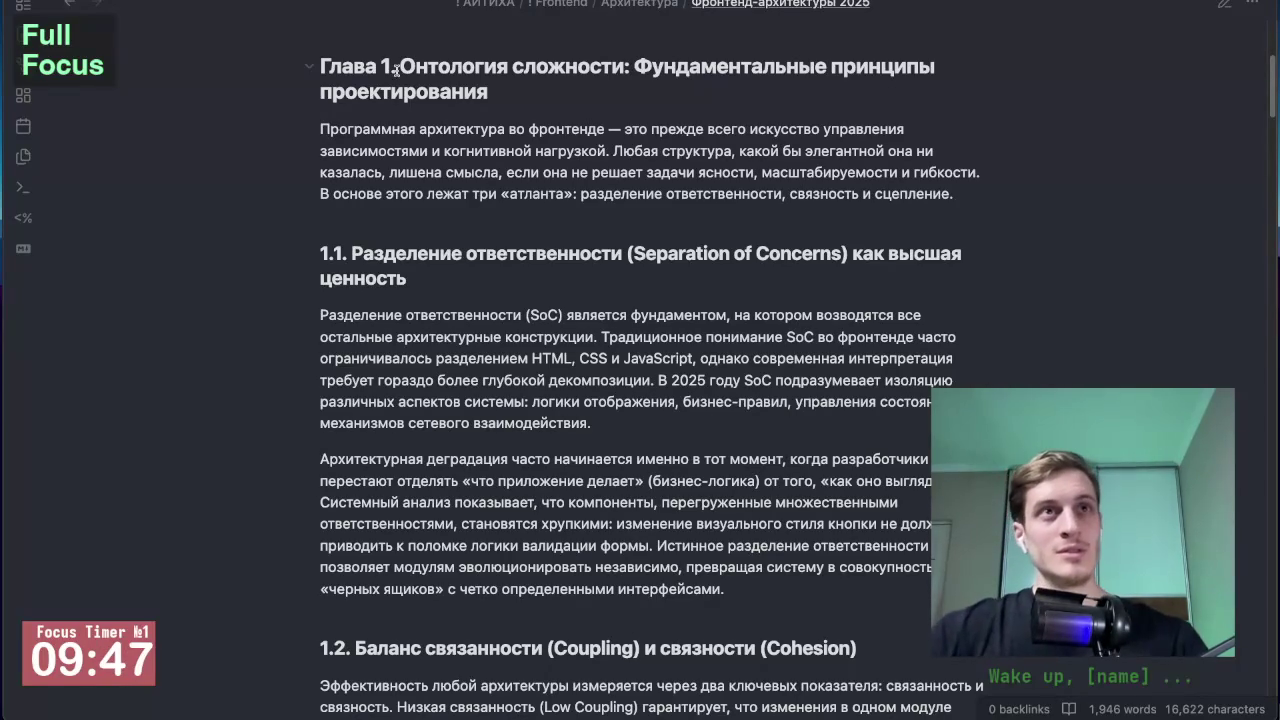
# Step: Select the SoC sentence in the 2025 architecture note and start a new note
pyautogui.hotkey('ctrl', 'Tab')
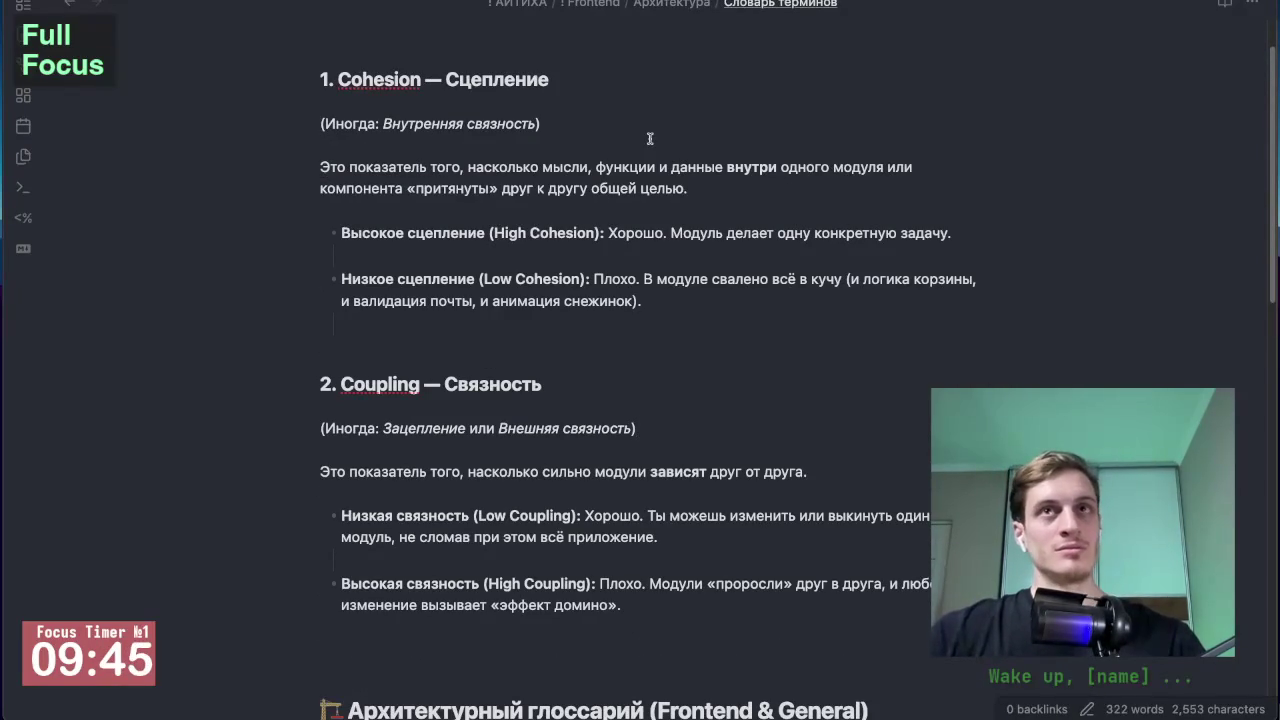
pyautogui.hotkey('ctrl', 'n')
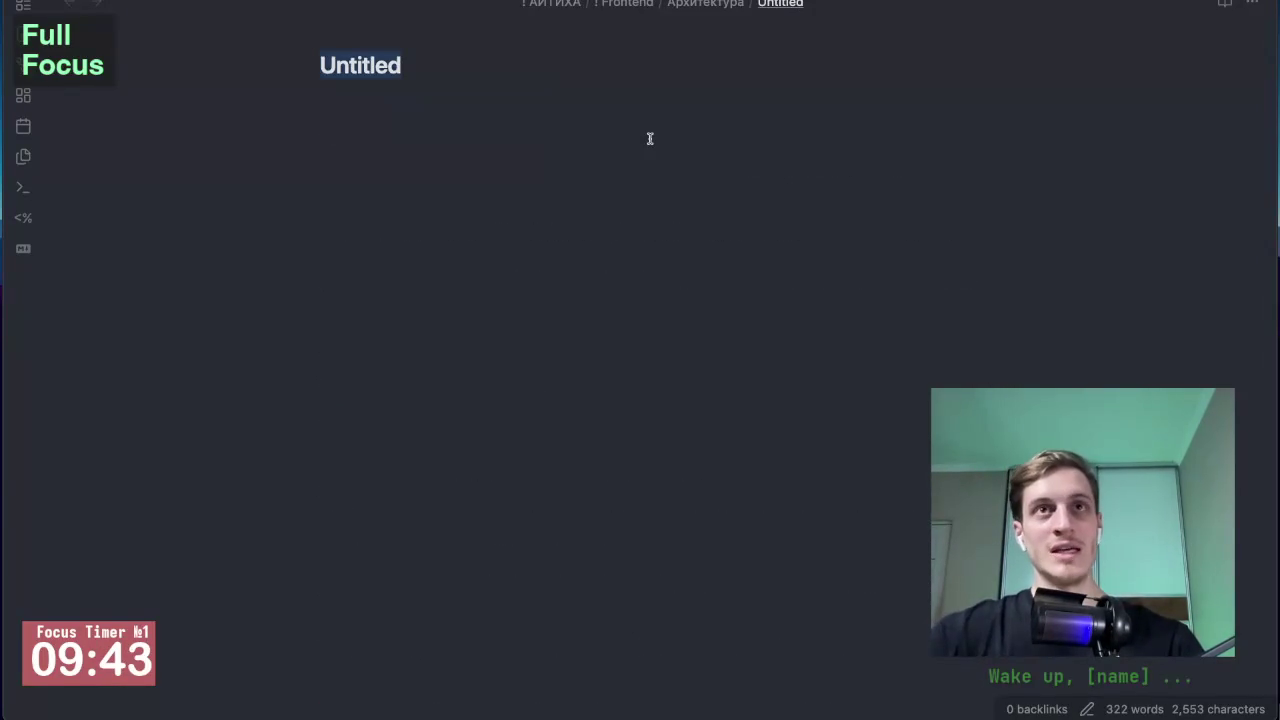
pyautogui.hotkey('ctrl', 'w')
pyautogui.hotkey('ctrl', 'w')
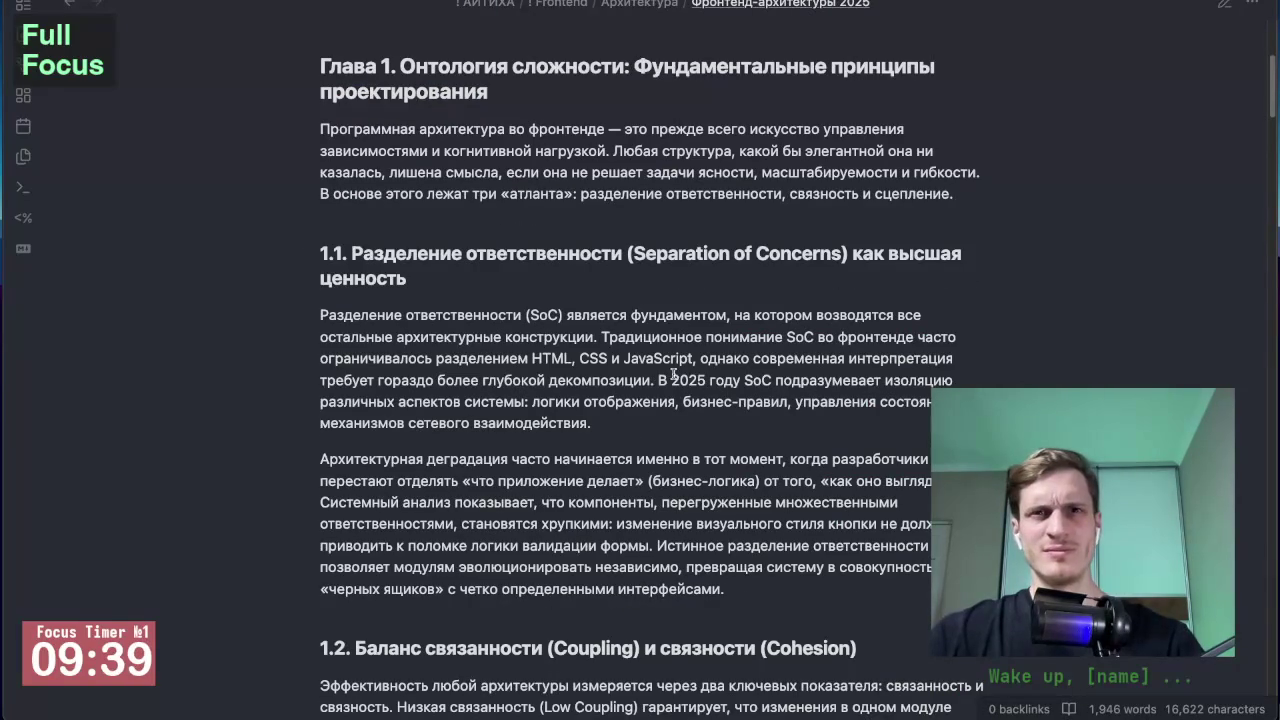
pyautogui.moveTo(659, 378); pyautogui.dragTo(662, 428)
pyautogui.hotkey('ctrl', 'n')
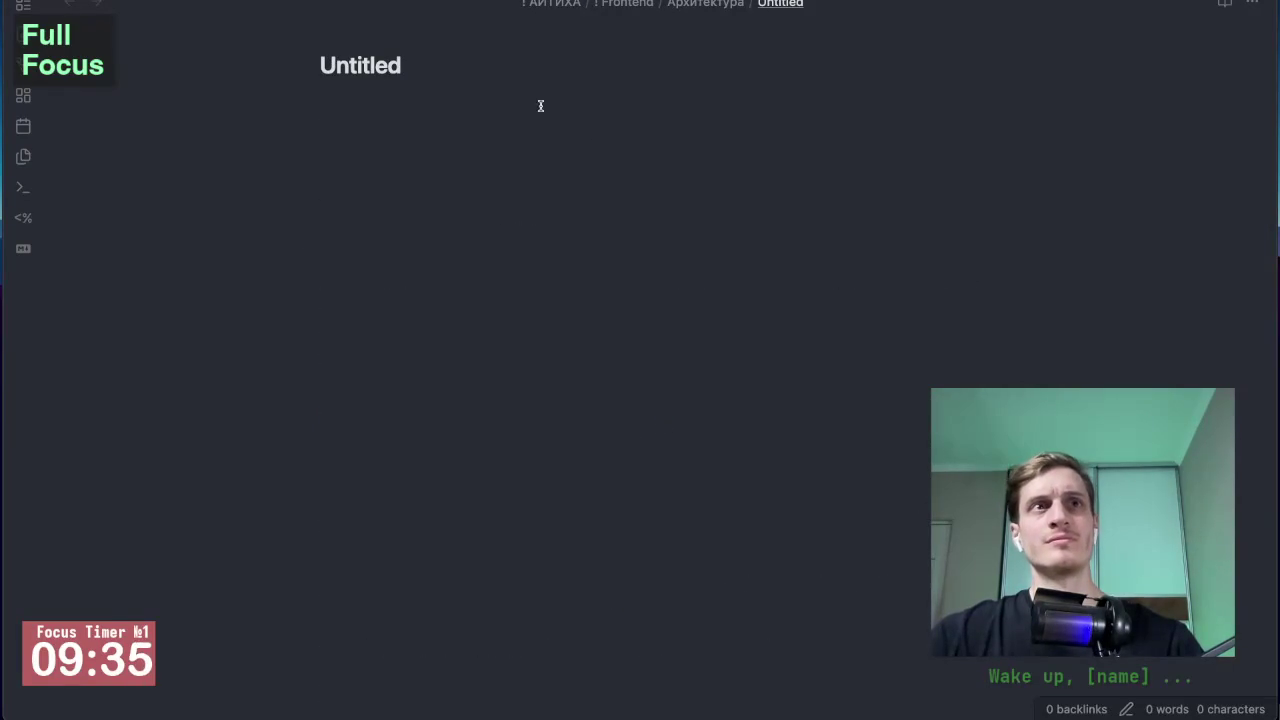
# Step: Title the new note 'выжимка'
pyautogui.moveTo(413, 67); pyautogui.dragTo(300, 71)
pyautogui.write('выжима')
pyautogui.press('BackSpace')
pyautogui.write('ка')
pyautogui.press('Return')
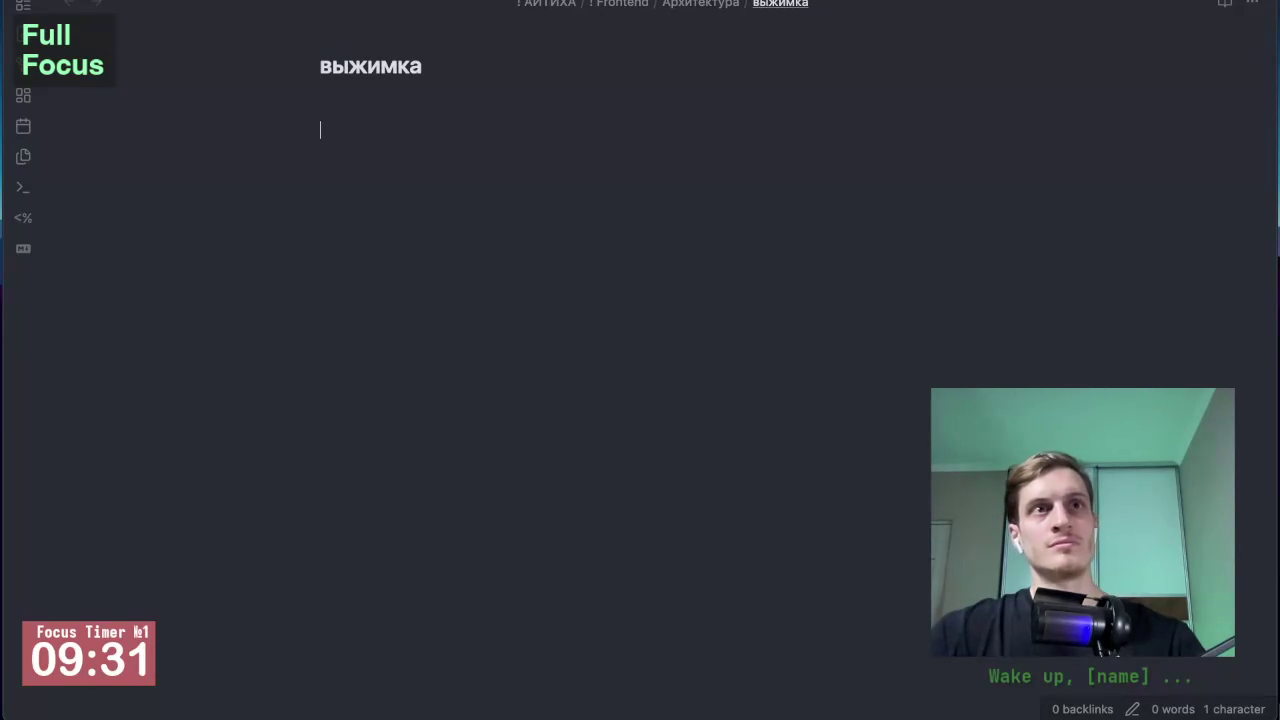
# Step: Add the heading 'SoC', paste the SoC sentence under it, and return to the 2025 note
pyautogui.write('soc')
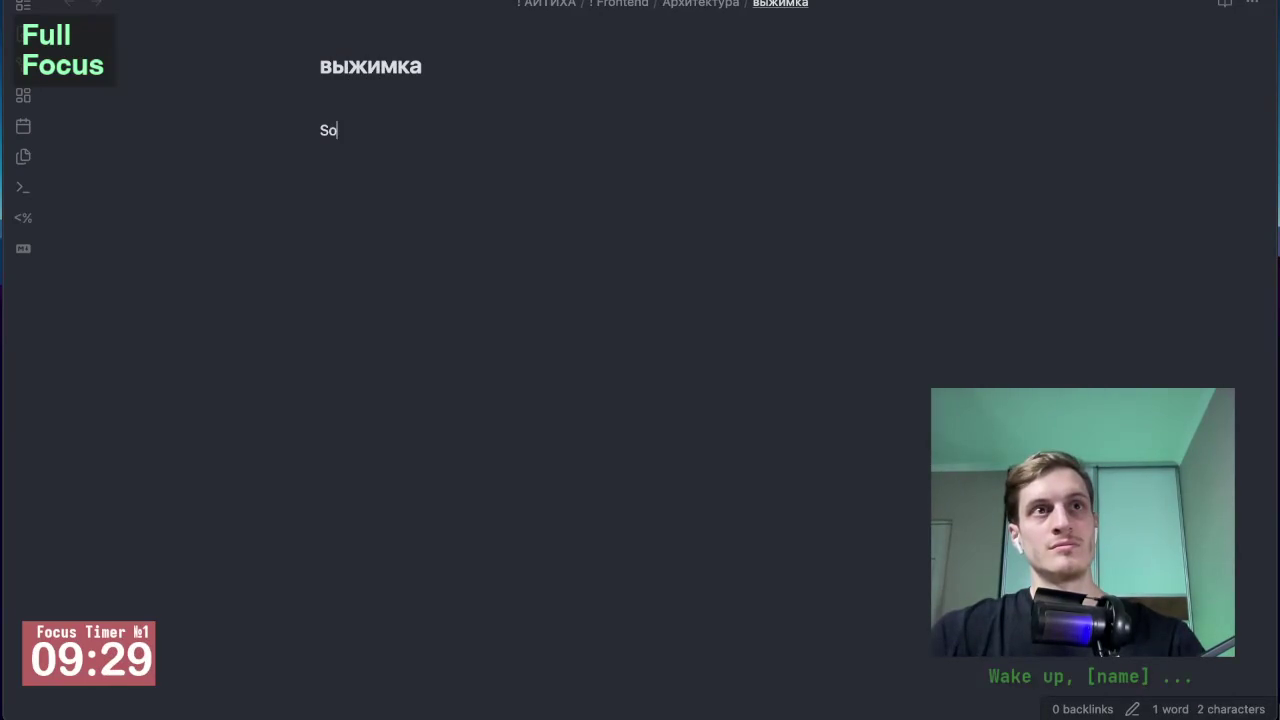
pyautogui.write('В 2025 году SoC подразумевает изоляцию различных аспектов системы: логики отображения, бизнес-правил, управления состоянием и механизмов сетевого взаимодействия.')
pyautogui.press('Return')
pyautogui.press('Return')
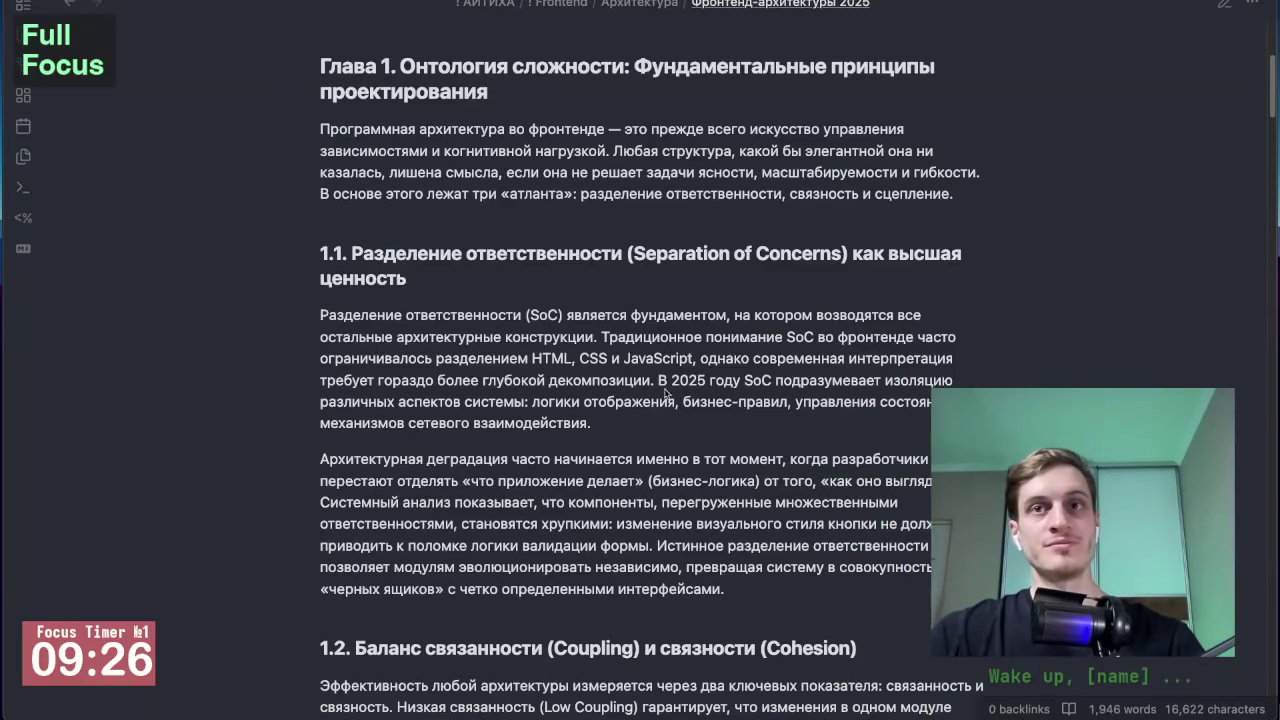
pyautogui.scroll(-3, 667, 395)
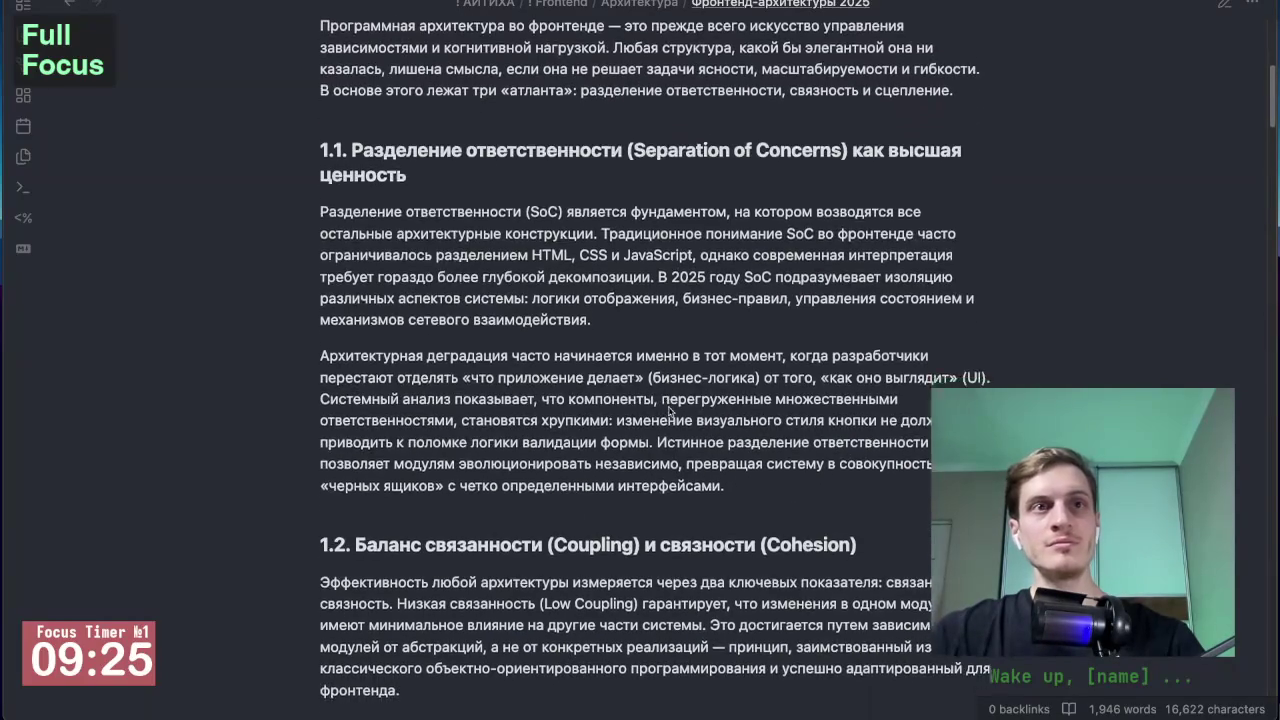
pyautogui.scroll(-1, 667, 395)
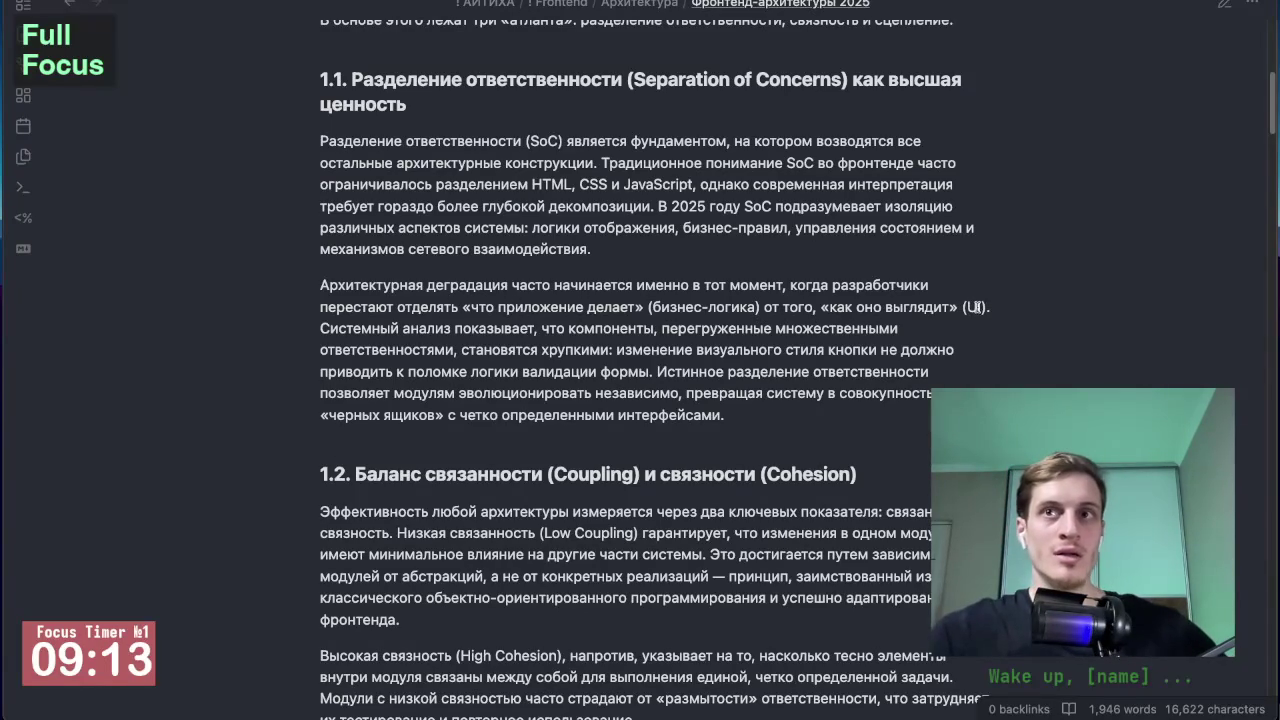
pyautogui.moveTo(993, 310); pyautogui.dragTo(472, 300)
pyautogui.click(442, 335)
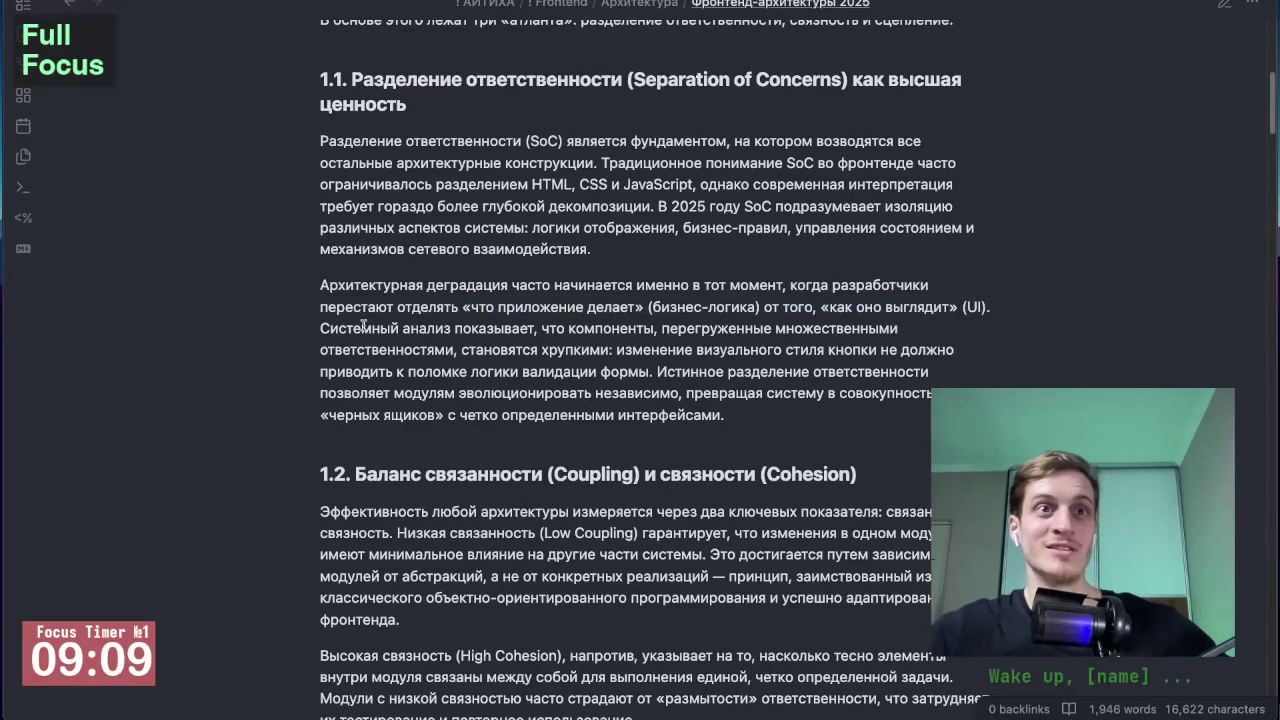
pyautogui.scroll(-1, 364, 325)
pyautogui.scroll(-1, 363, 325)
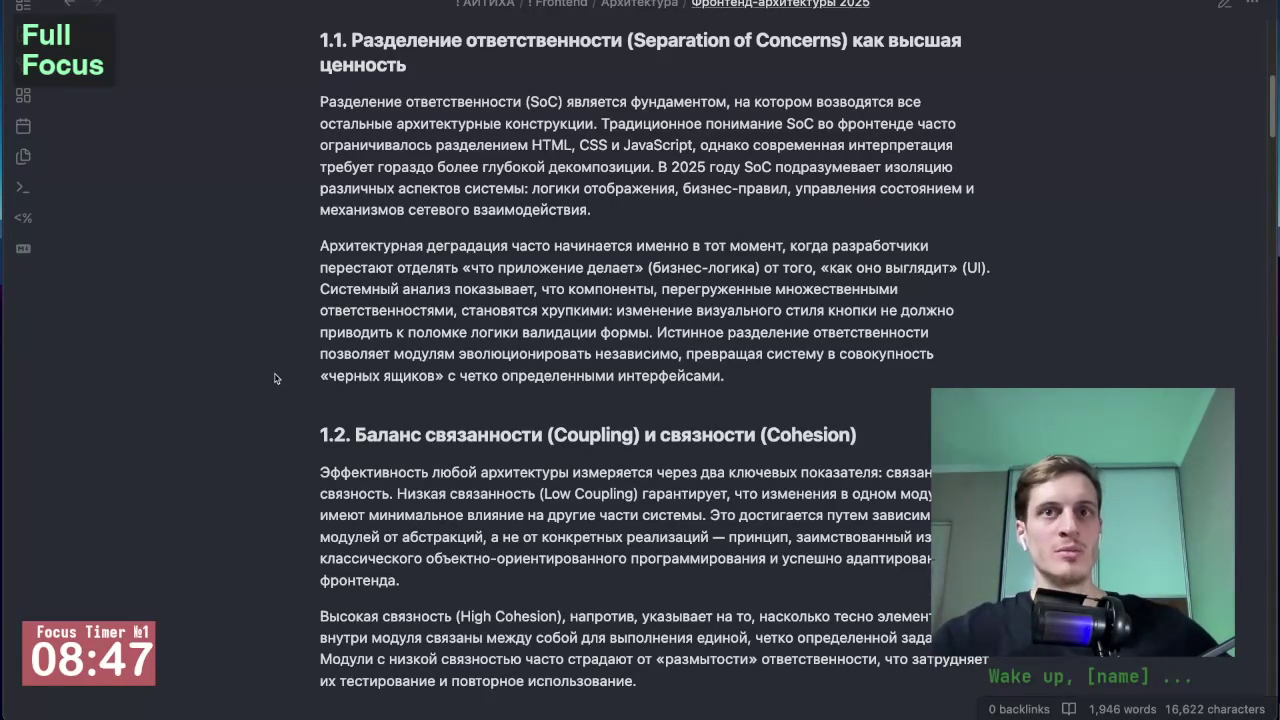
pyautogui.scroll(-3, 276, 378)
pyautogui.scroll(-2, 276, 378)
pyautogui.scroll(-1, 276, 378)
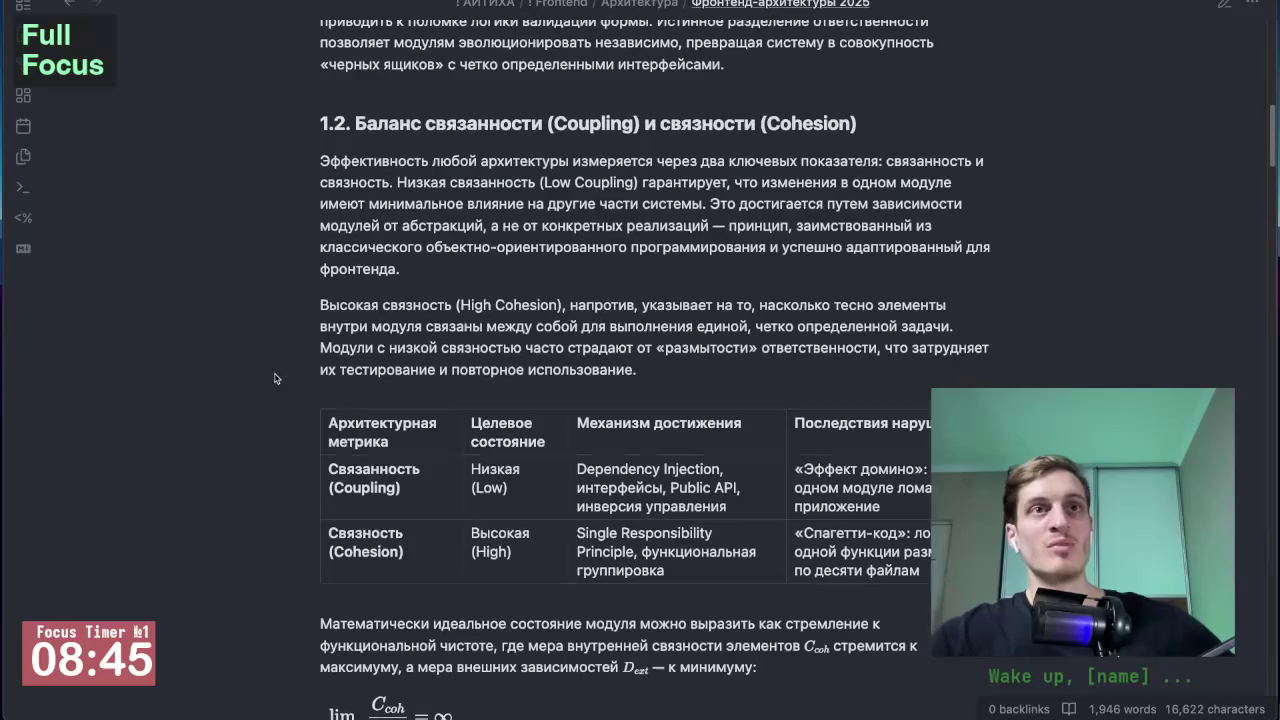
pyautogui.scroll(-1, 276, 378)
pyautogui.moveTo(588, 108)
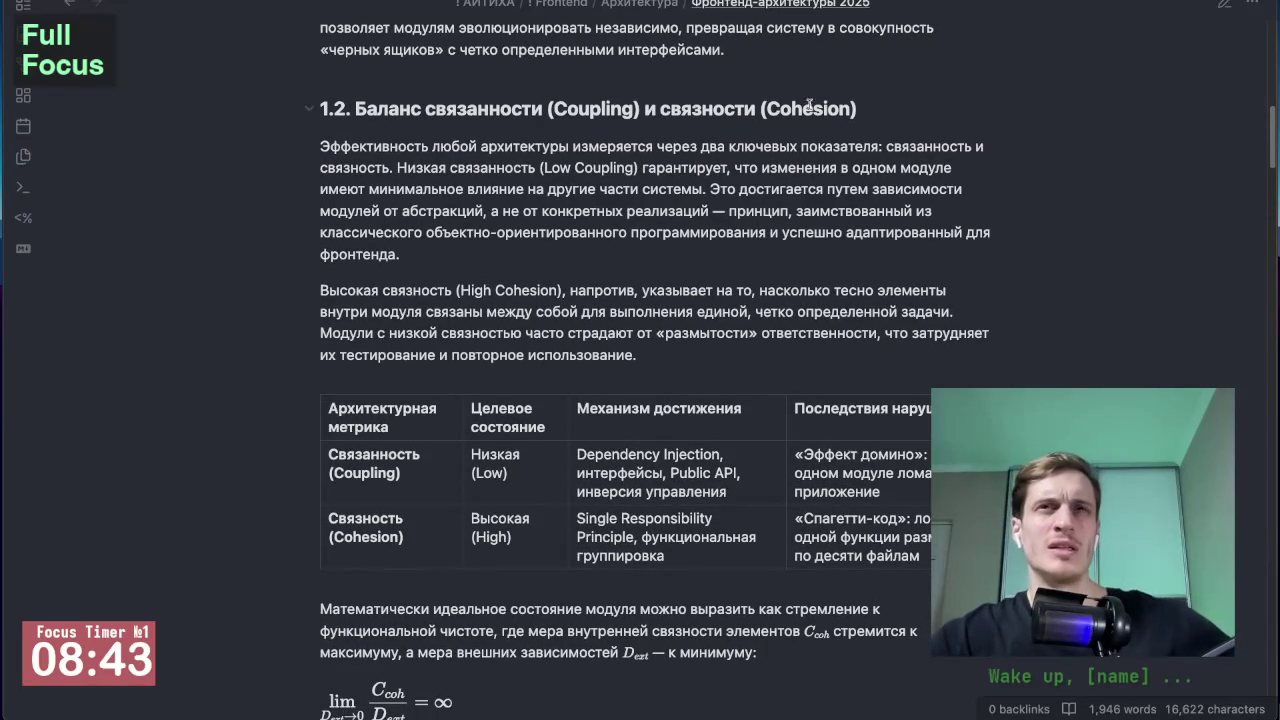
# Step: Replace 'связности' with 'сцепление' in the section 1.2 Coupling/Cohesion heading
pyautogui.doubleClick(703, 107)
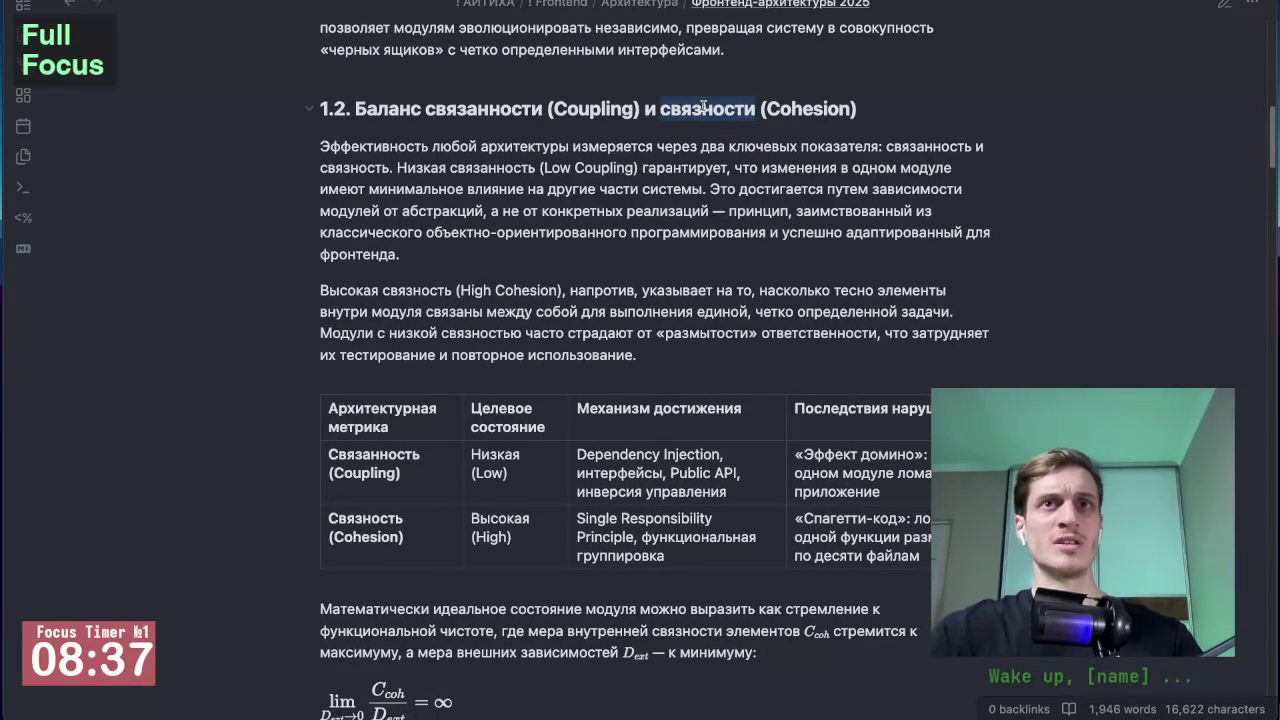
pyautogui.click(1224, 5)
pyautogui.hotkey('ctrl', 'e')
pyautogui.click(697, 183)
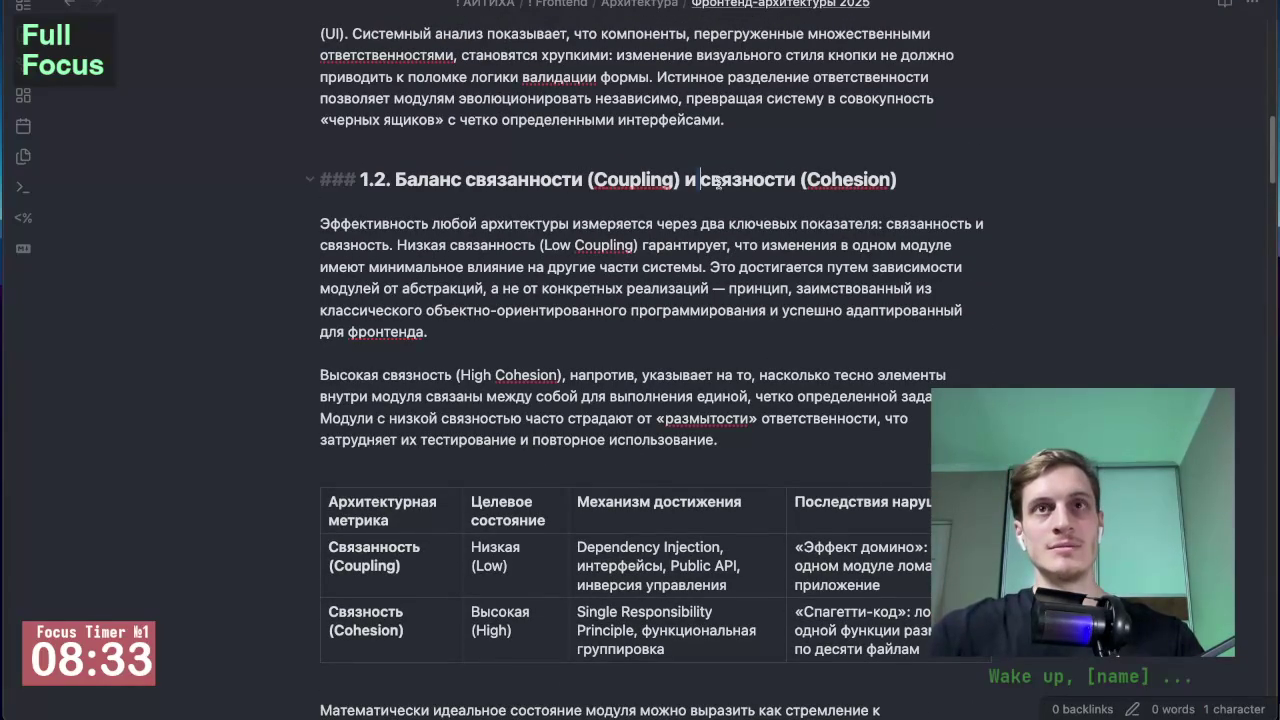
pyautogui.doubleClick(717, 183)
pyautogui.write('сцепление')
pyautogui.scroll(-1, 912, 213)
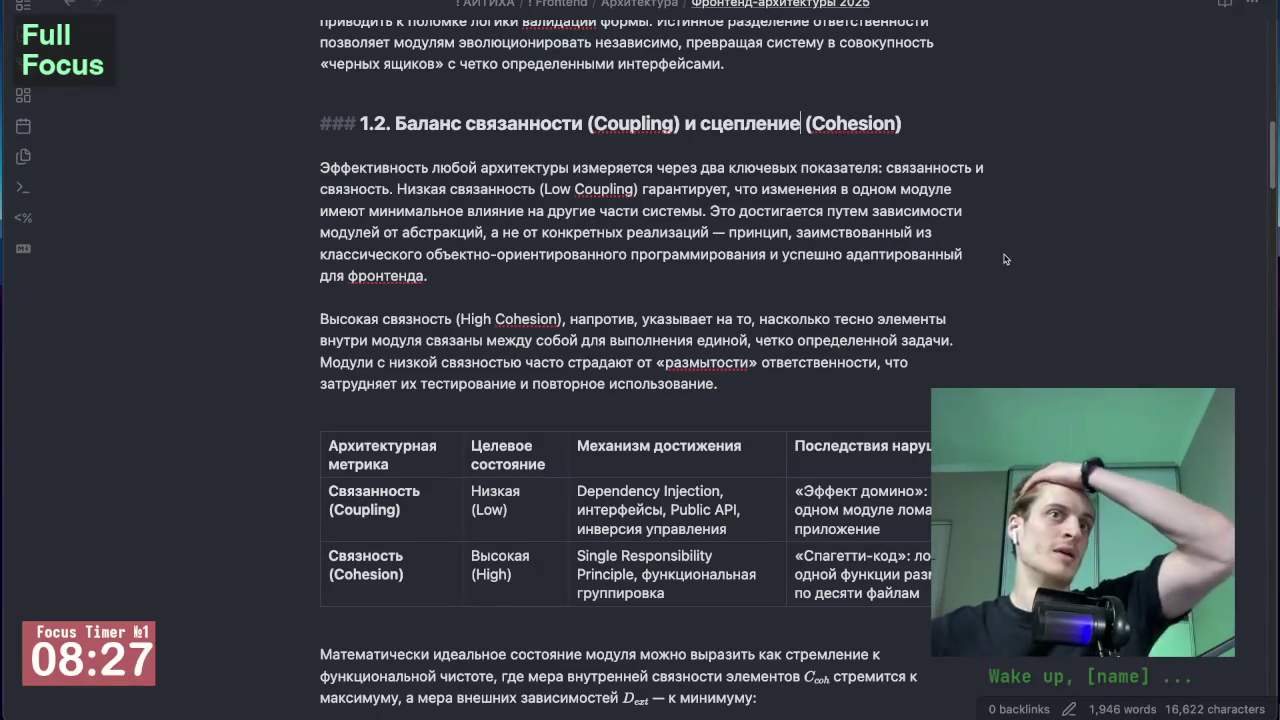
pyautogui.click(931, 232)
pyautogui.scroll(-1, 931, 232)
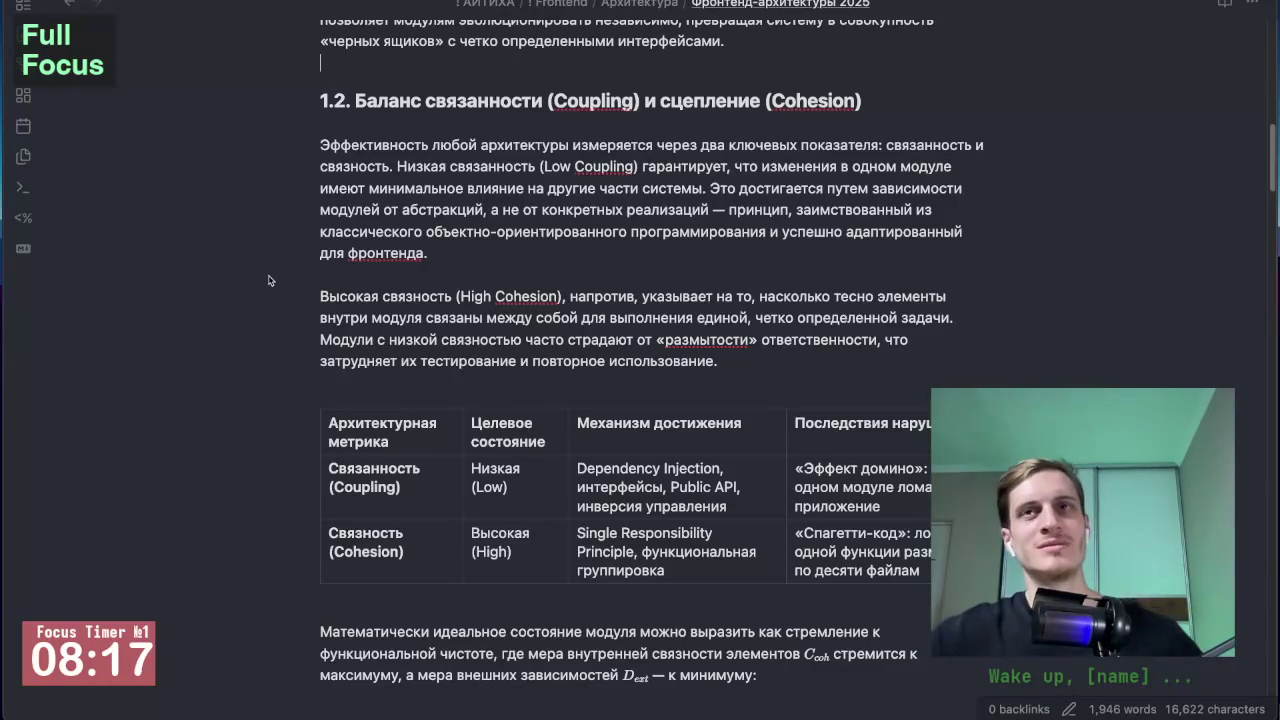
# Step: Delete the first paragraph of section 1.2, then undo to restore it
pyautogui.doubleClick(934, 142)
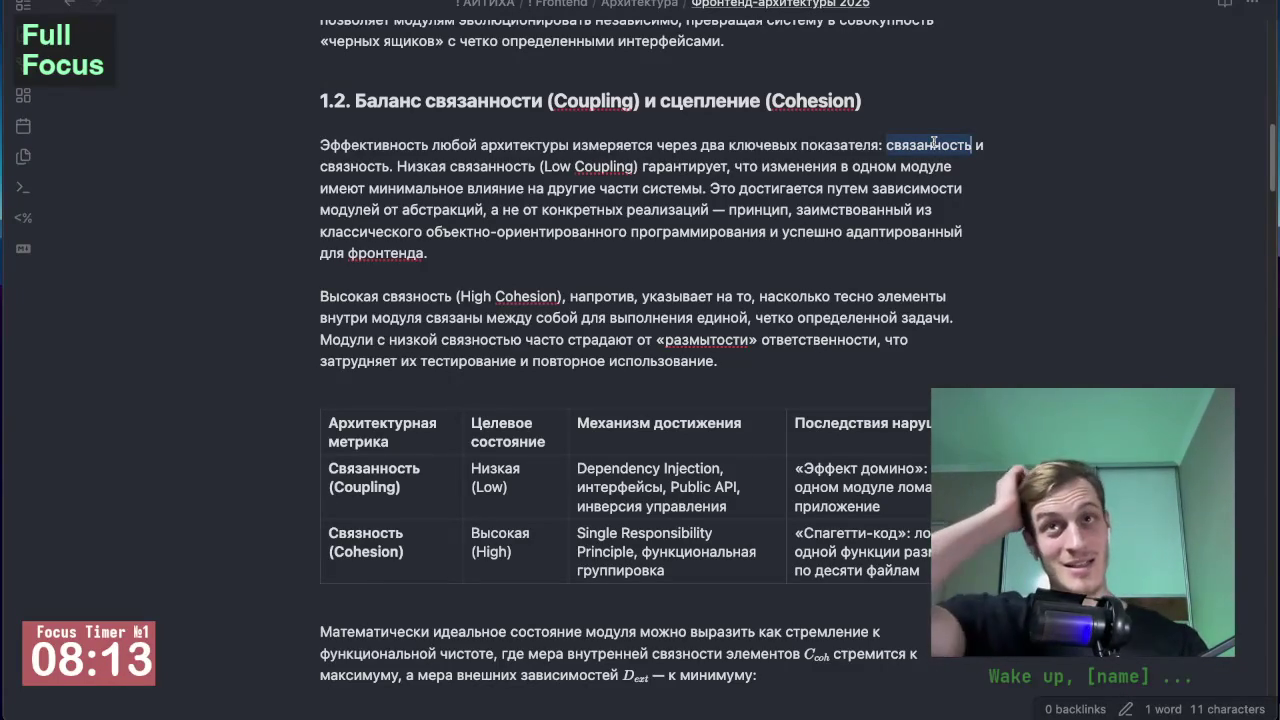
pyautogui.tripleClick(934, 142)
pyautogui.press('BackSpace')
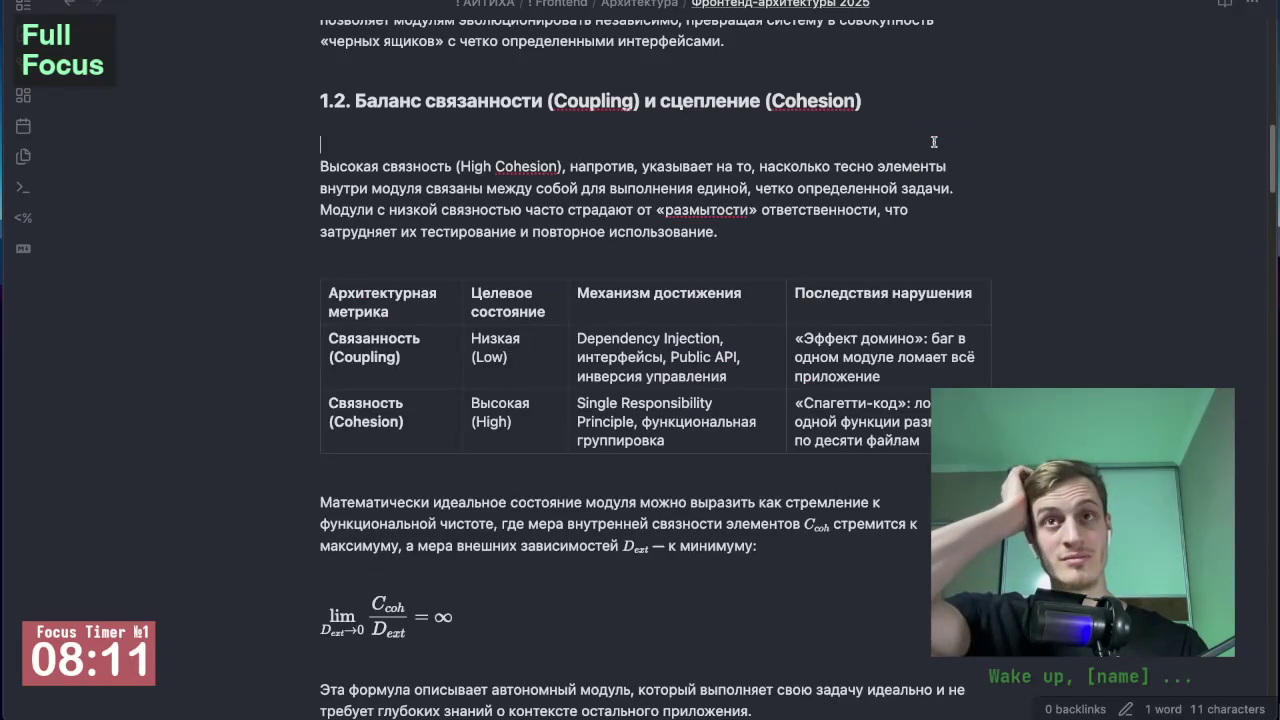
pyautogui.hotkey('ctrl', 'z')
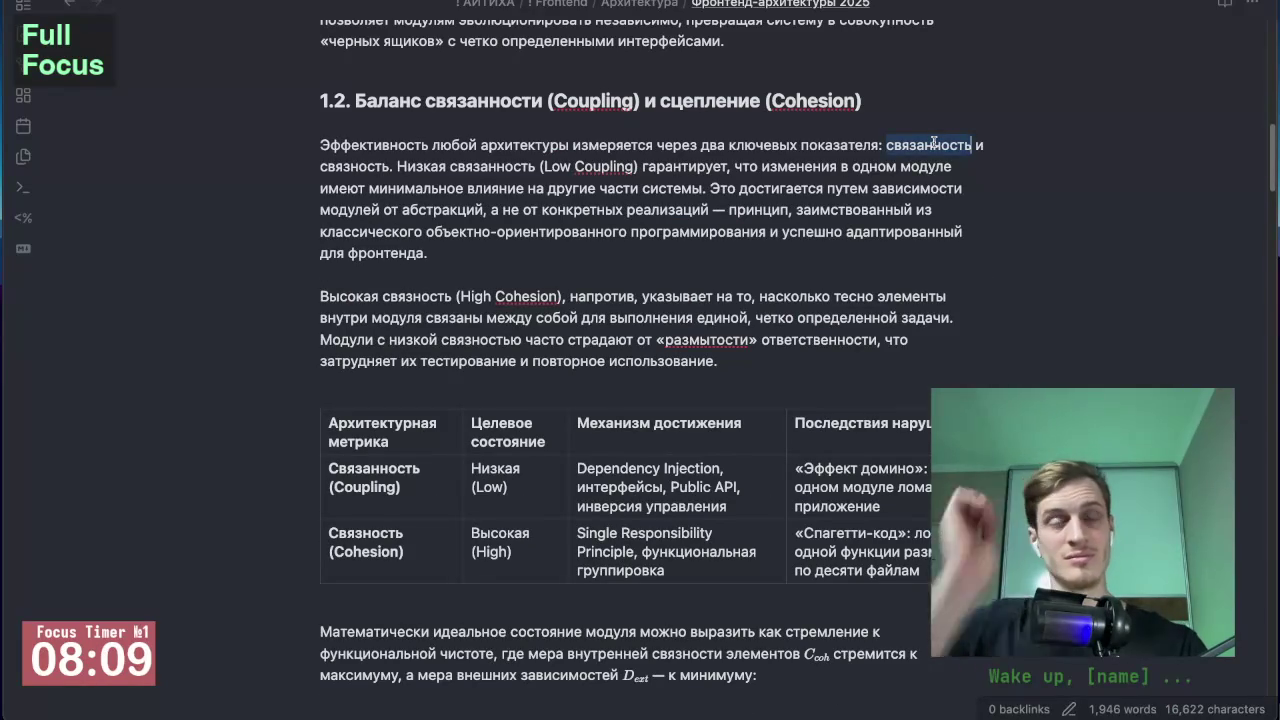
pyautogui.hotkey('ctrl', 'shift', 'z')
pyautogui.hotkey('ctrl', 'z')
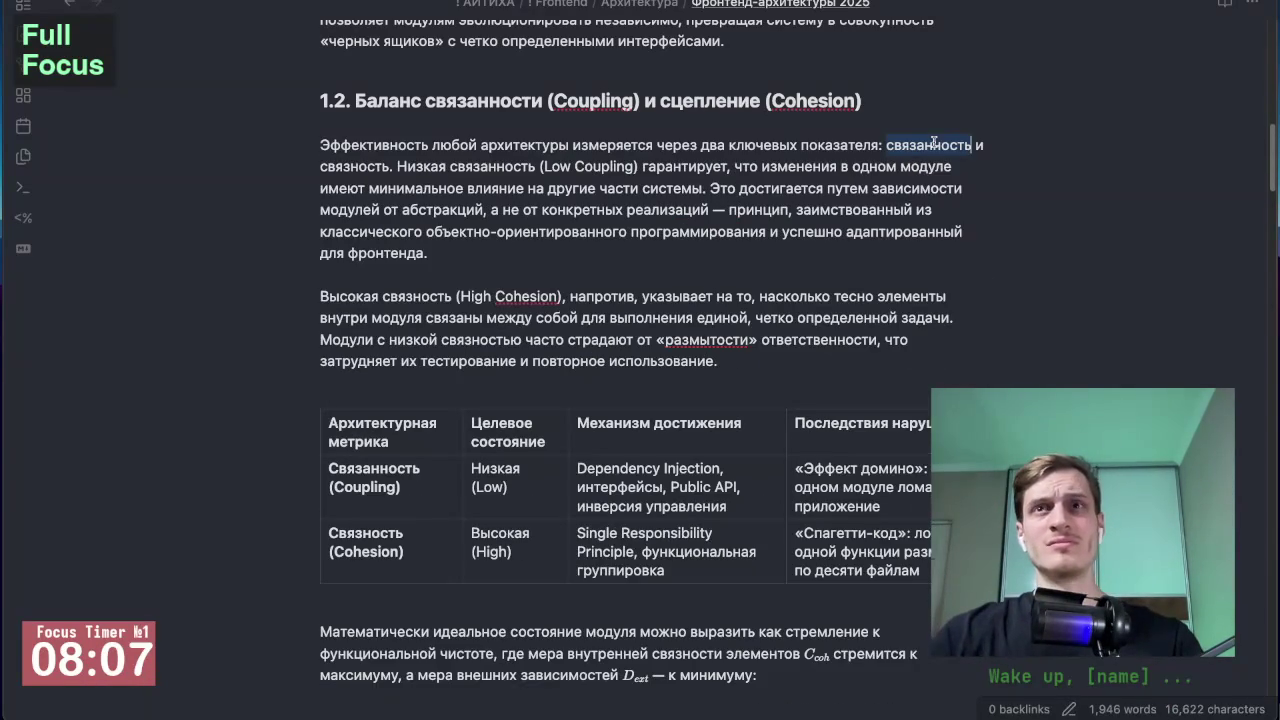
# Step: Search the note for 'связанность', stepping through its 4 matches, then close search
pyautogui.click(933, 147)
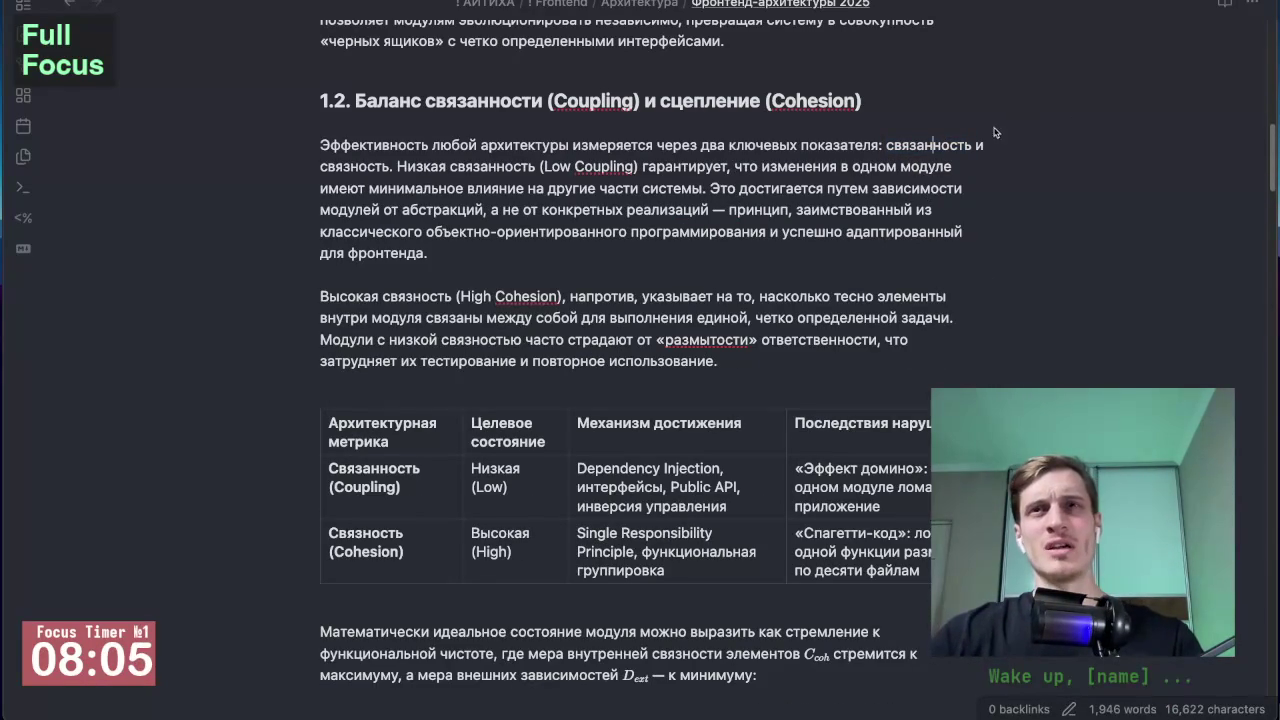
pyautogui.doubleClick(925, 146)
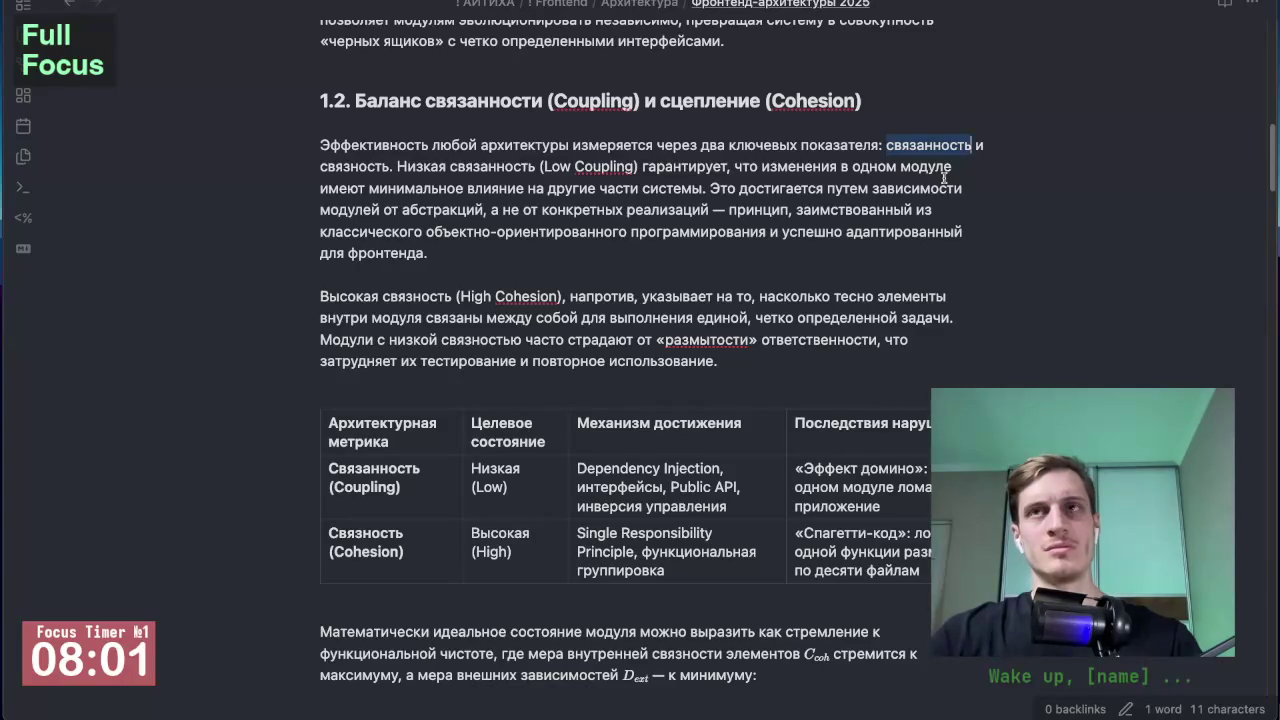
pyautogui.hotkey('ctrl', 'f')
pyautogui.press('Return')
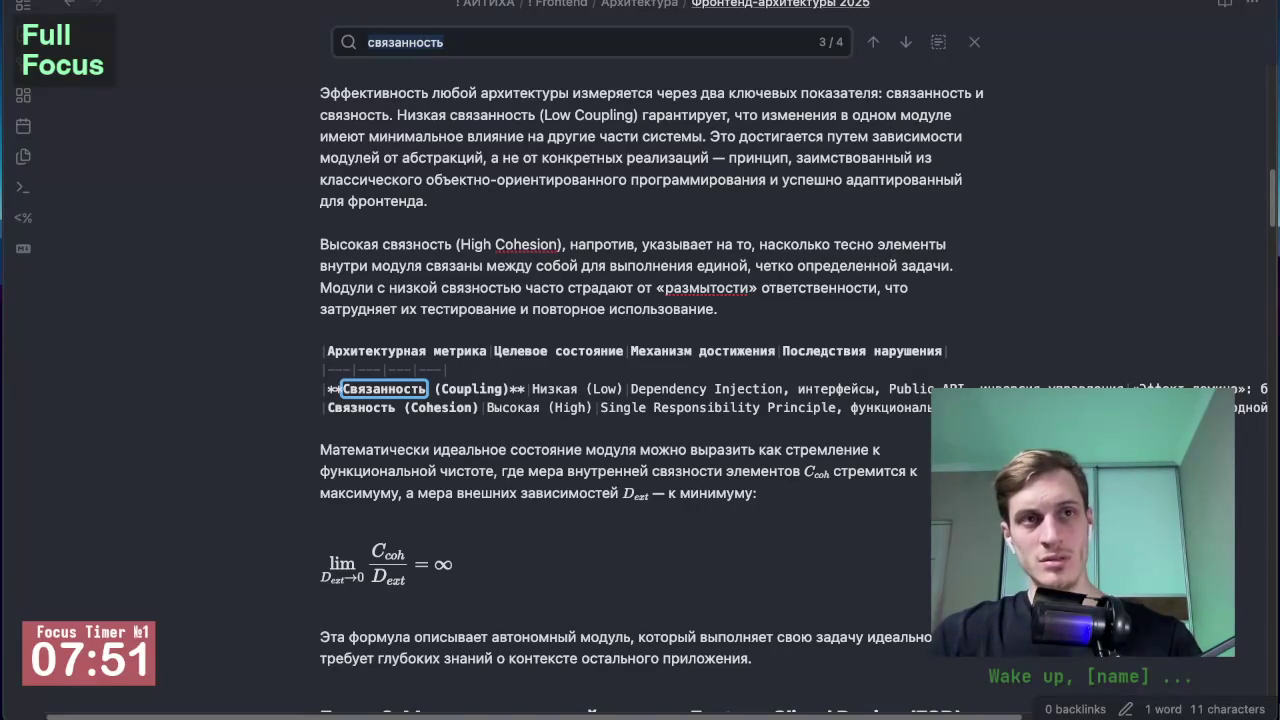
pyautogui.press('Escape')
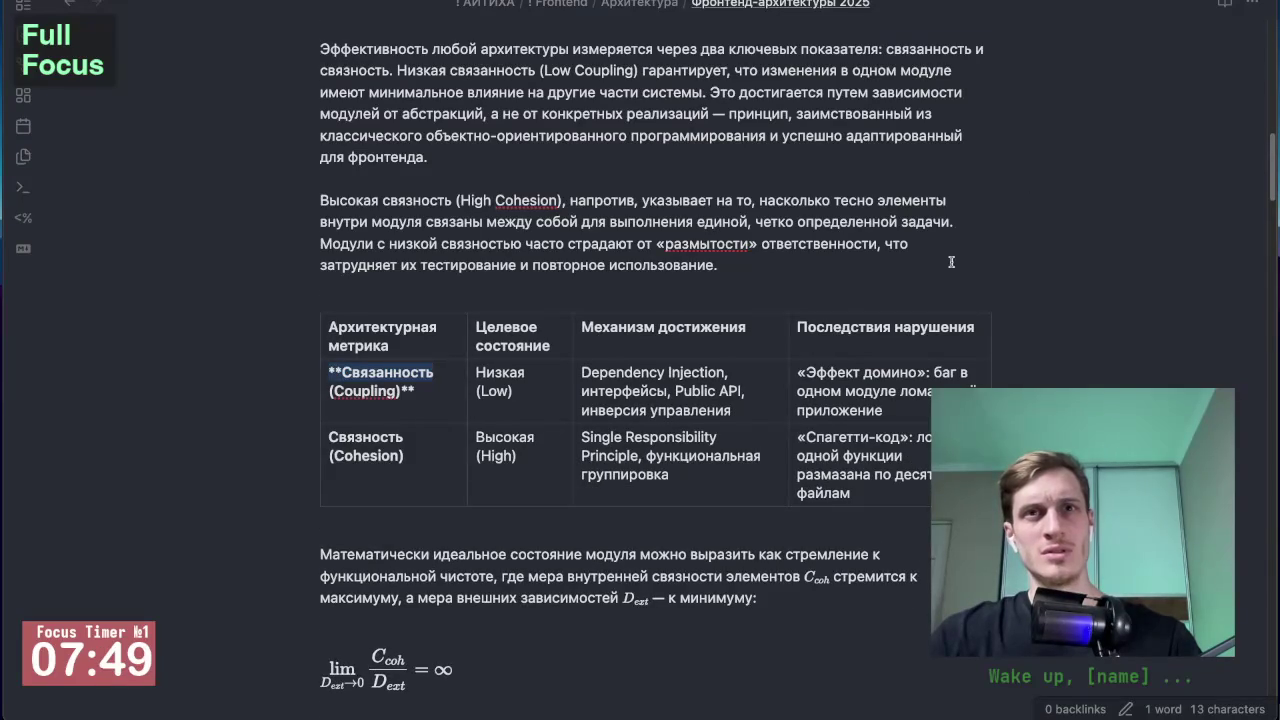
pyautogui.scroll(5, 951, 262)
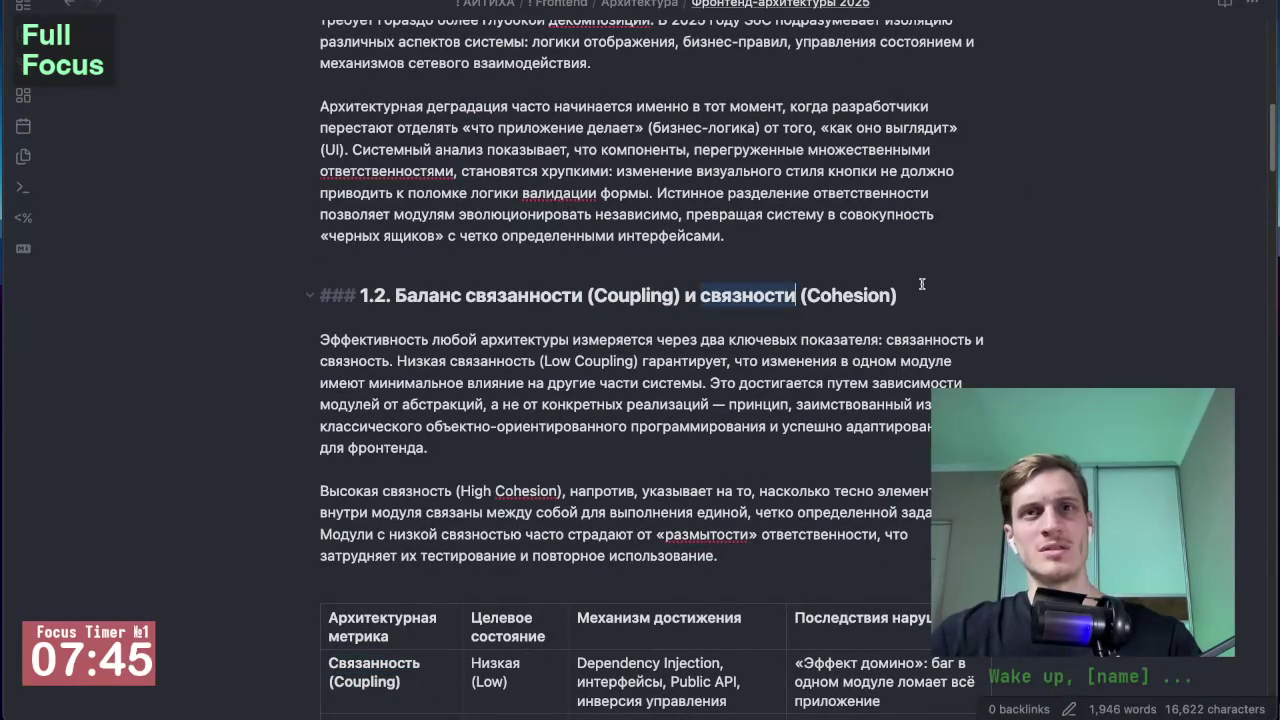
# Step: Replace 'сцепление' with 'связность' at the end of the Chapter 1 intro sentence
pyautogui.click(893, 320)
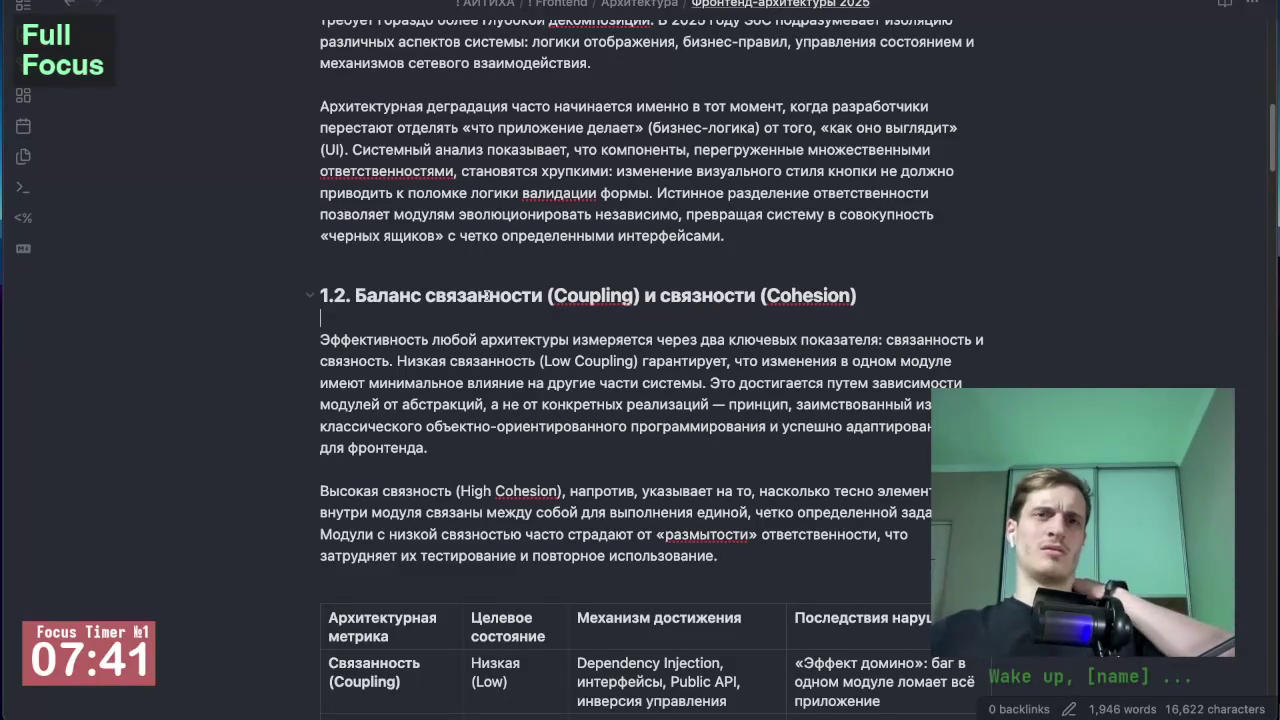
pyautogui.scroll(2, 642, 283)
pyautogui.scroll(3, 642, 283)
pyautogui.scroll(2, 642, 283)
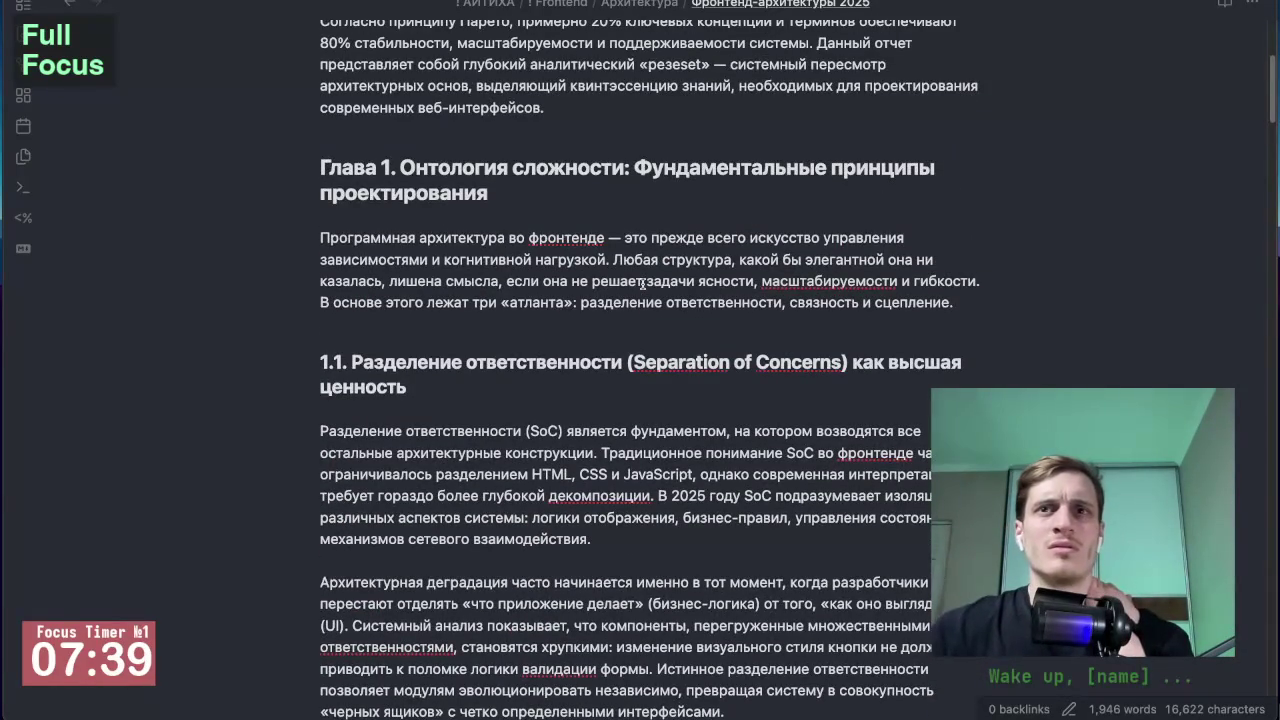
pyautogui.scroll(1, 642, 283)
pyautogui.scroll(3, 642, 283)
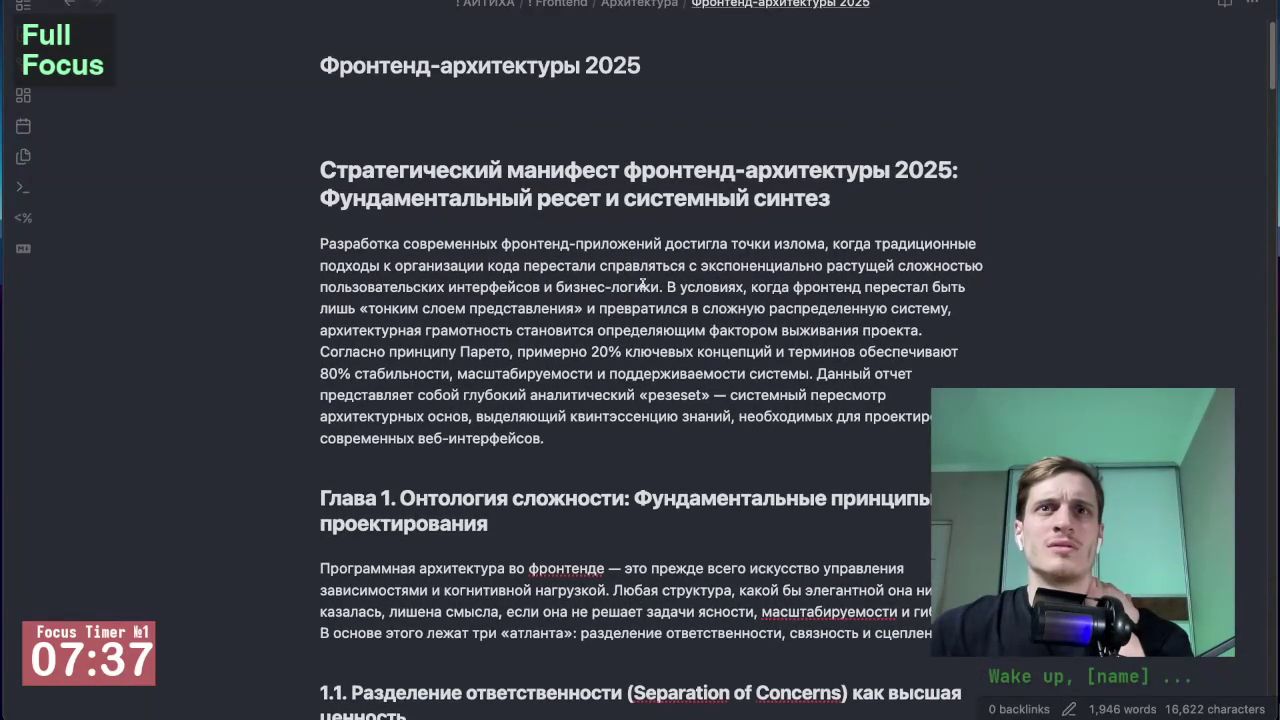
pyautogui.scroll(-1, 642, 283)
pyautogui.scroll(-3, 642, 283)
pyautogui.scroll(-1, 642, 283)
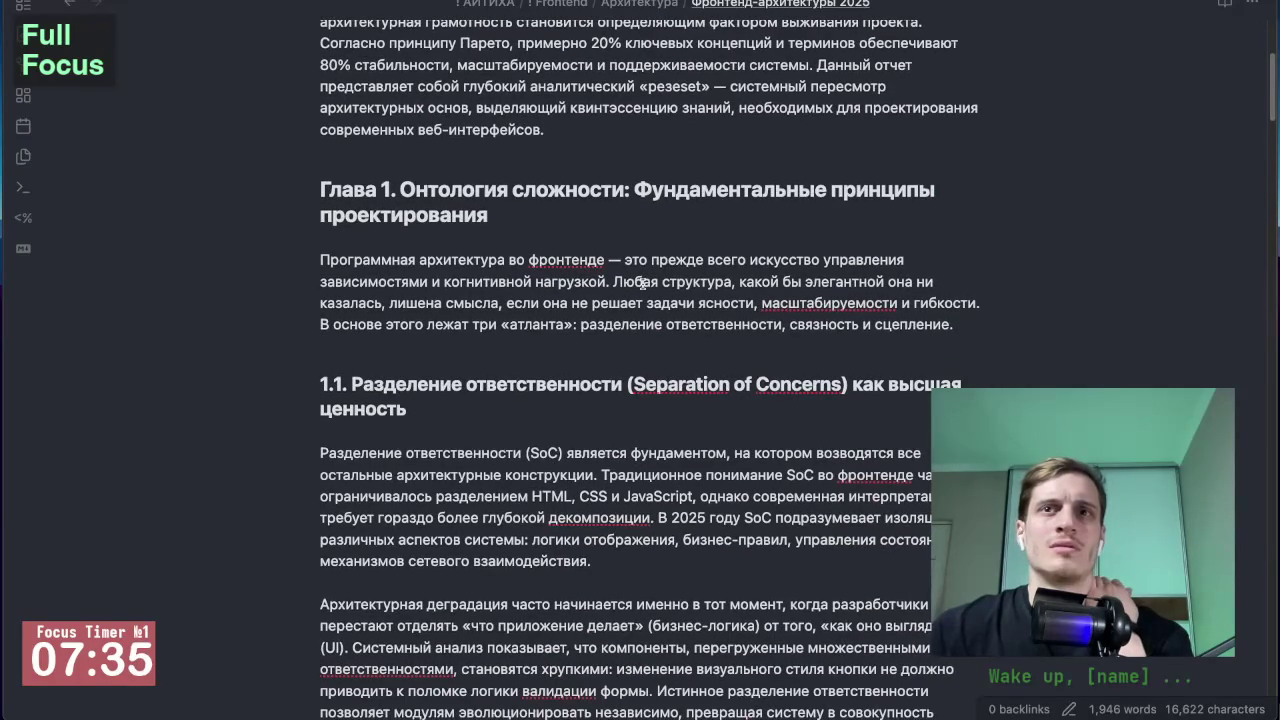
pyautogui.doubleClick(895, 325)
pyautogui.write('cdz')
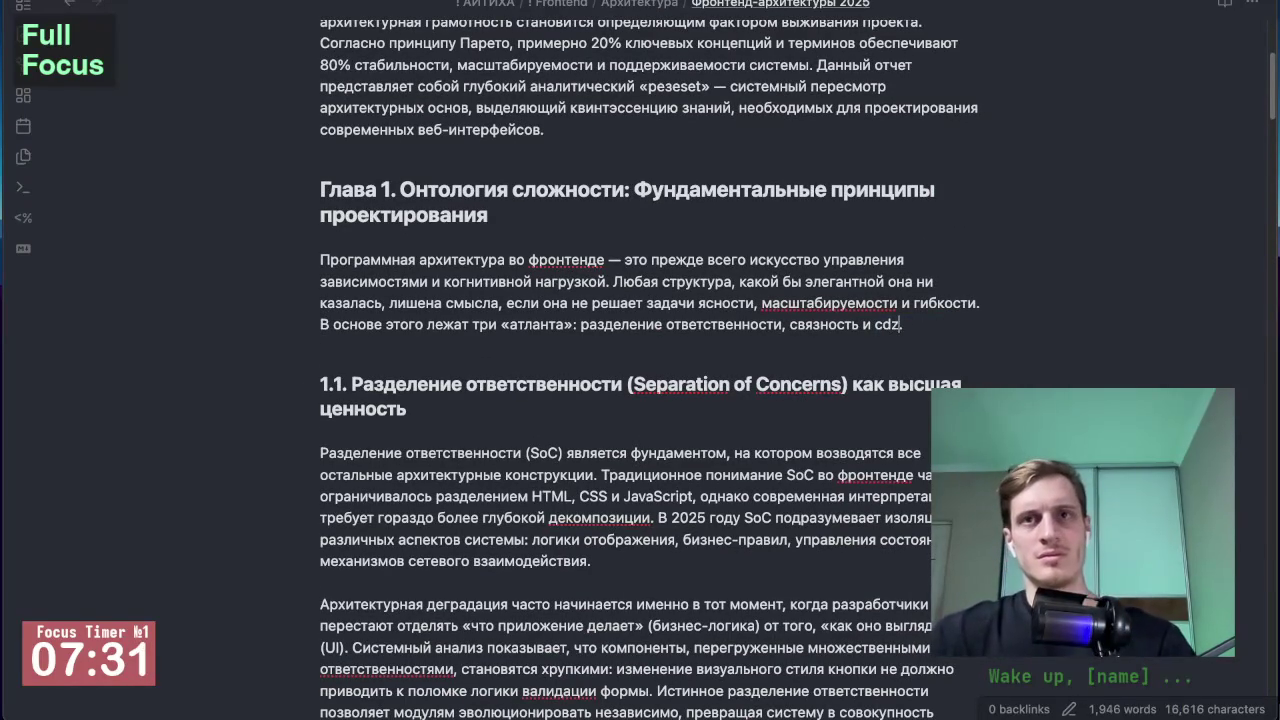
pyautogui.press('BackSpace')
pyautogui.press('BackSpace')
pyautogui.write('связ')
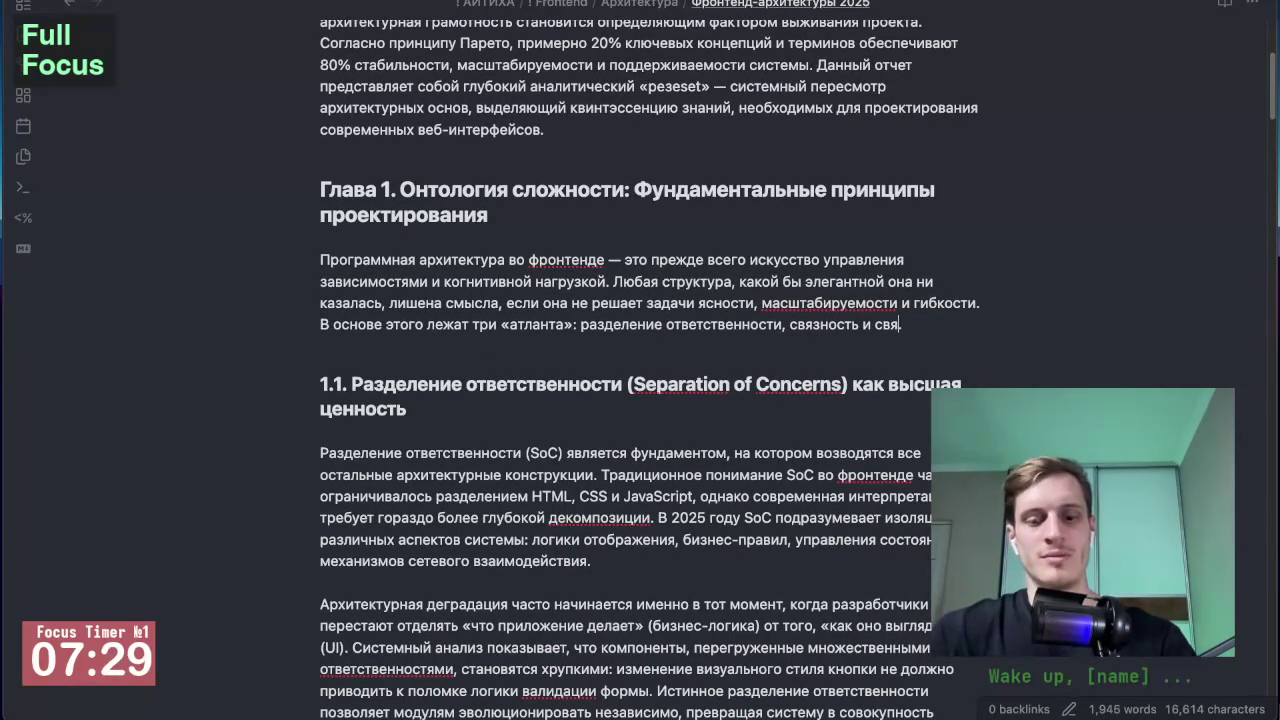
pyautogui.write('ность.')
# Step: Recheck the 1.2 heading reads 'связанности (Coupling) и связности (Cohesion)'
pyautogui.scroll(-4, 999, 341)
pyautogui.scroll(-3, 855, 450)
pyautogui.scroll(-3, 855, 450)
pyautogui.scroll(-2, 845, 400)
pyautogui.scroll(-1, 845, 400)
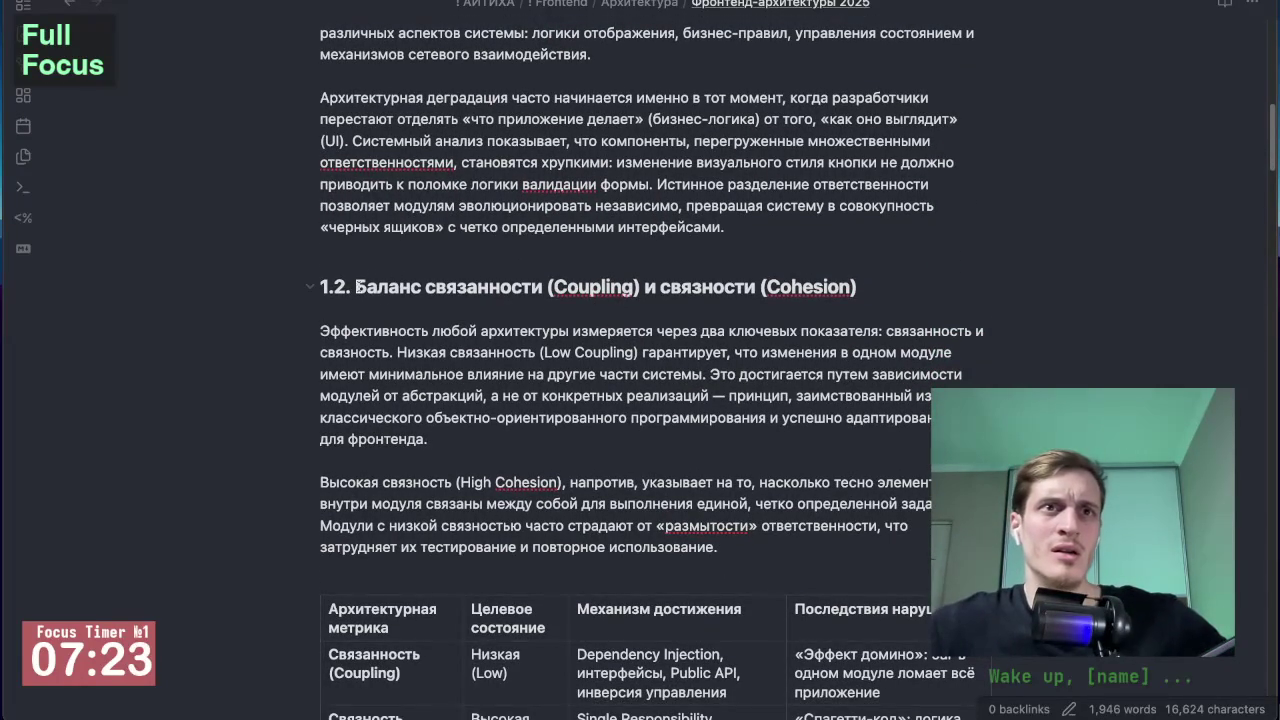
pyautogui.doubleClick(508, 284)
pyautogui.doubleClick(628, 286)
pyautogui.doubleClick(740, 286)
pyautogui.doubleClick(826, 287)
pyautogui.scroll(-4, 808, 341)
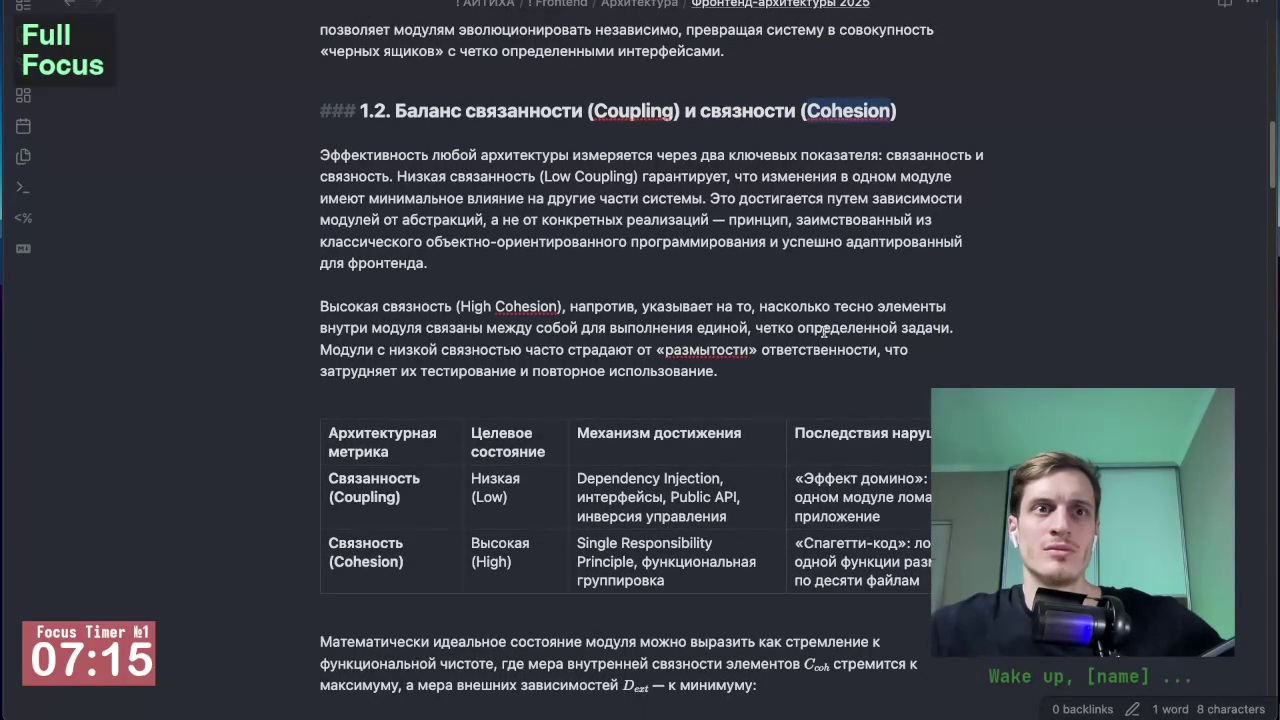
pyautogui.click(805, 240)
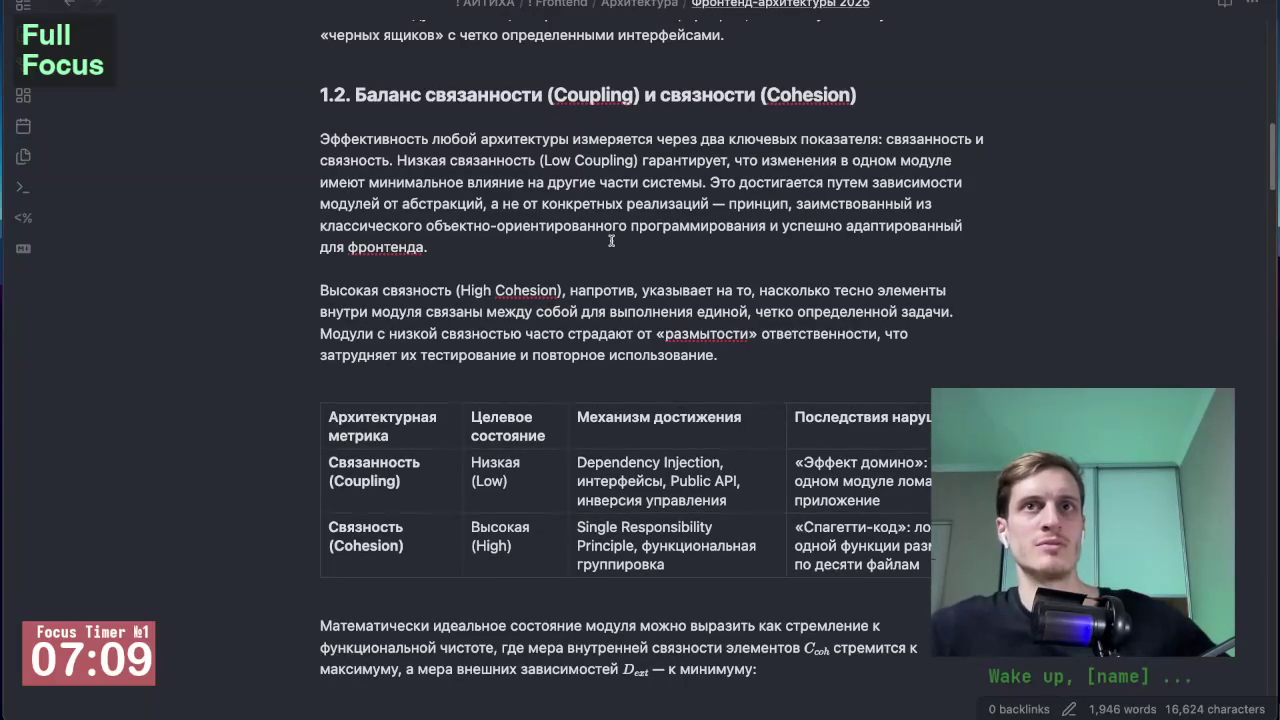
pyautogui.scroll(-1, 721, 242)
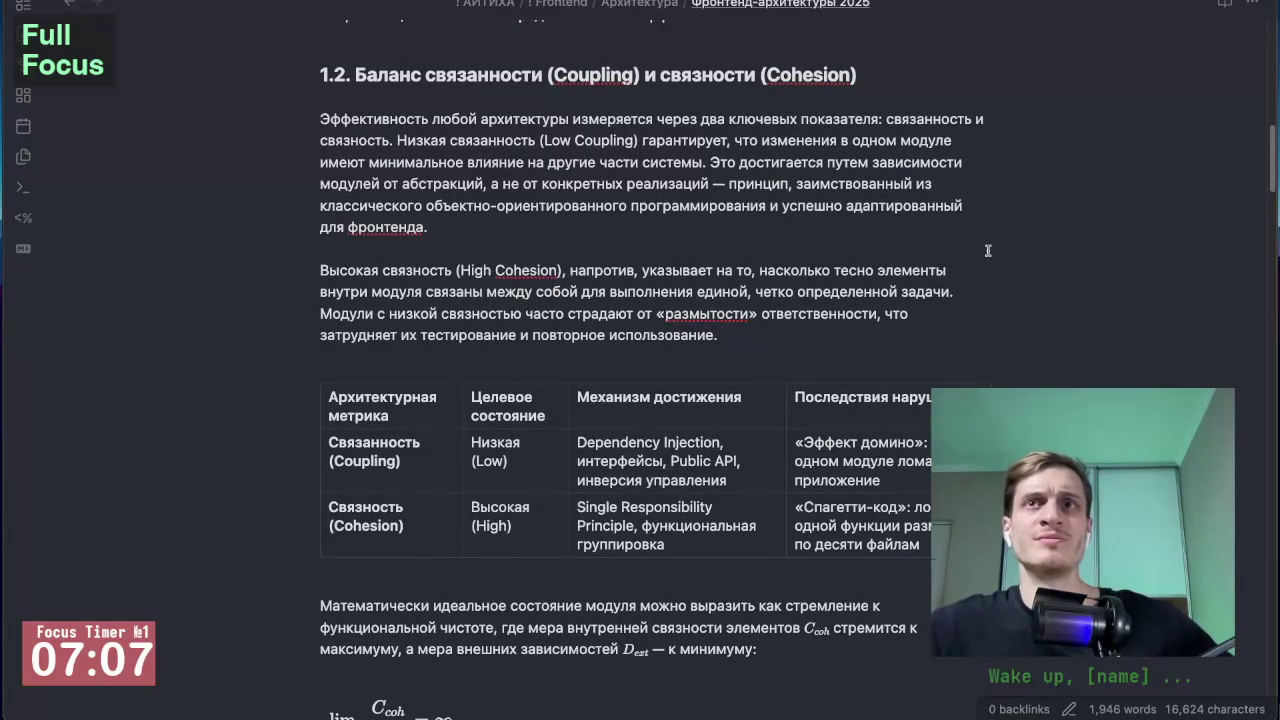
pyautogui.scroll(1, 990, 240)
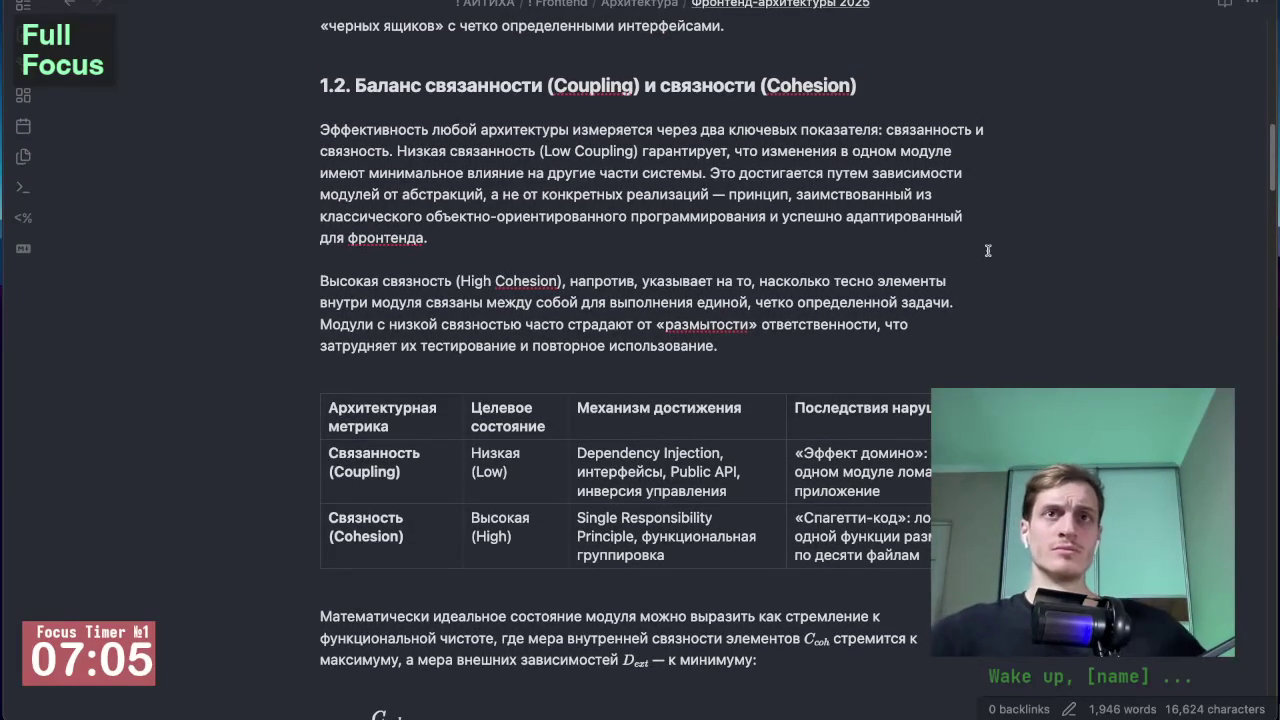
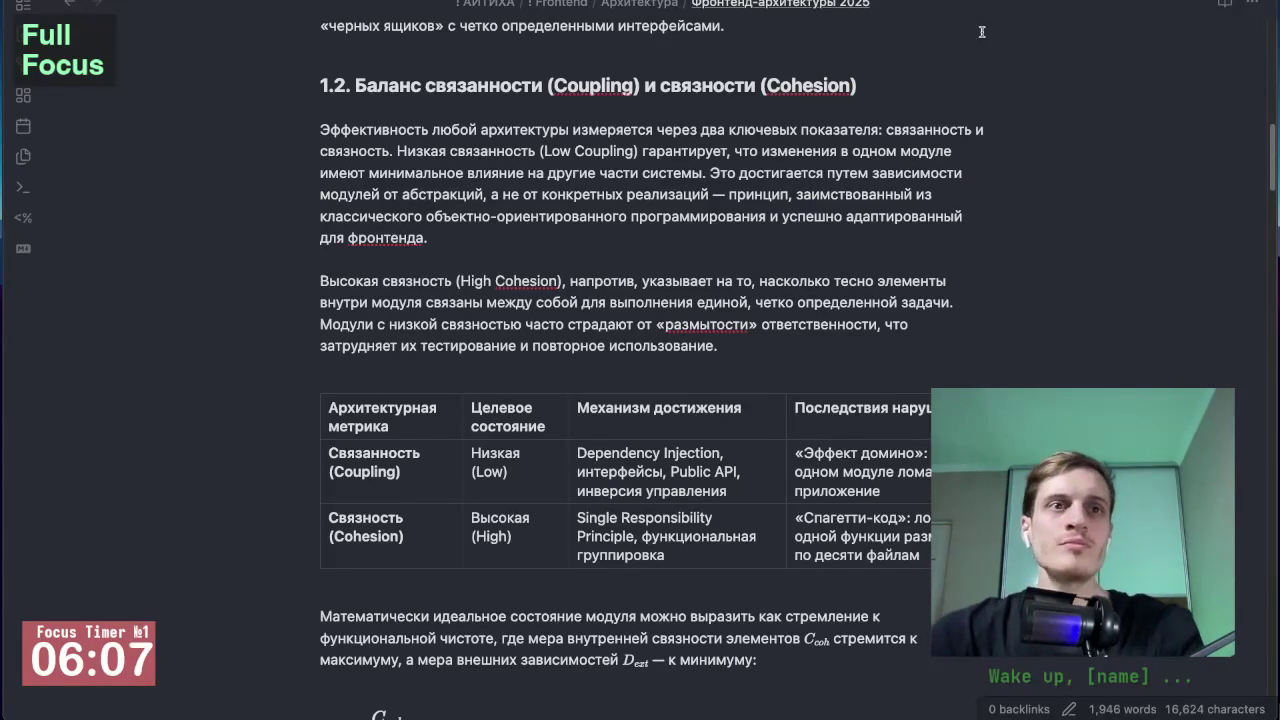
# Step: Switch to the Словарь терминов glossary note and scroll down to Паттерны и принципы
pyautogui.scroll(-3, 432, 323)
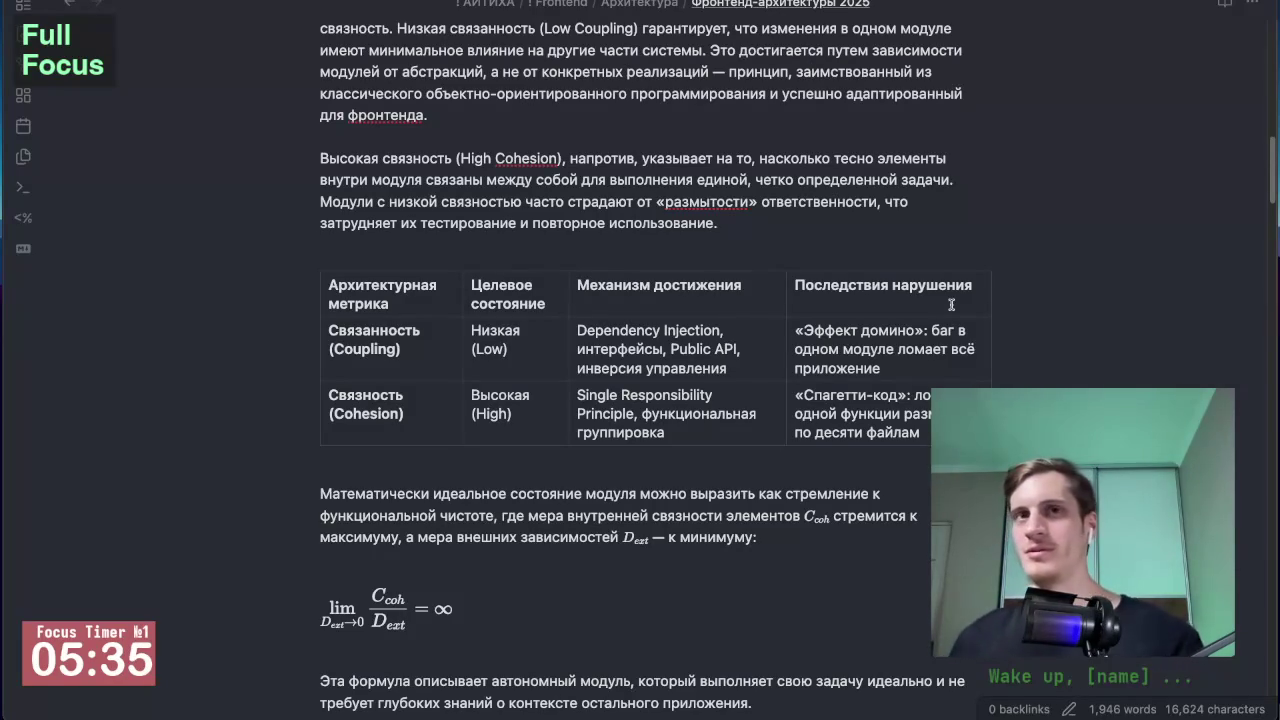
pyautogui.hotkey('ctrl', 'Tab')
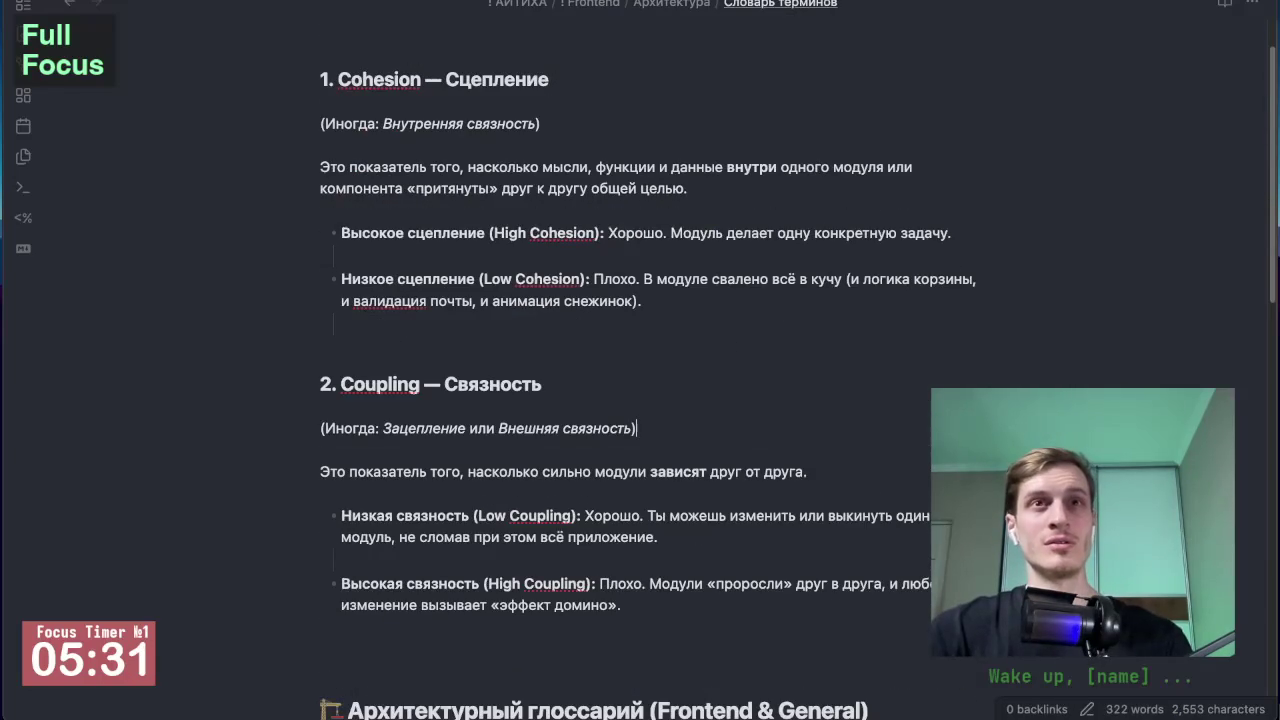
pyautogui.scroll(-3, 610, 432)
pyautogui.scroll(-8, 610, 432)
pyautogui.scroll(-4, 610, 432)
pyautogui.scroll(-4, 610, 432)
pyautogui.scroll(-1, 609, 432)
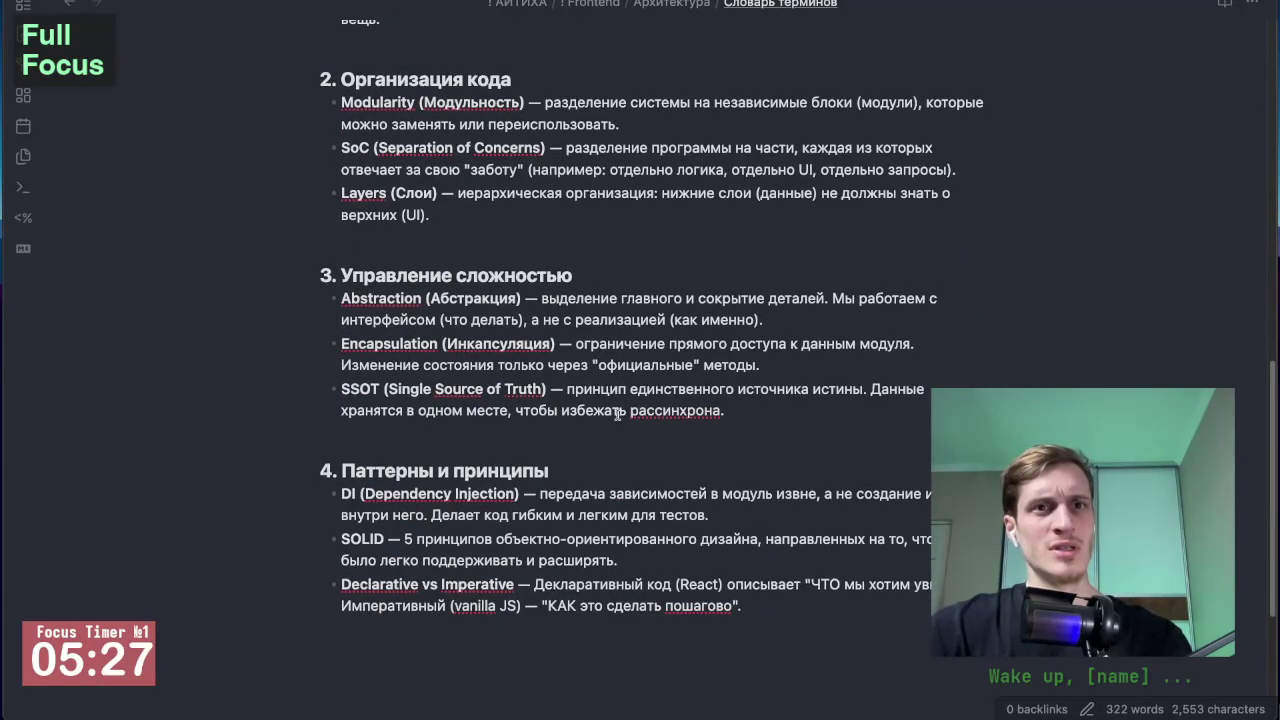
pyautogui.scroll(-1, 423, 521)
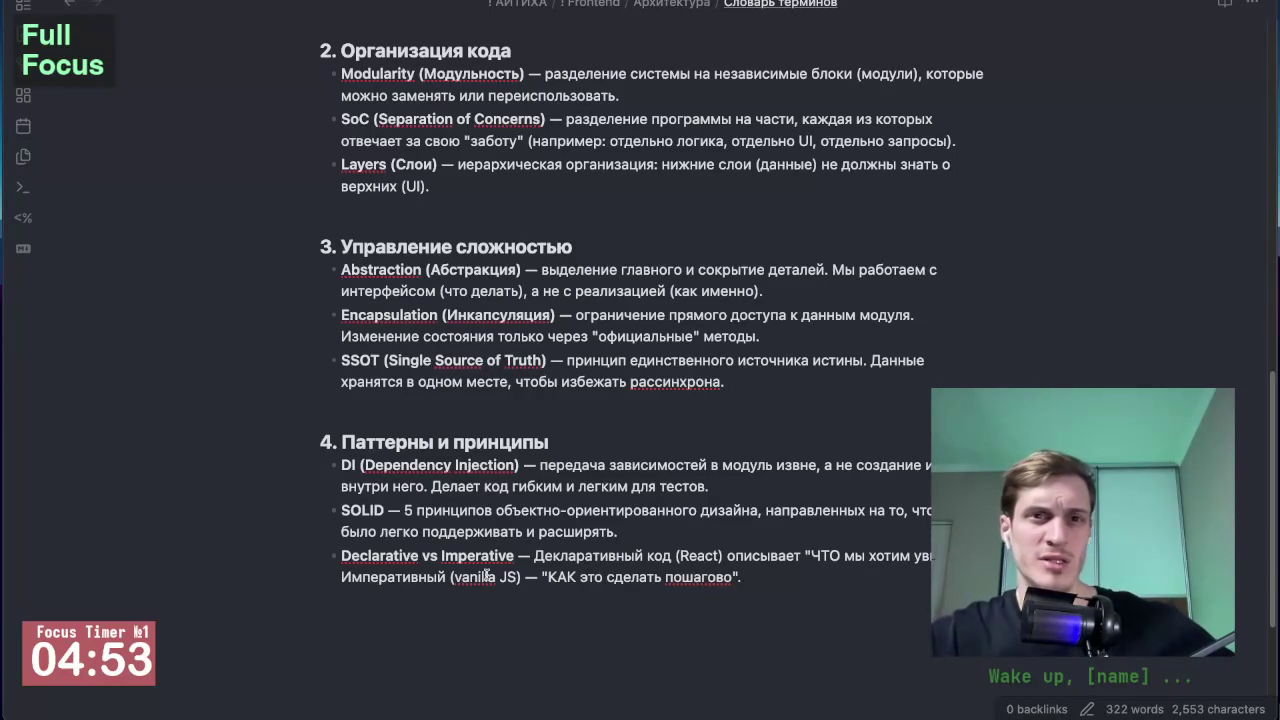
# Step: Select, then deselect, the Declarative vs Imperative and SOLID glossary terms
pyautogui.moveTo(341, 556); pyautogui.dragTo(510, 556)
pyautogui.click(493, 607)
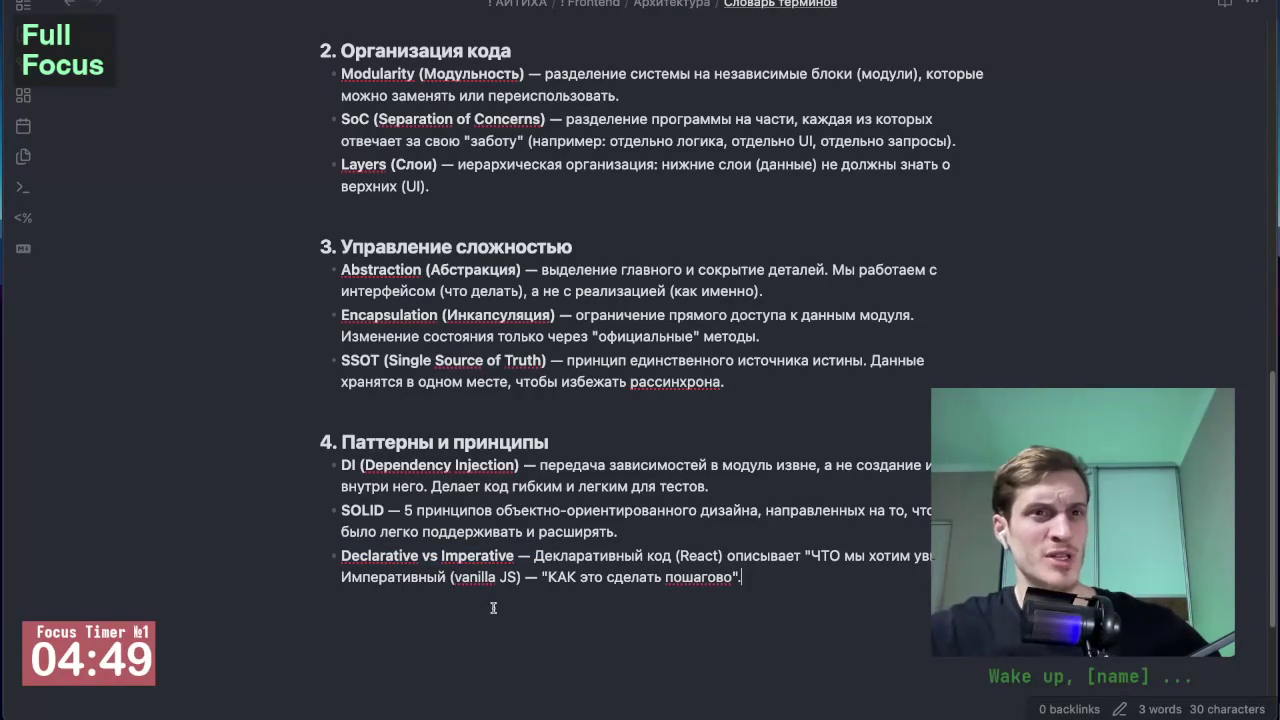
pyautogui.click(355, 510)
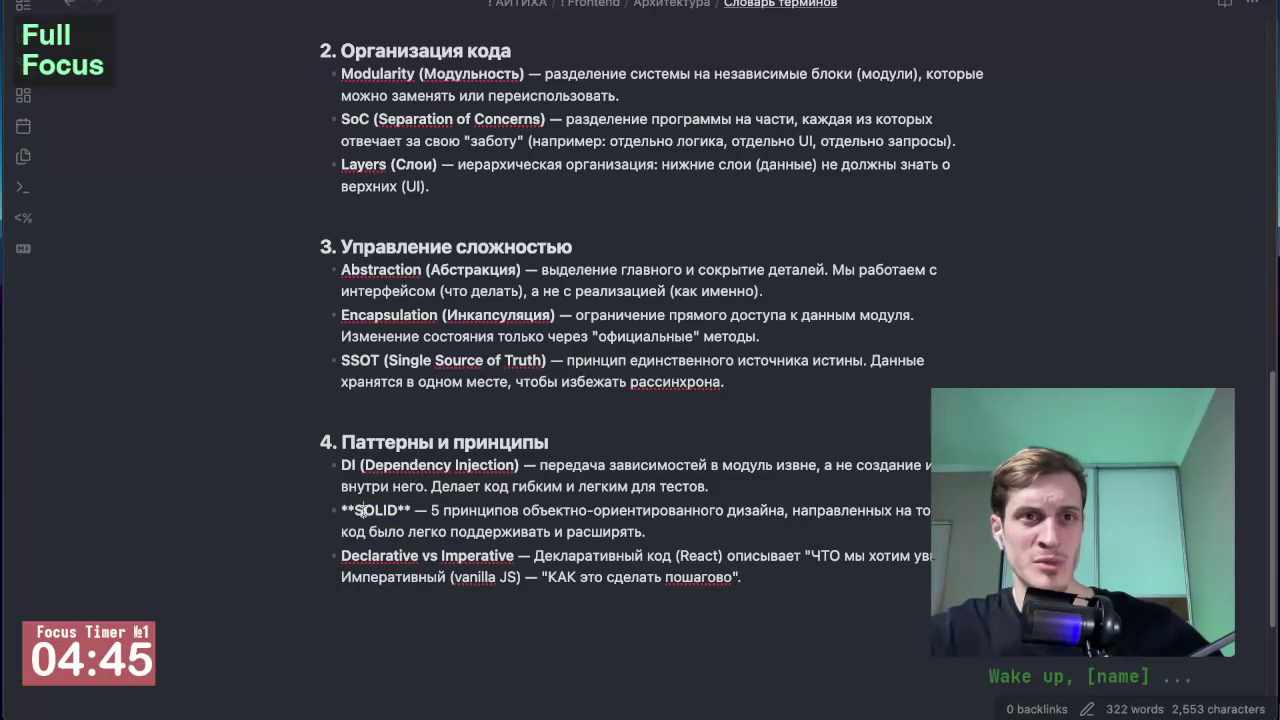
pyautogui.hotkey('shift', 'Left')
pyautogui.moveTo(364, 510); pyautogui.dragTo(399, 510)
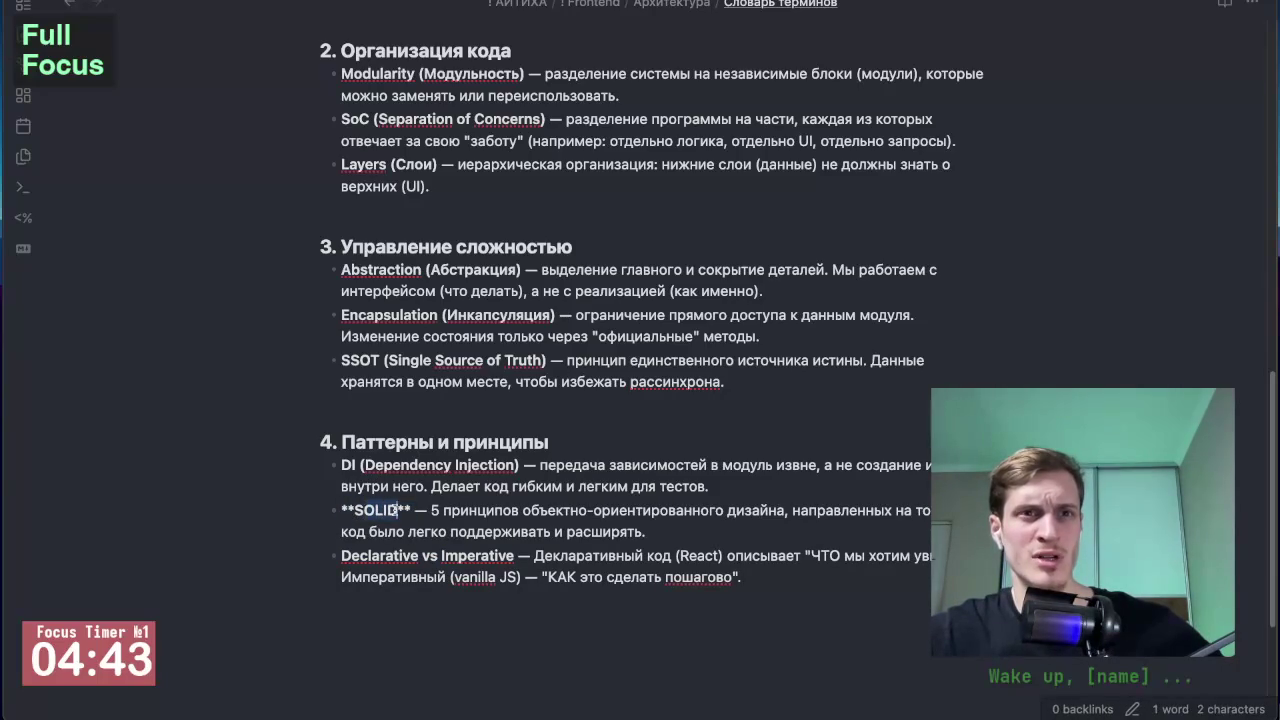
pyautogui.click(385, 487)
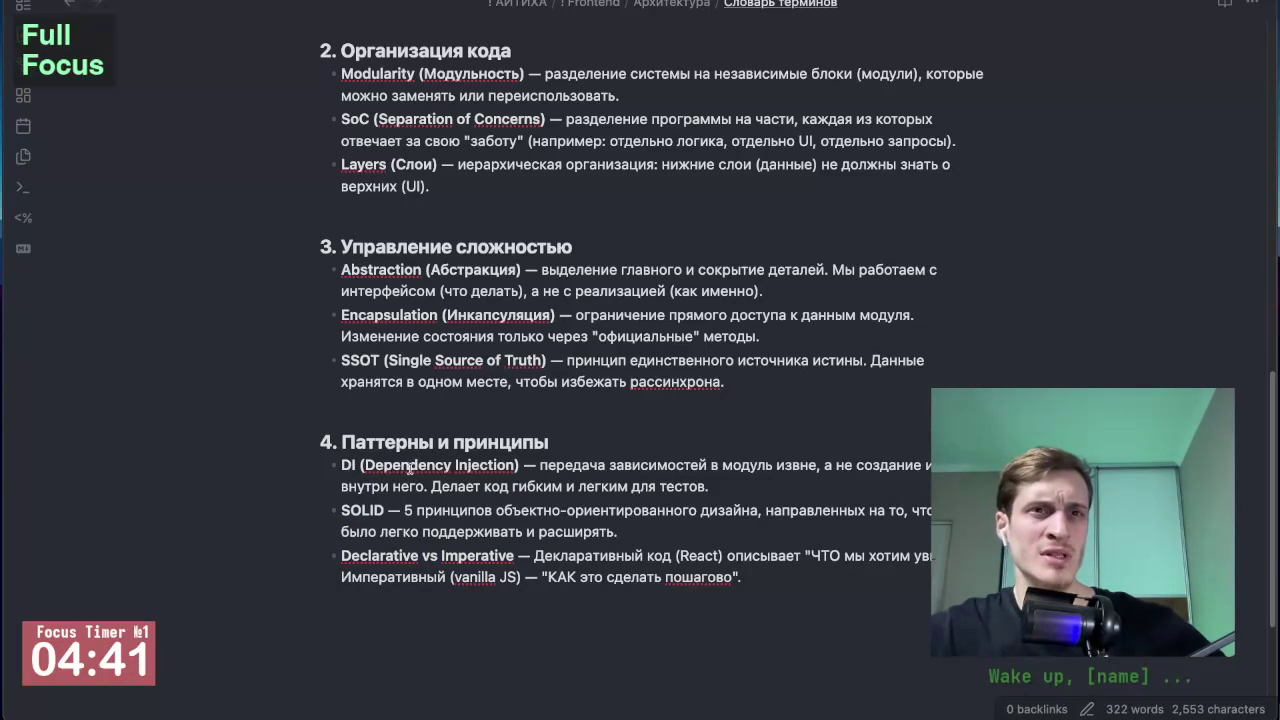
# Step: Scroll around the patterns list, click the DI entry, and switch to Gemini
pyautogui.moveTo(728, 486); pyautogui.dragTo(341, 465)
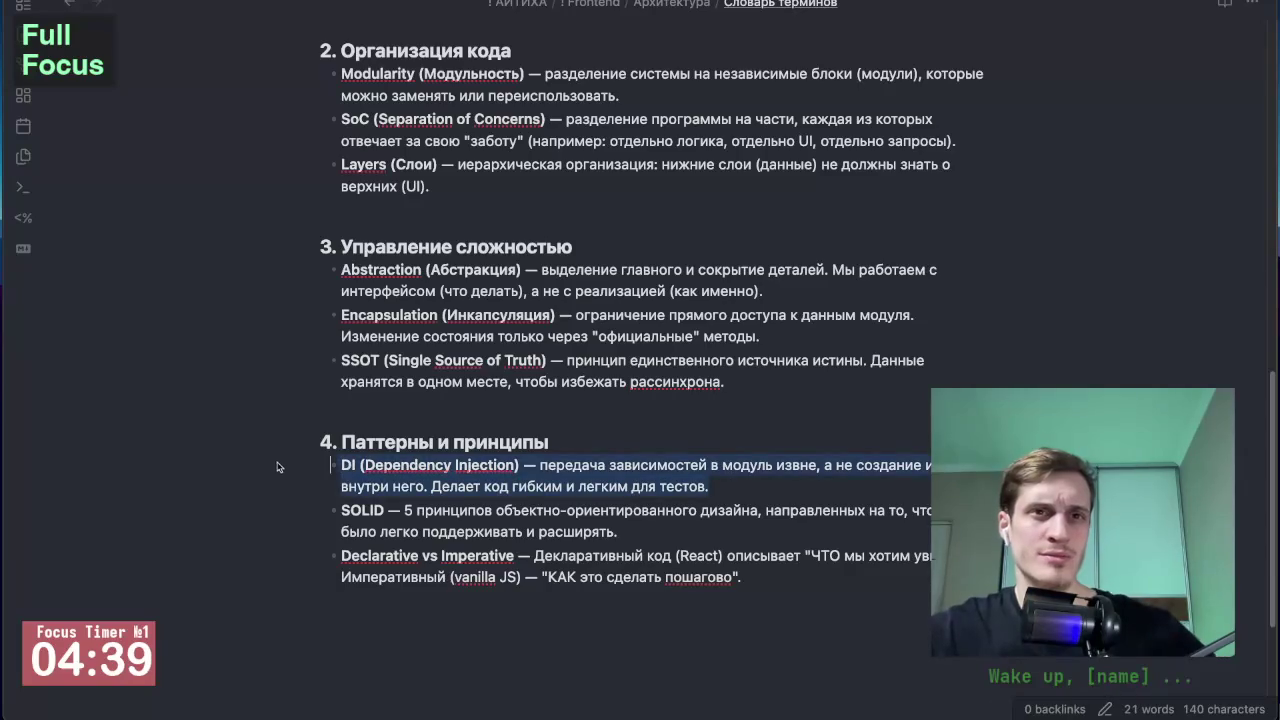
pyautogui.scroll(1, 468, 427)
pyautogui.scroll(1, 468, 427)
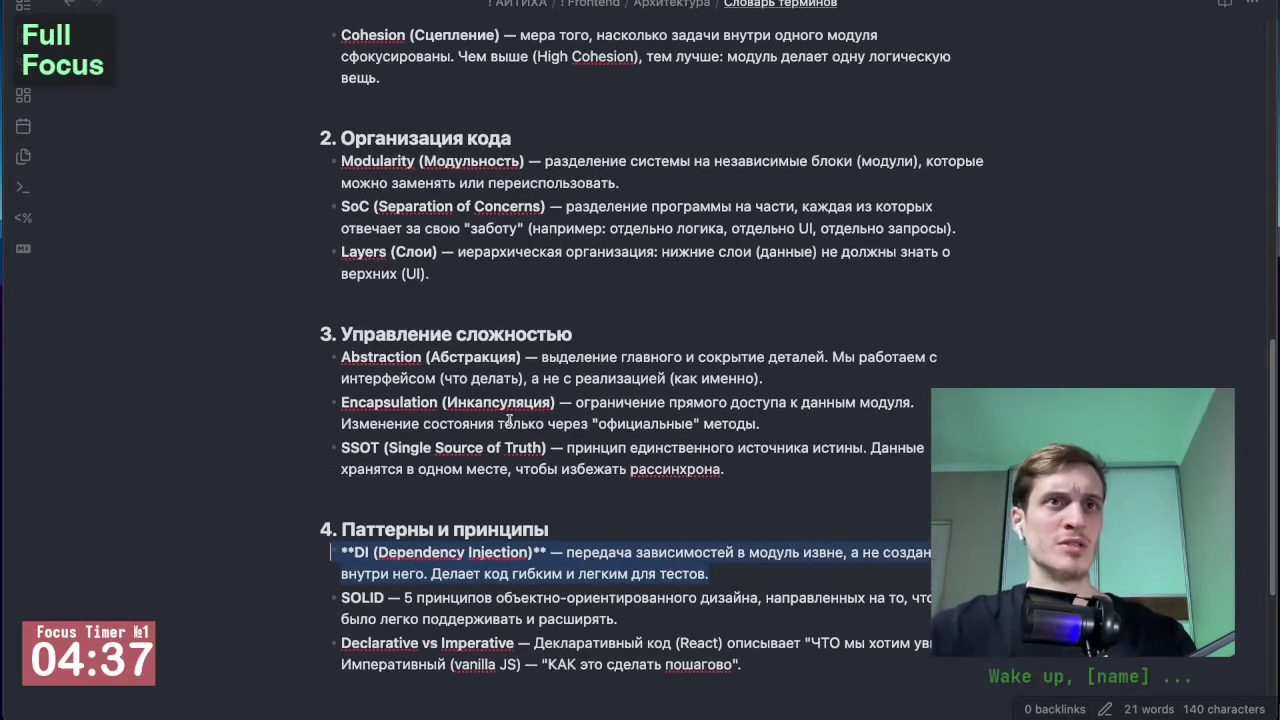
pyautogui.scroll(1, 507, 420)
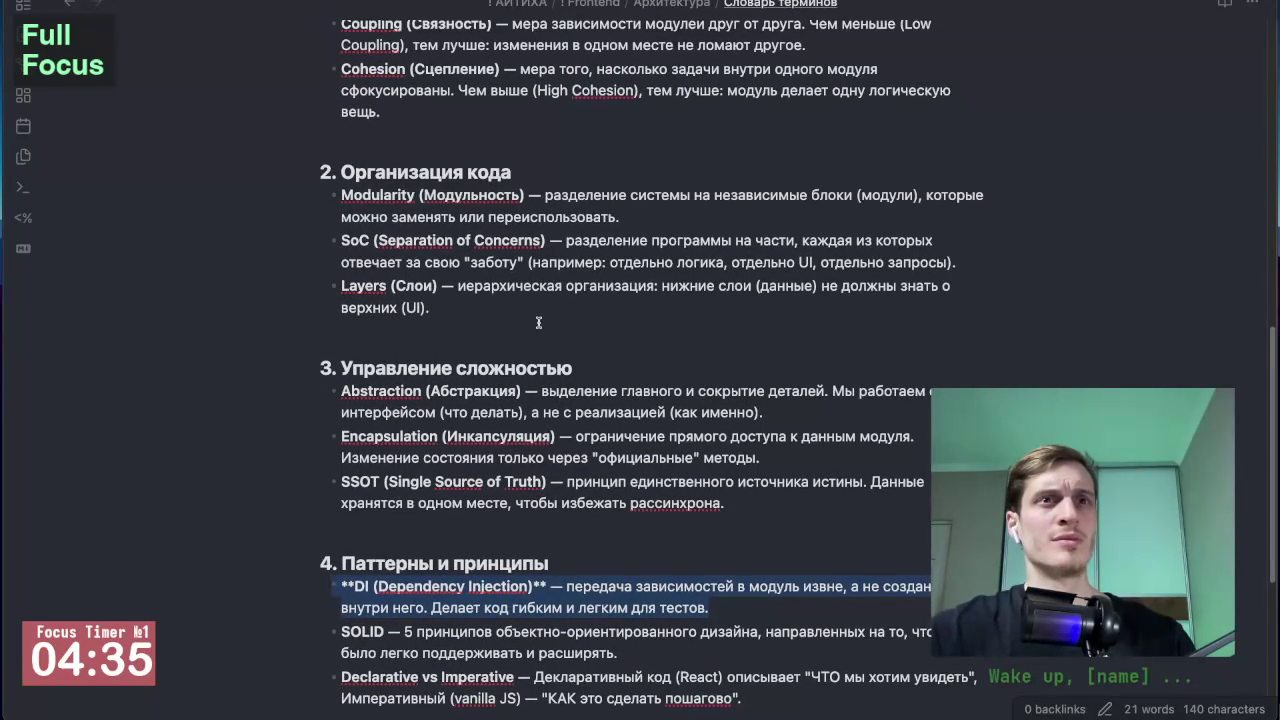
pyautogui.scroll(-1, 538, 322)
pyautogui.scroll(-2, 538, 322)
pyautogui.scroll(-1, 538, 322)
pyautogui.click(558, 407)
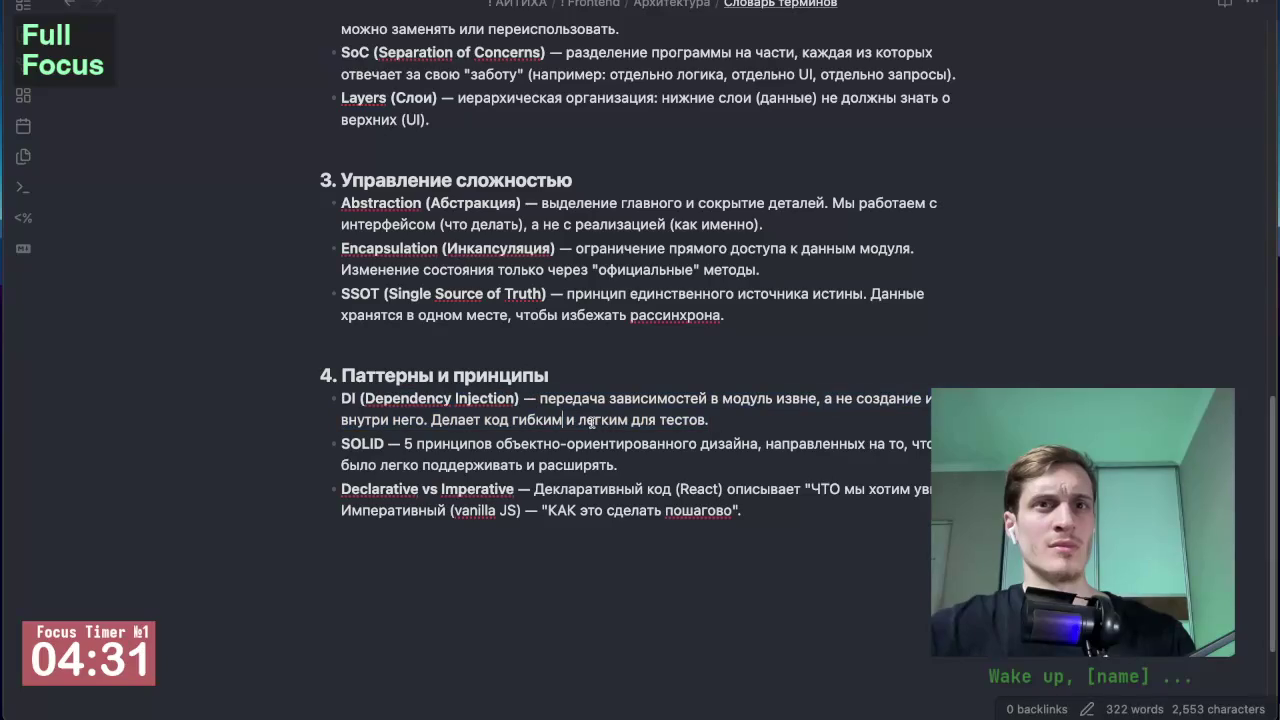
pyautogui.hotkey('alt', 'Tab')
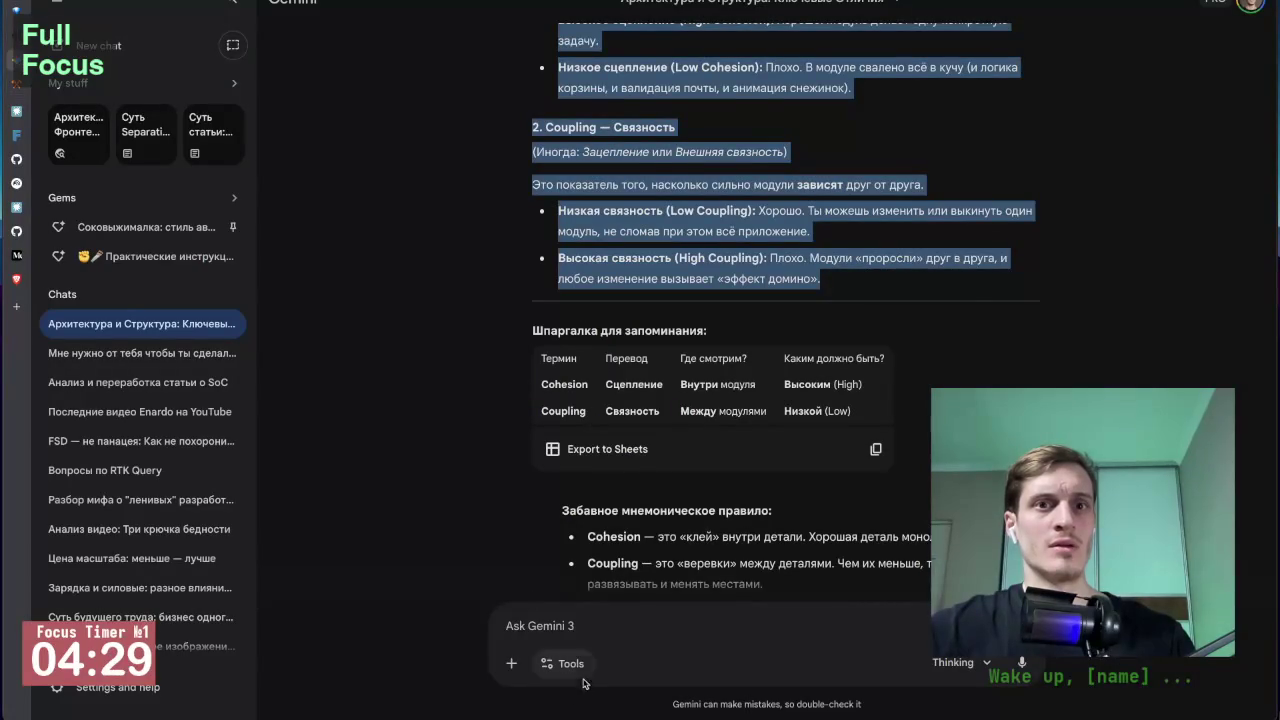
# Step: Begin a Gemini message asking to explain, fixing keyboard-layout typos
pyautogui.click(577, 623)
pyautogui.press('BackSpace')
pyautogui.write('обя')
pyautogui.write('ъясни')
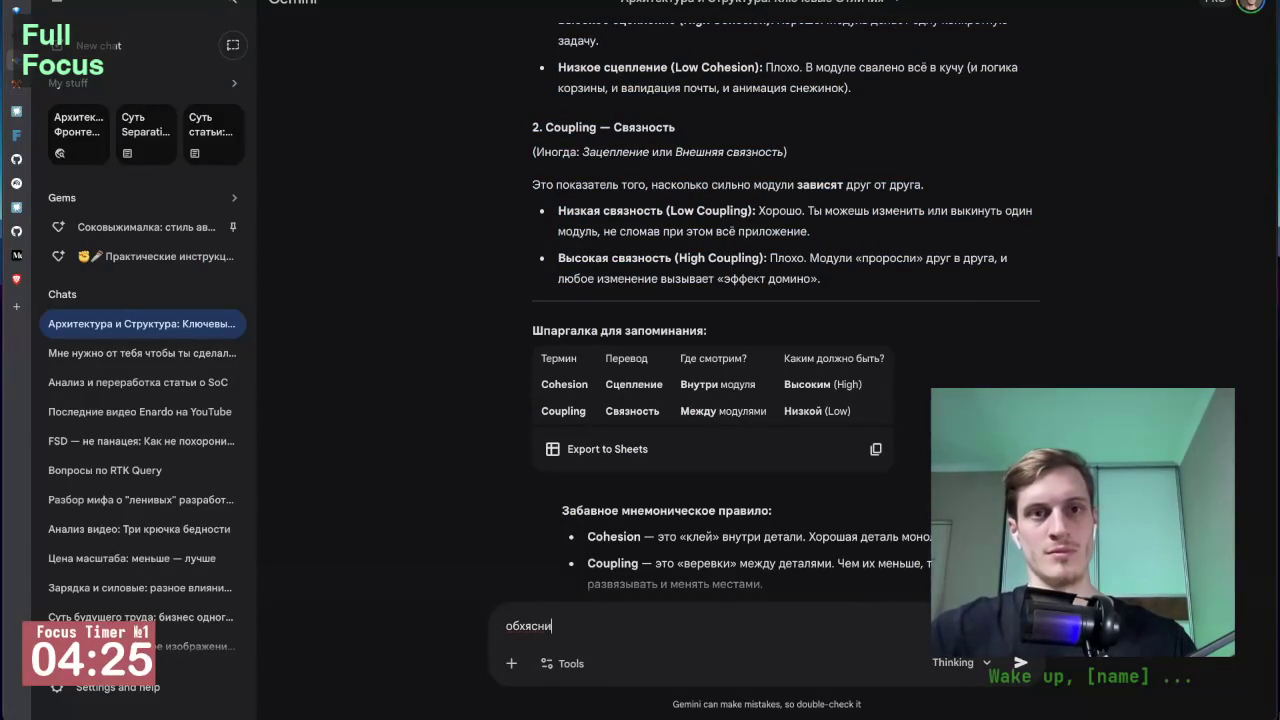
pyautogui.write('тие')
pyautogui.hotkey('ctrl', 'space')
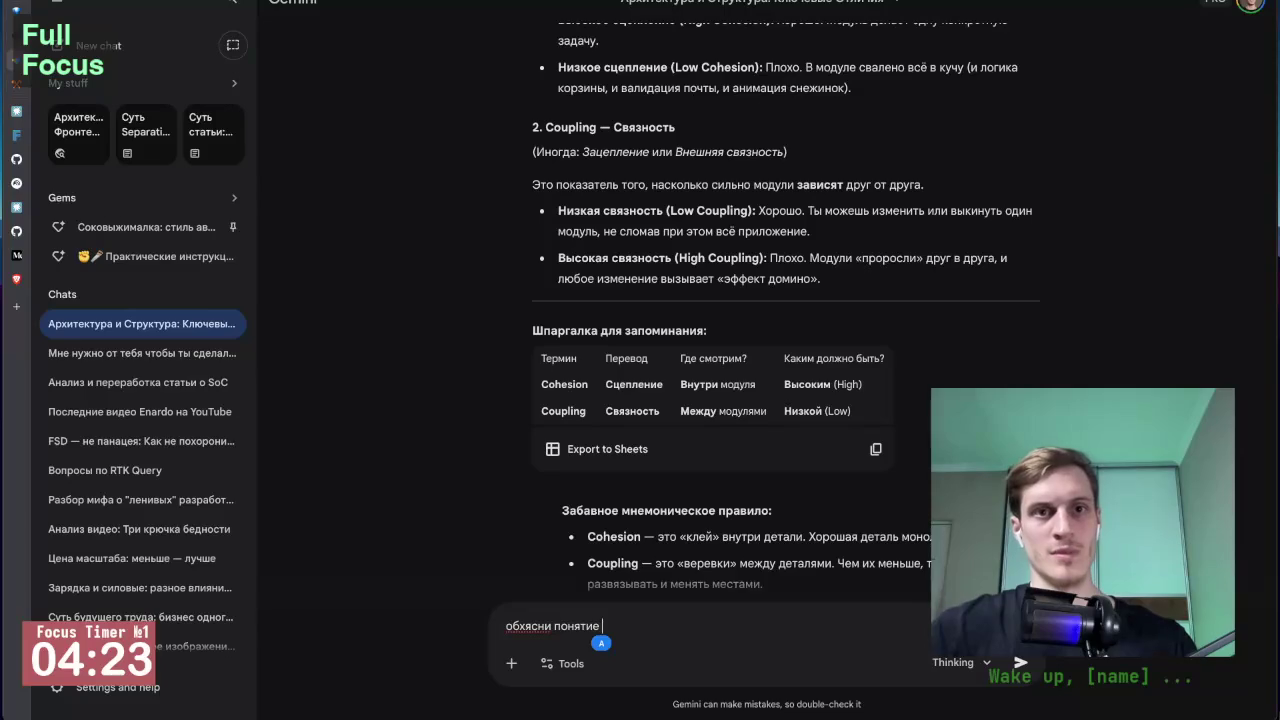
pyautogui.press('Home')
pyautogui.press('Delete')
pyautogui.write('ъ')
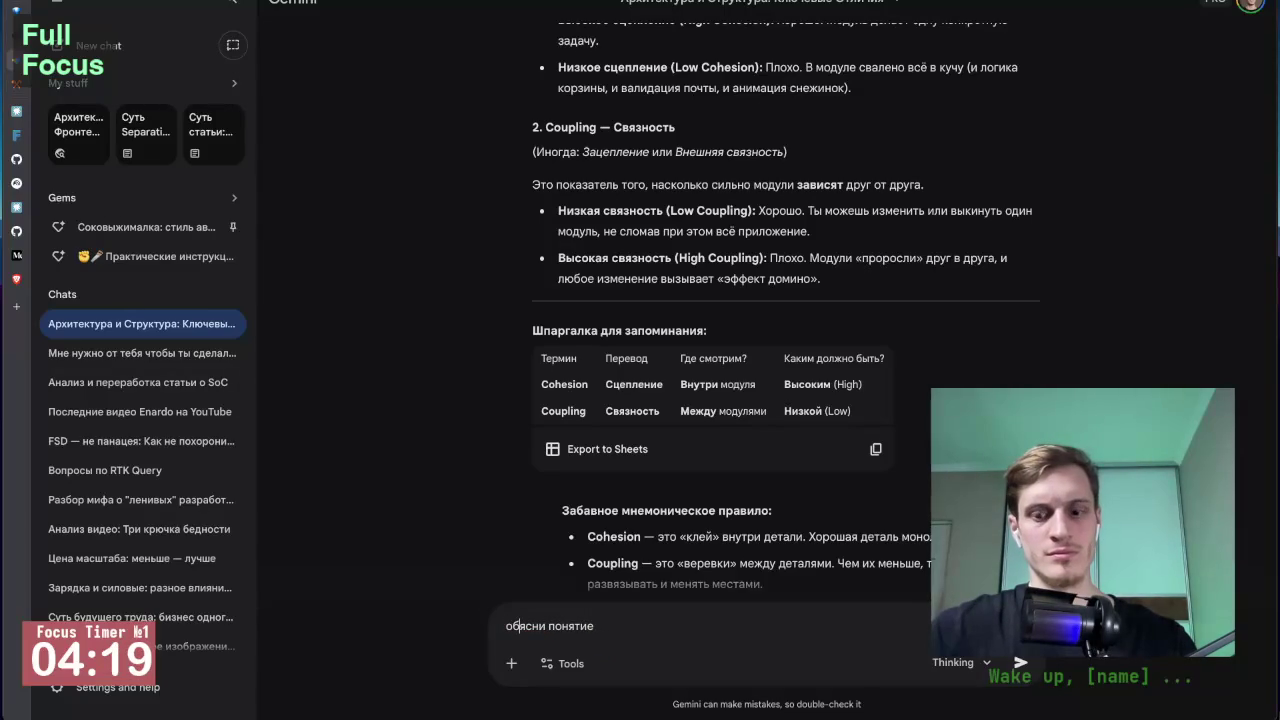
pyautogui.write('ъ')
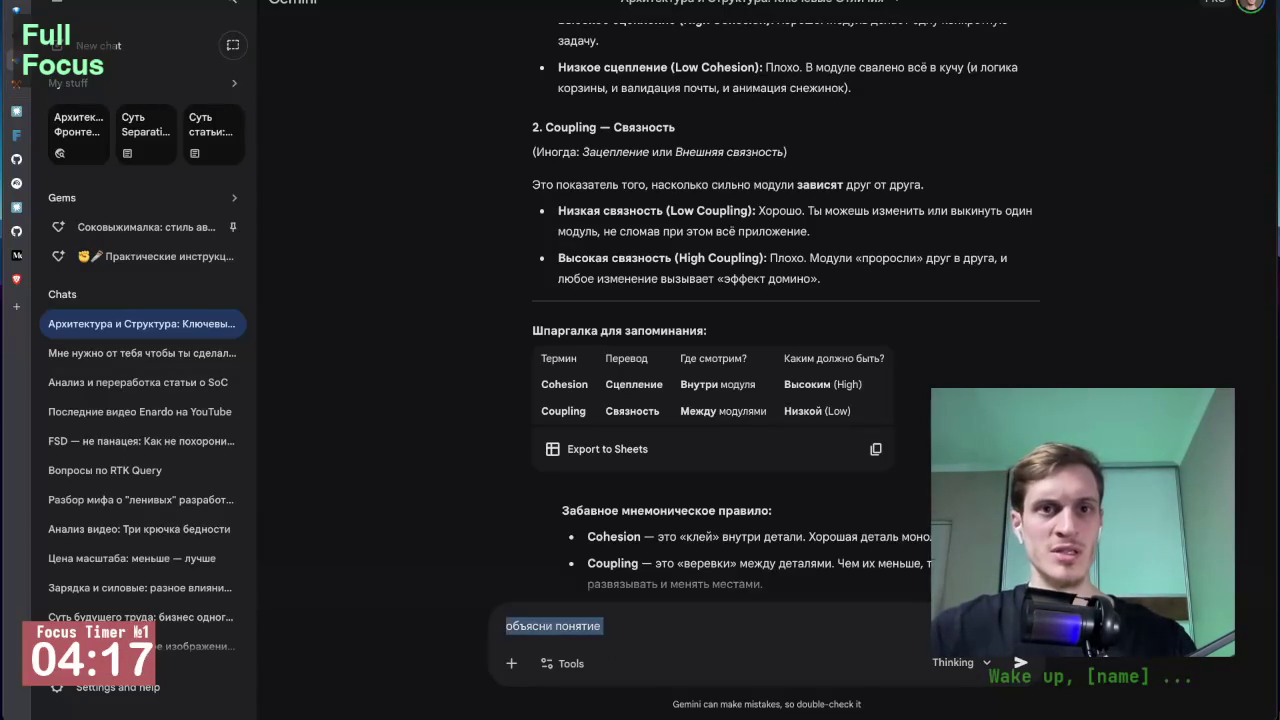
# Step: Send 'разъясни понятие dependency injection покороче и попроще' to Gemini
pyautogui.hotkey('ctrl', 'shift', 'Left')
pyautogui.press('Left')
pyautogui.hotkey('shift', 'Home')
pyautogui.write('hfp')
pyautogui.write('ра')
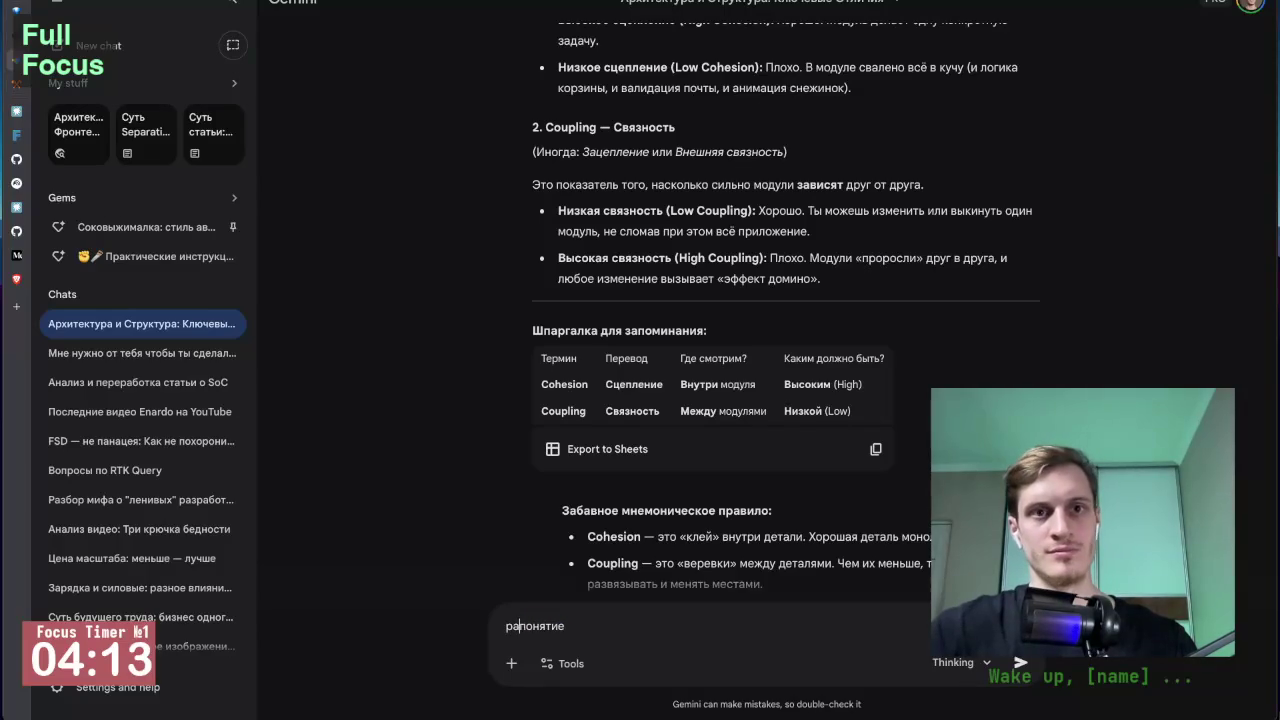
pyautogui.write('зъясни')
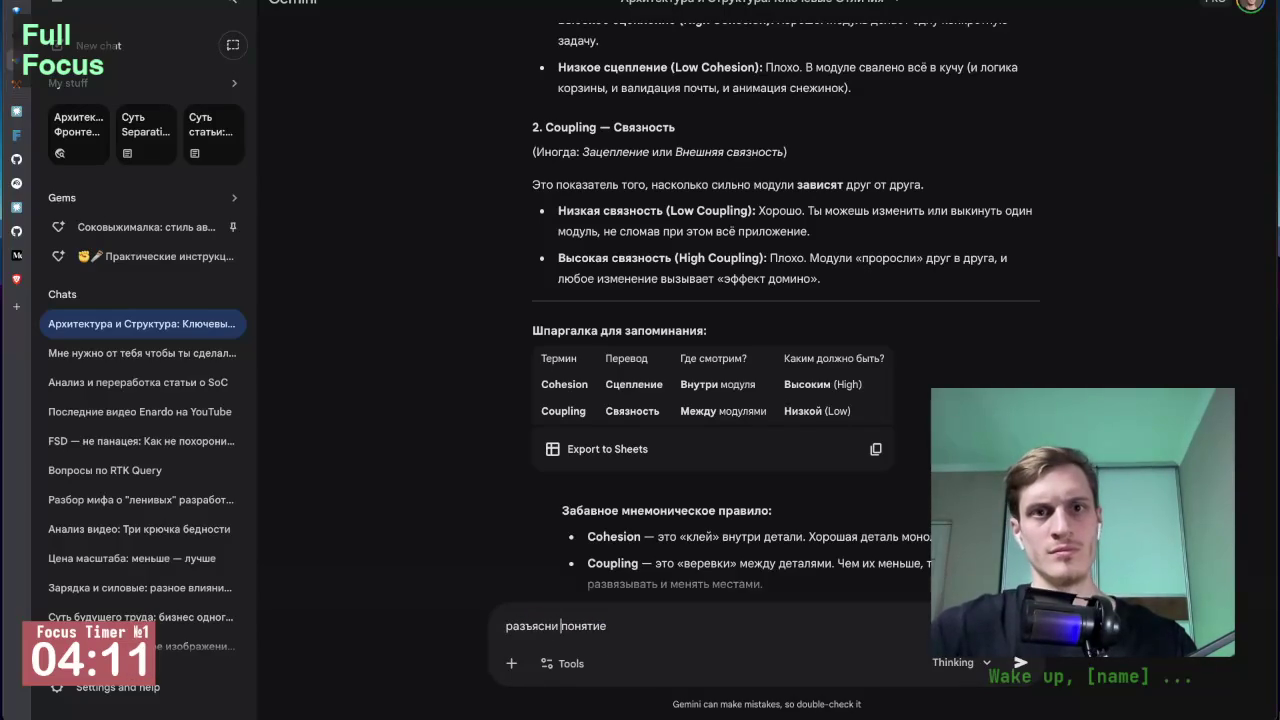
pyautogui.write(' depende')
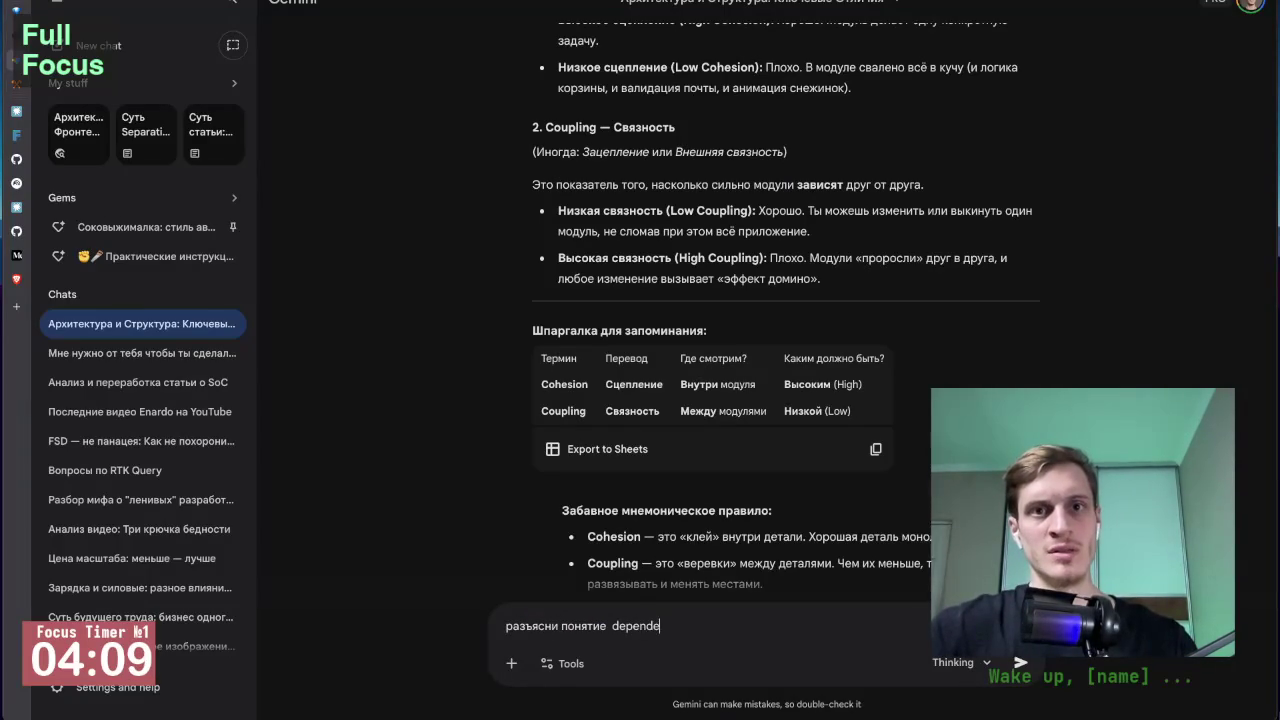
pyautogui.write('ncy inje')
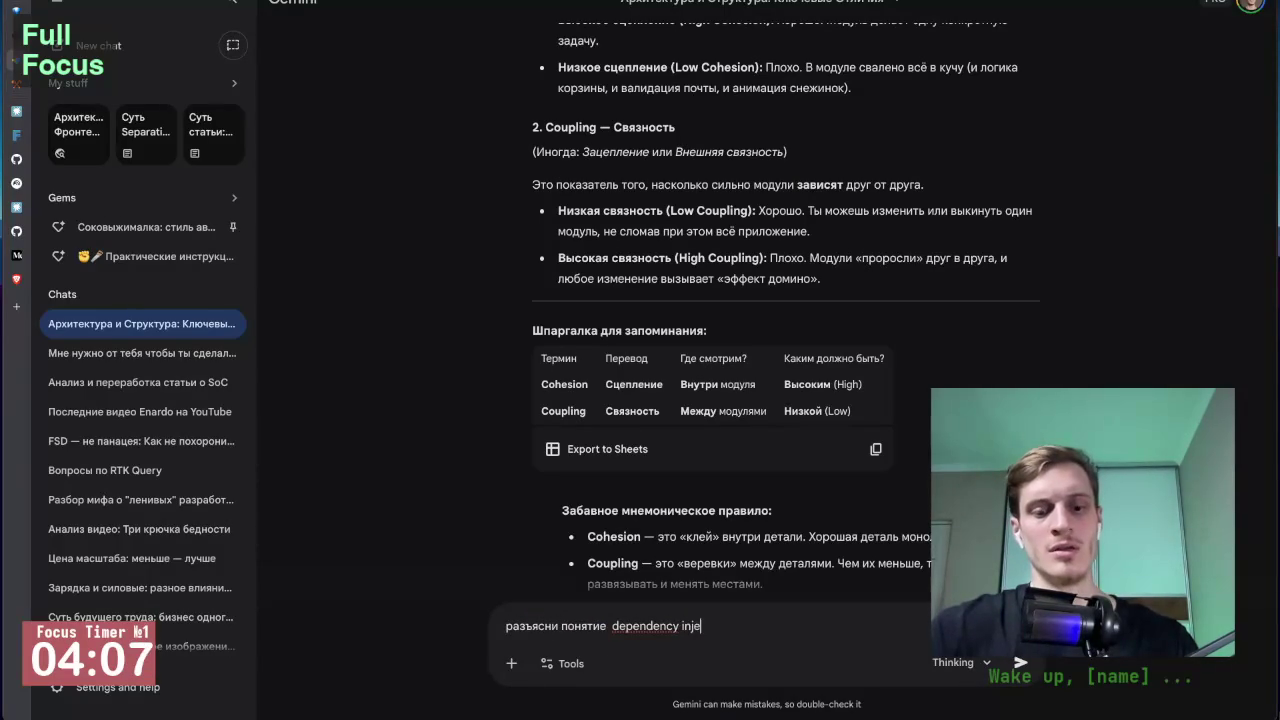
pyautogui.write('ction')
pyautogui.hotkey('shift', 'Return')
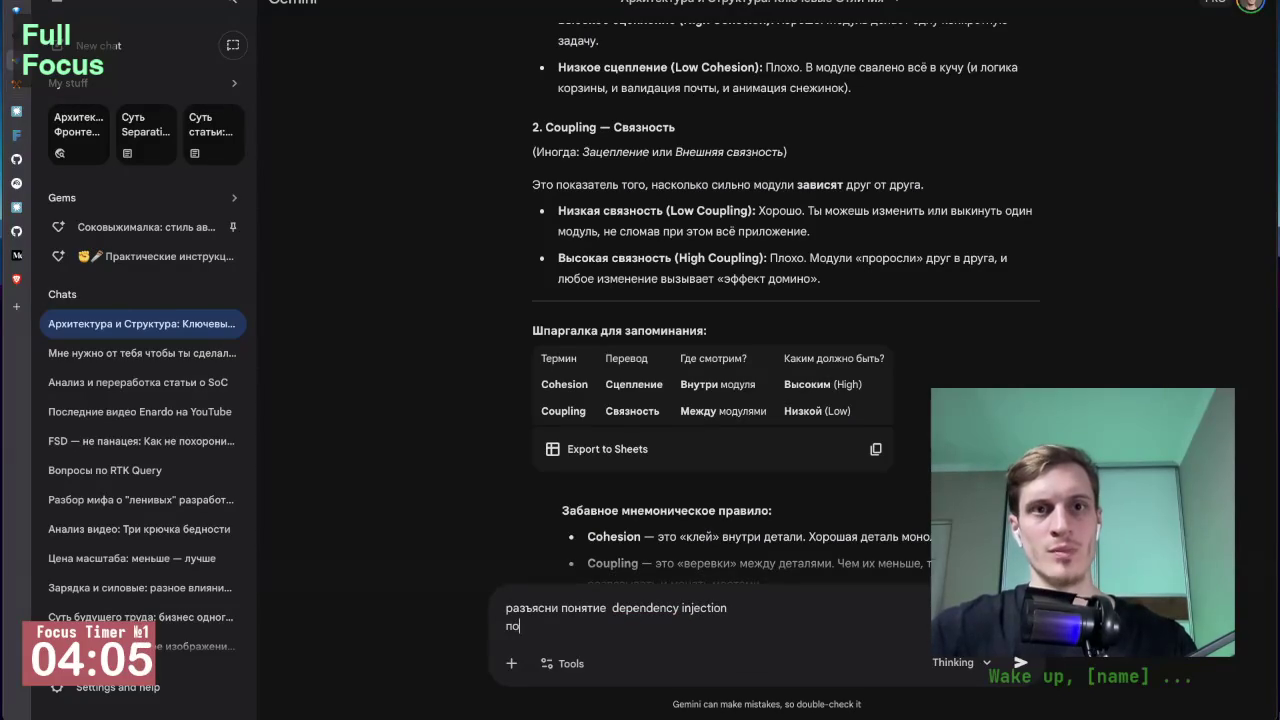
pyautogui.write('е и попроще')
pyautogui.press('Return')
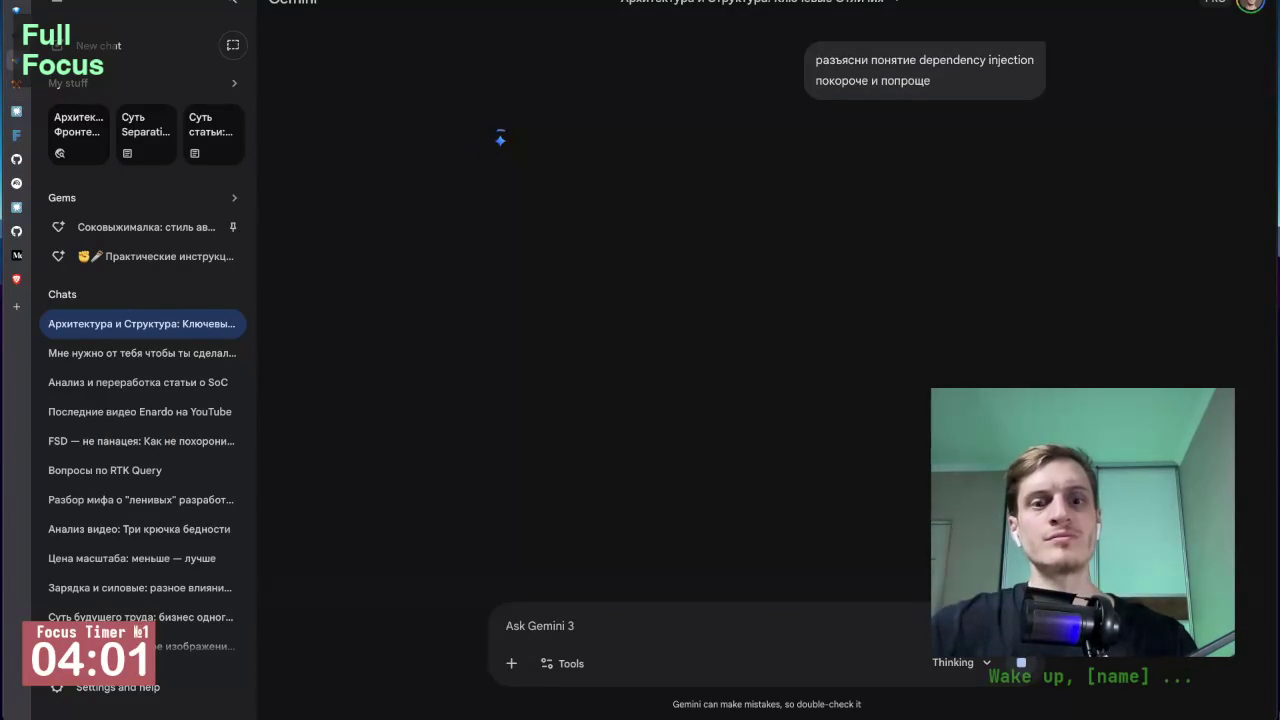
pyautogui.press('super+Tab')
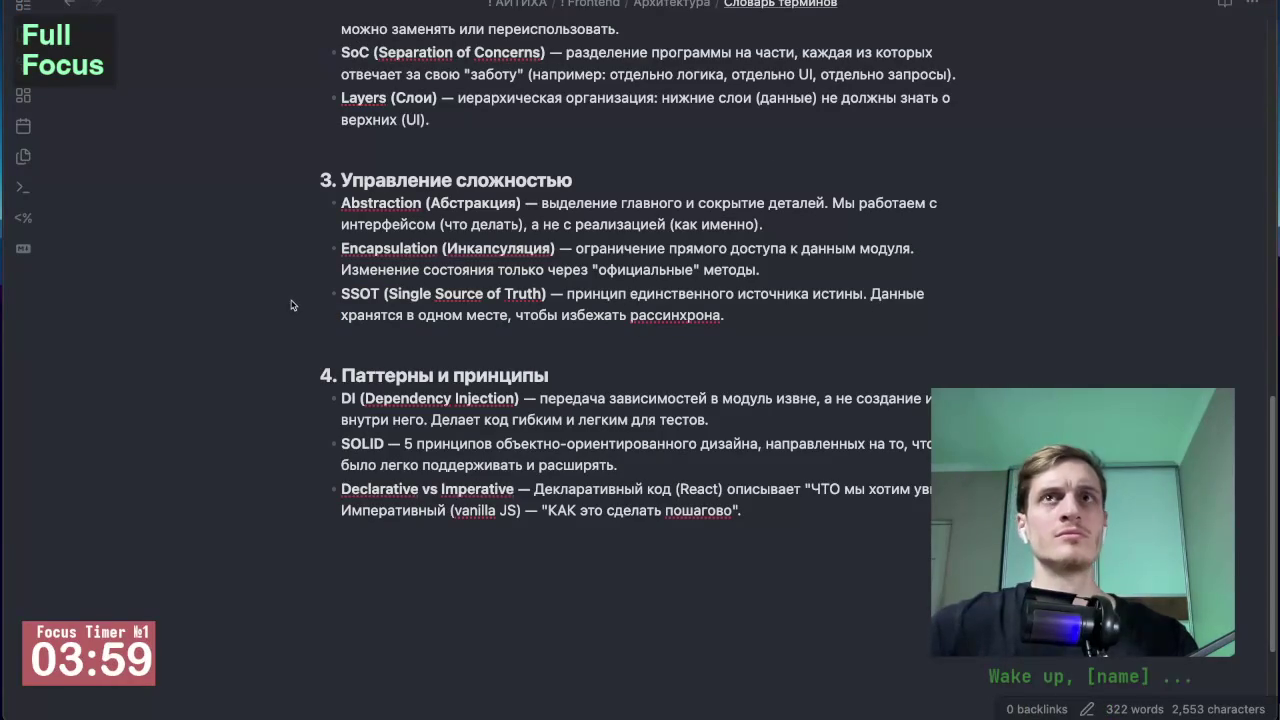
# Step: Bring up the Фронтенд-архитектуры 2025 note at its coupling and cohesion table
pyautogui.hotkey('ctrl', 'Tab')
pyautogui.scroll(-1, 292, 305)
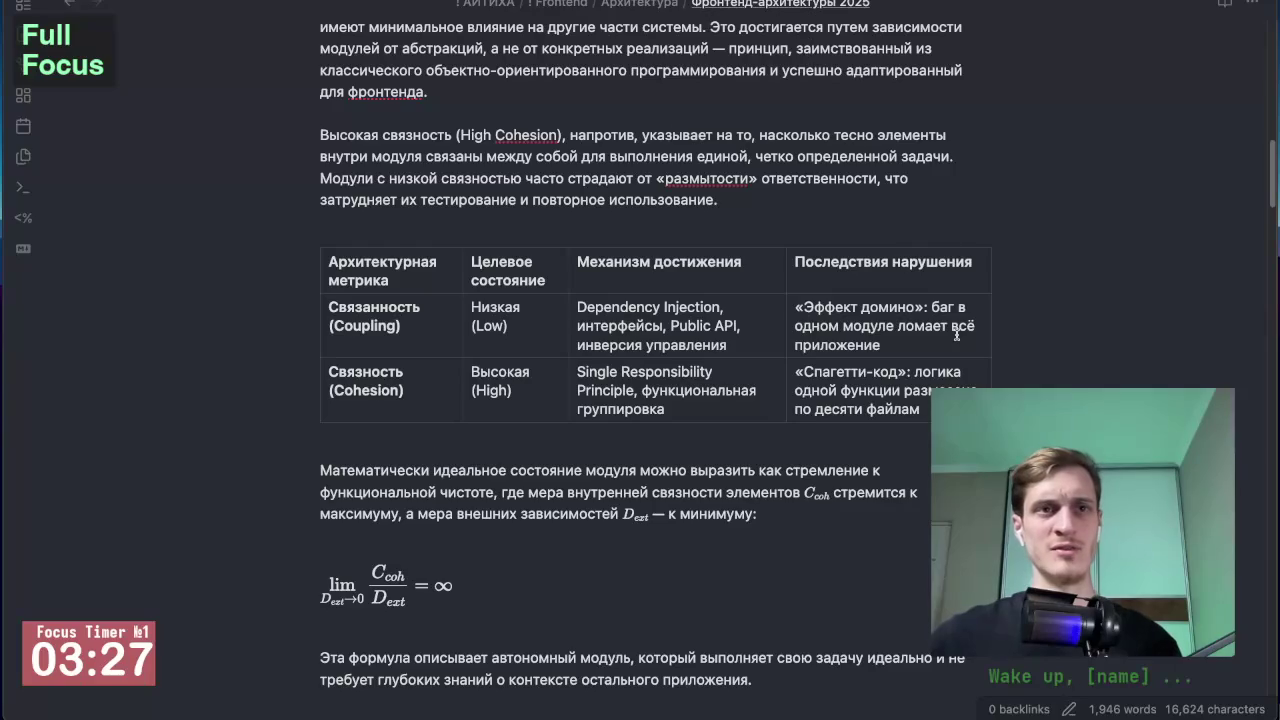
# Step: Scroll the note toward Chapter 2 on Feature-Sliced Design, then bring up Gemini's DI reply
pyautogui.scroll(-2, 956, 335)
pyautogui.scroll(-1, 700, 345)
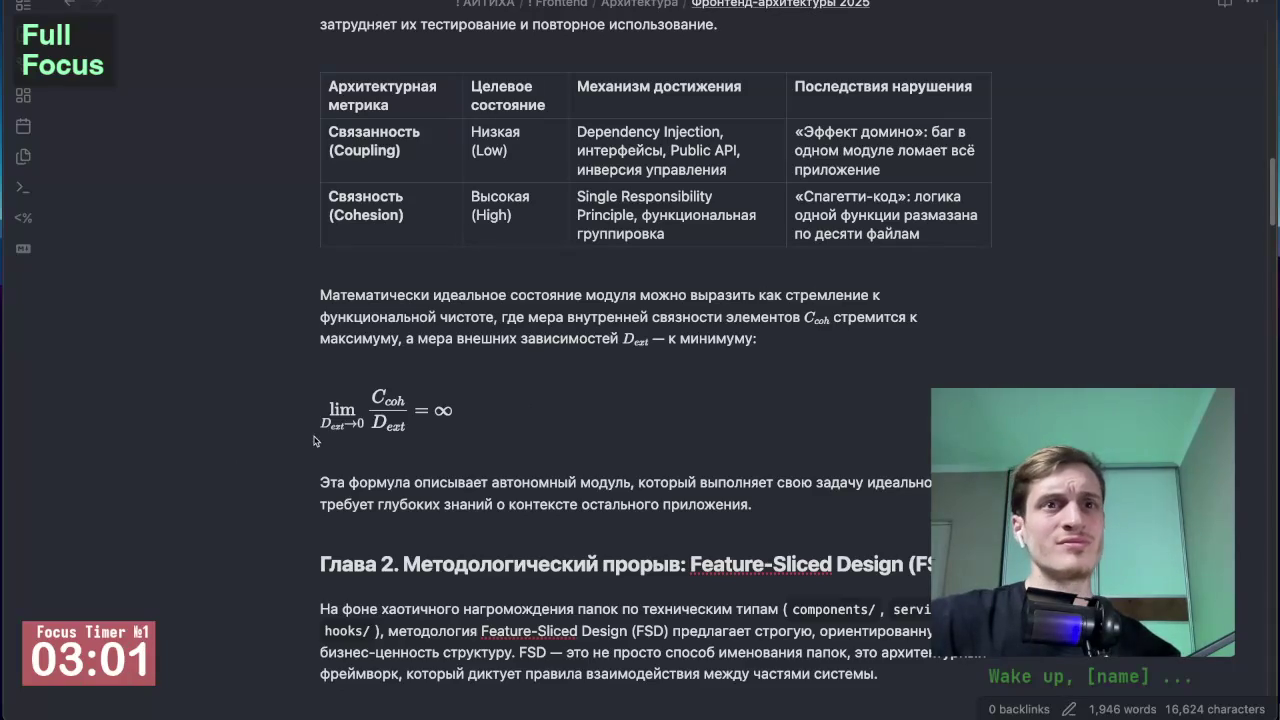
pyautogui.scroll(-1, 297, 456)
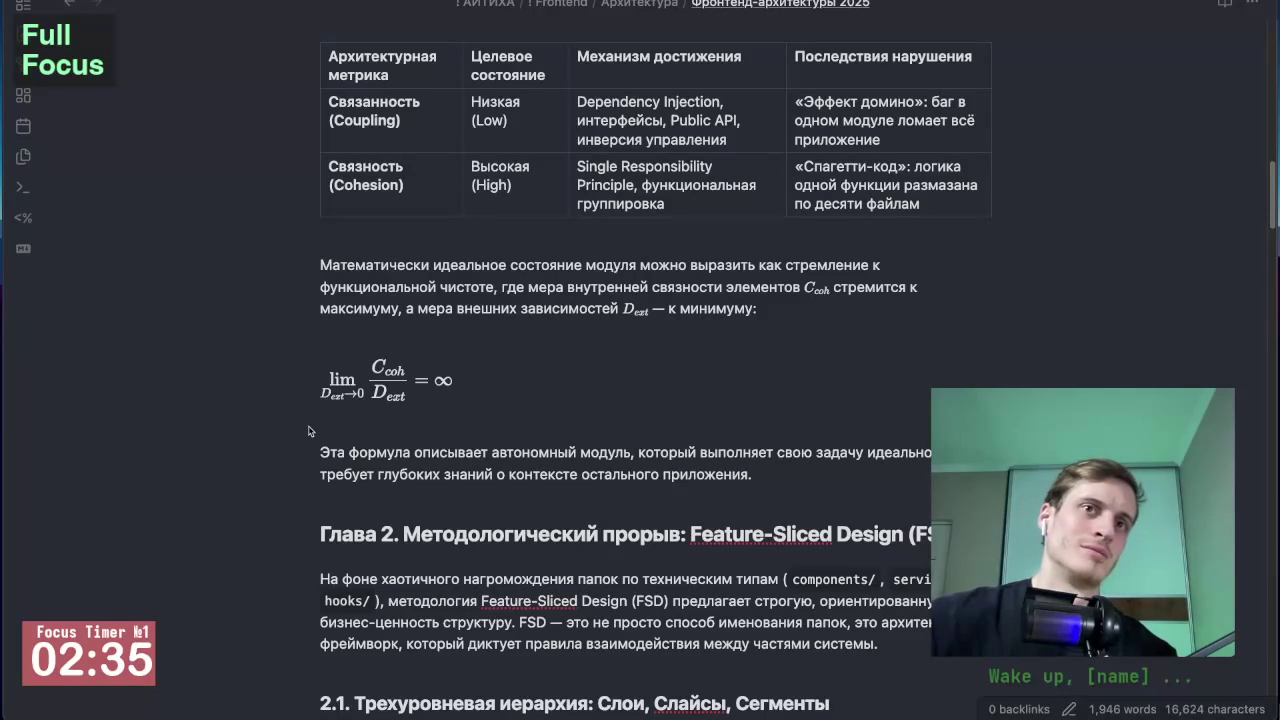
pyautogui.hotkey('alt', 'Tab')
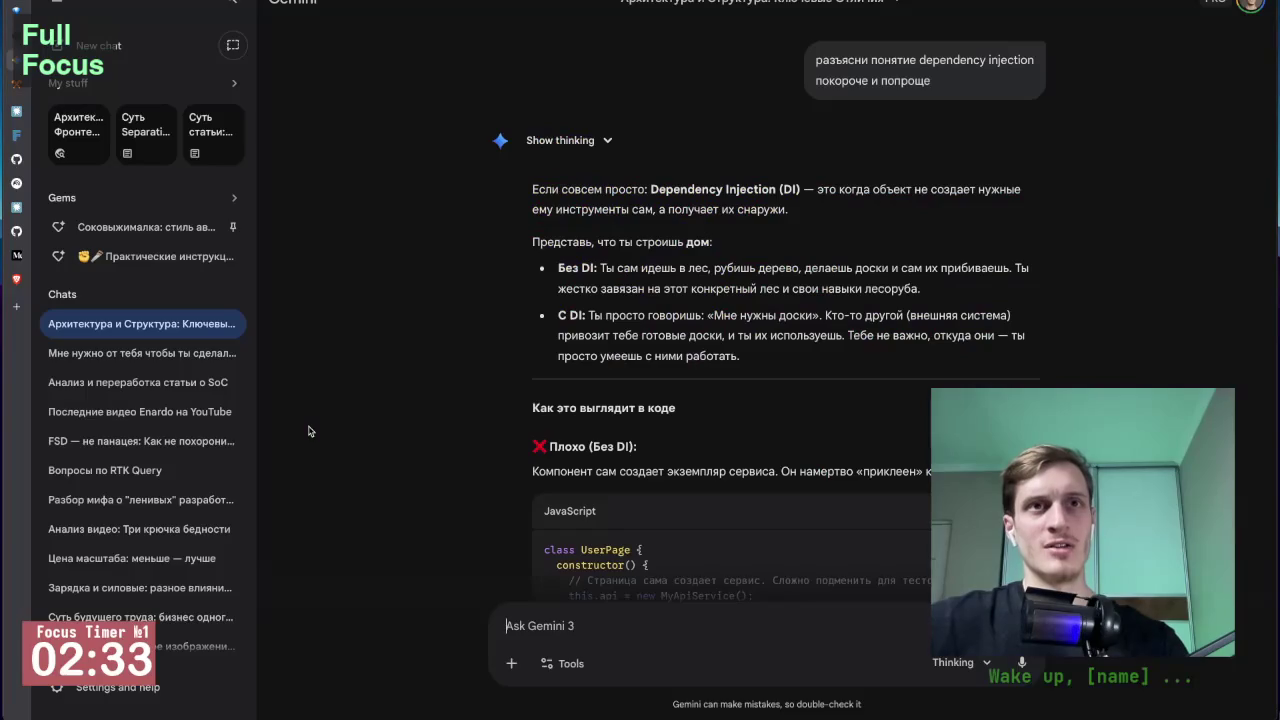
# Step: Search in a new tab for what lim means in higher mathematics
pyautogui.hotkey('ctrl', 't')
pyautogui.write('что та')
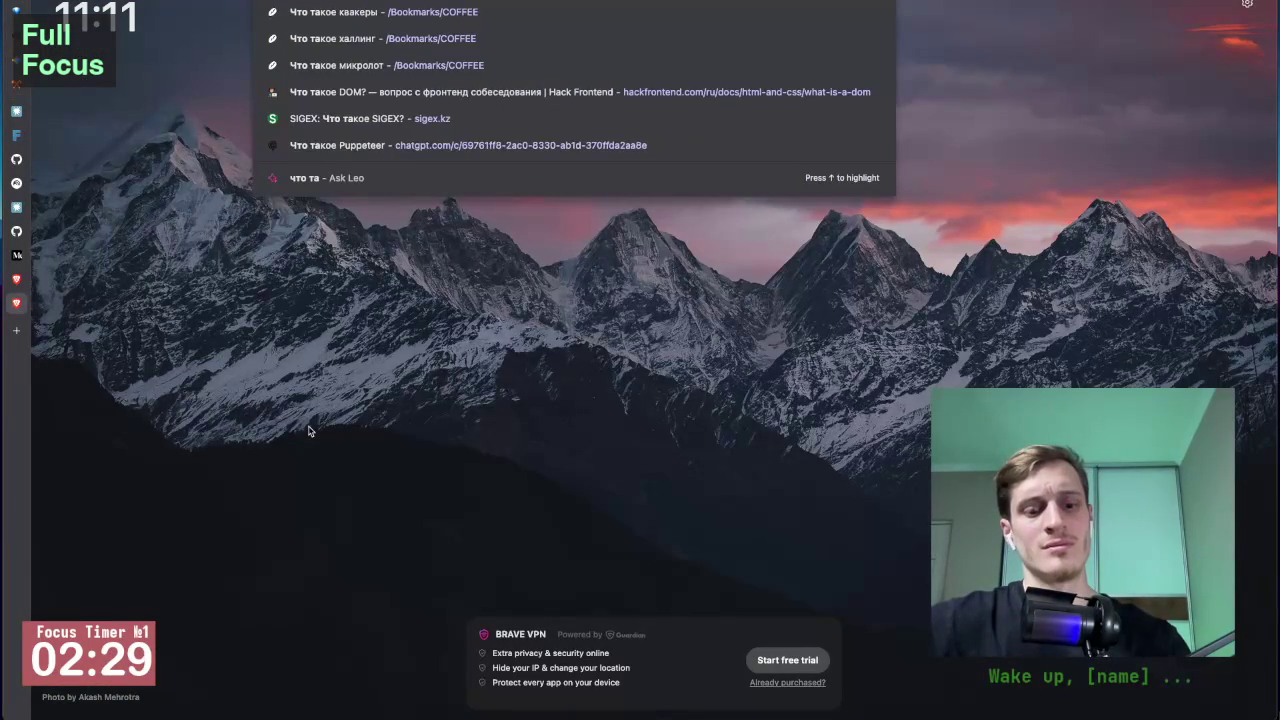
pyautogui.write('кое lin')
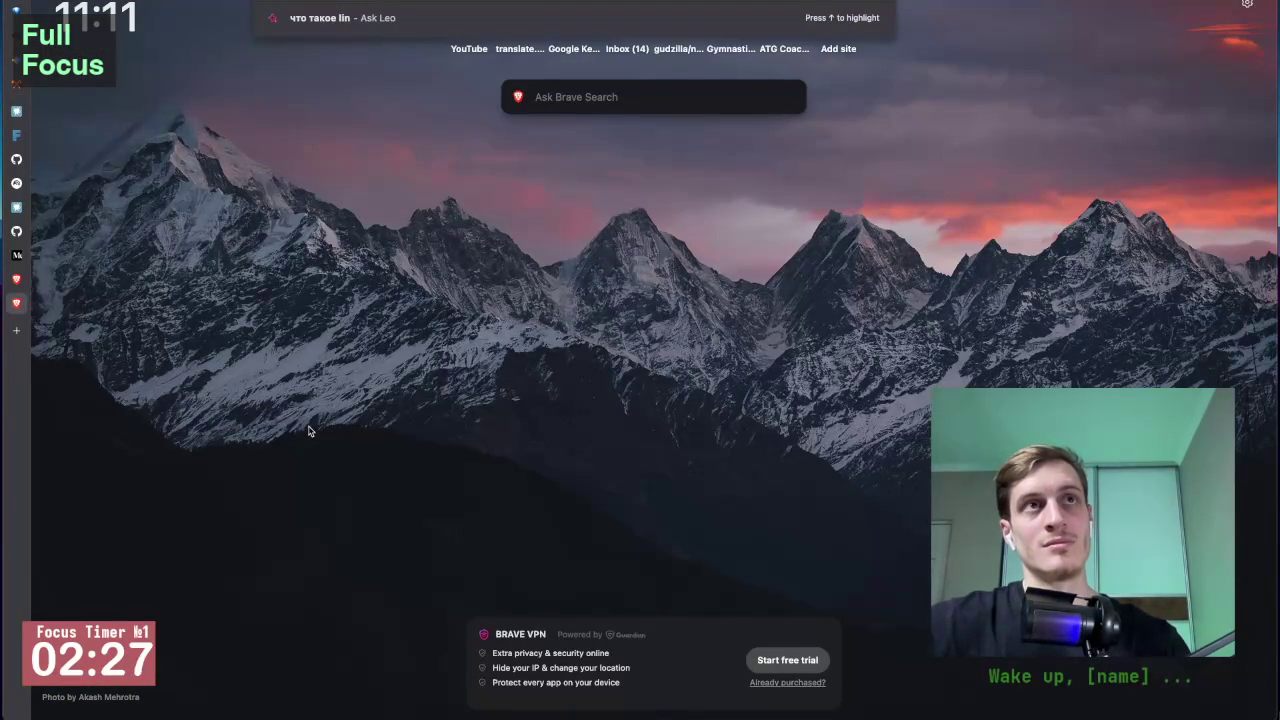
pyautogui.press('BackSpace')
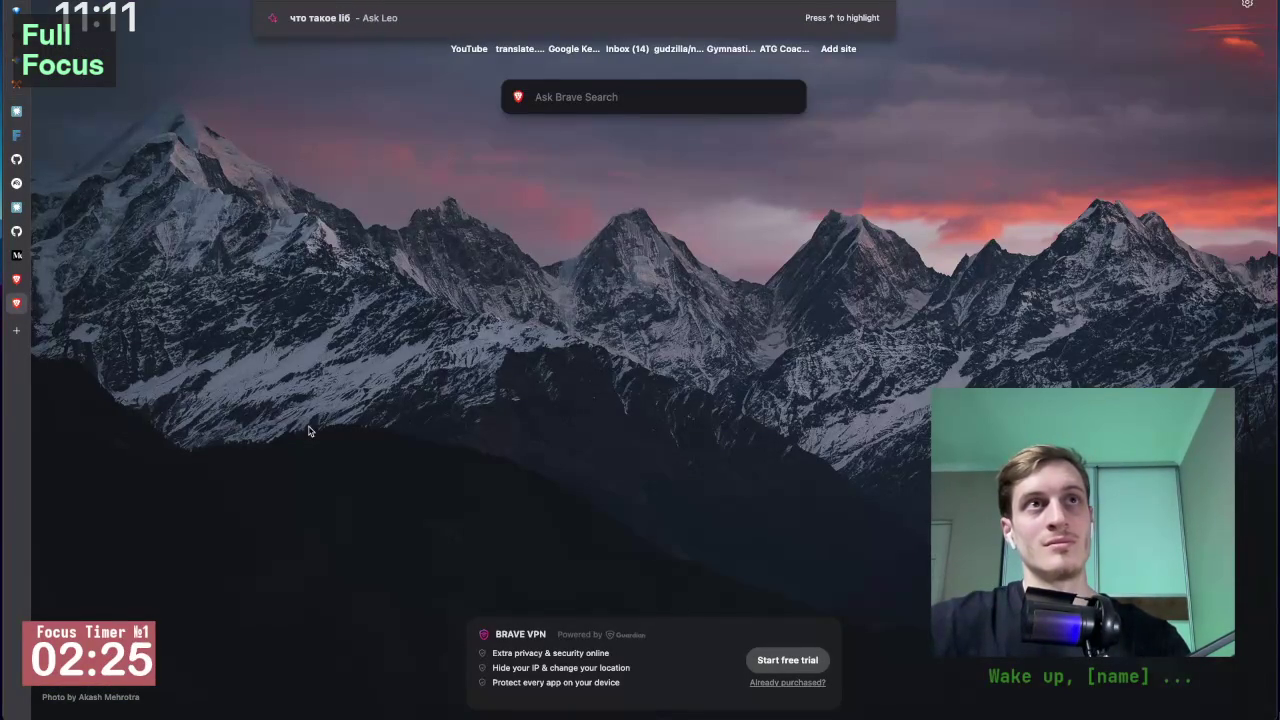
pyautogui.write('dsc')
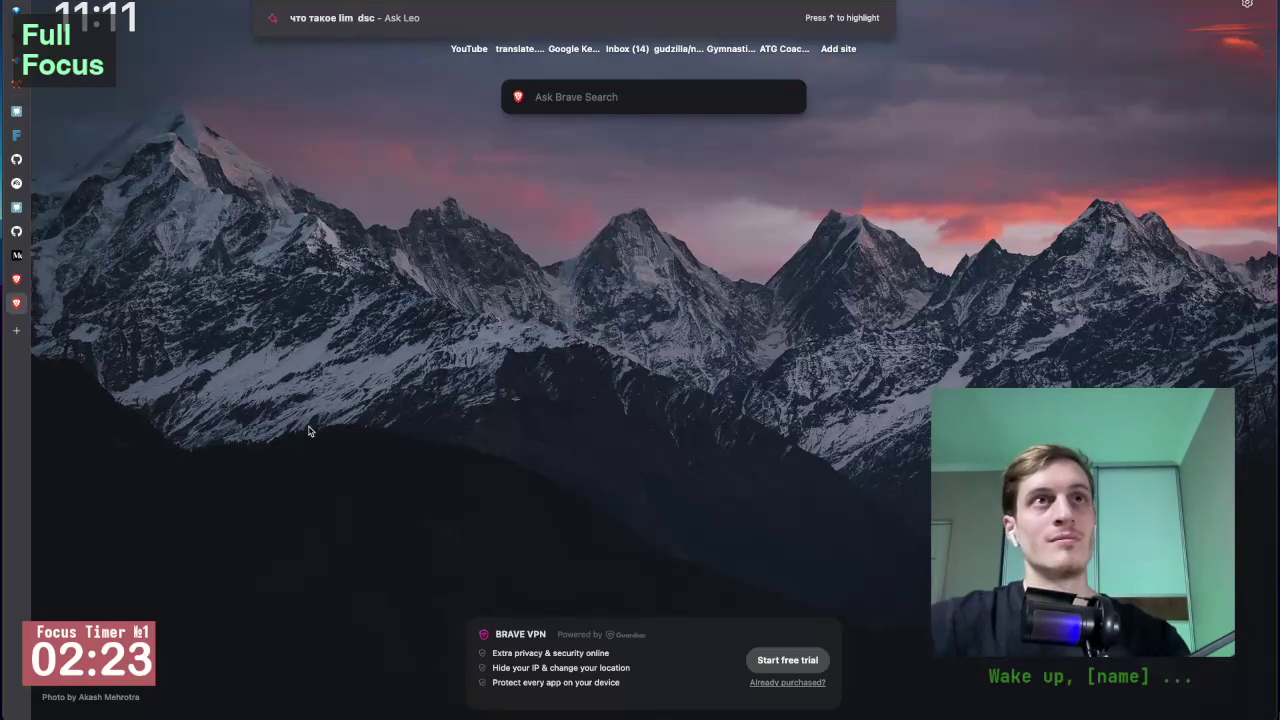
pyautogui.press('BackSpace')
pyautogui.write('вы')
pyautogui.press('BackSpace')
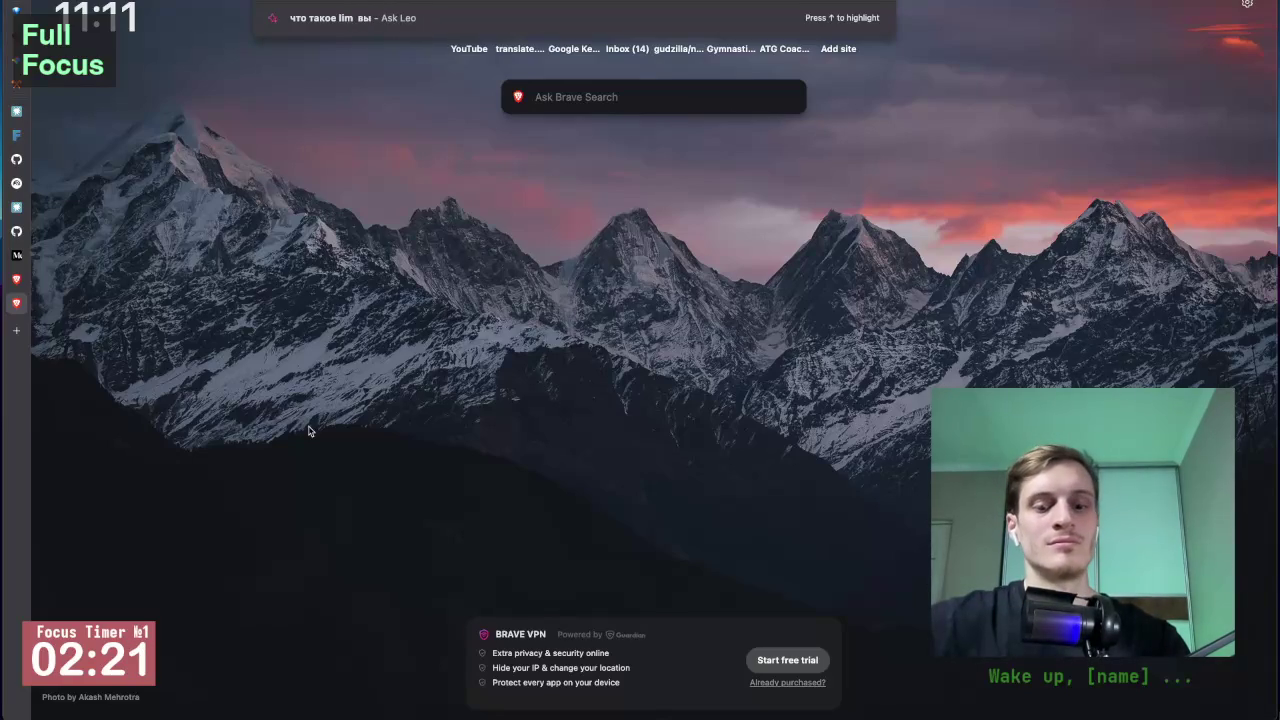
pyautogui.write('мате')
pyautogui.press('Return')
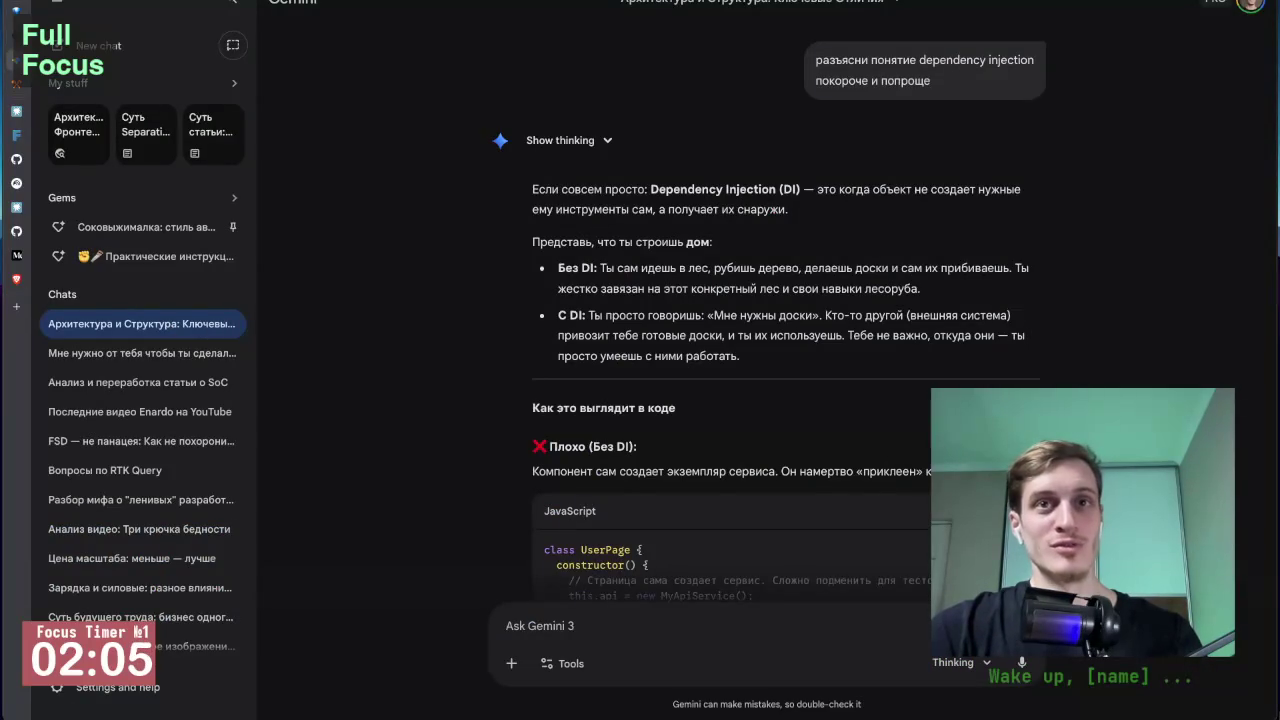
# Step: Review the limit formula and start of section 2.1, then return to Gemini's DI reply
pyautogui.scroll(-2, 290, 340)
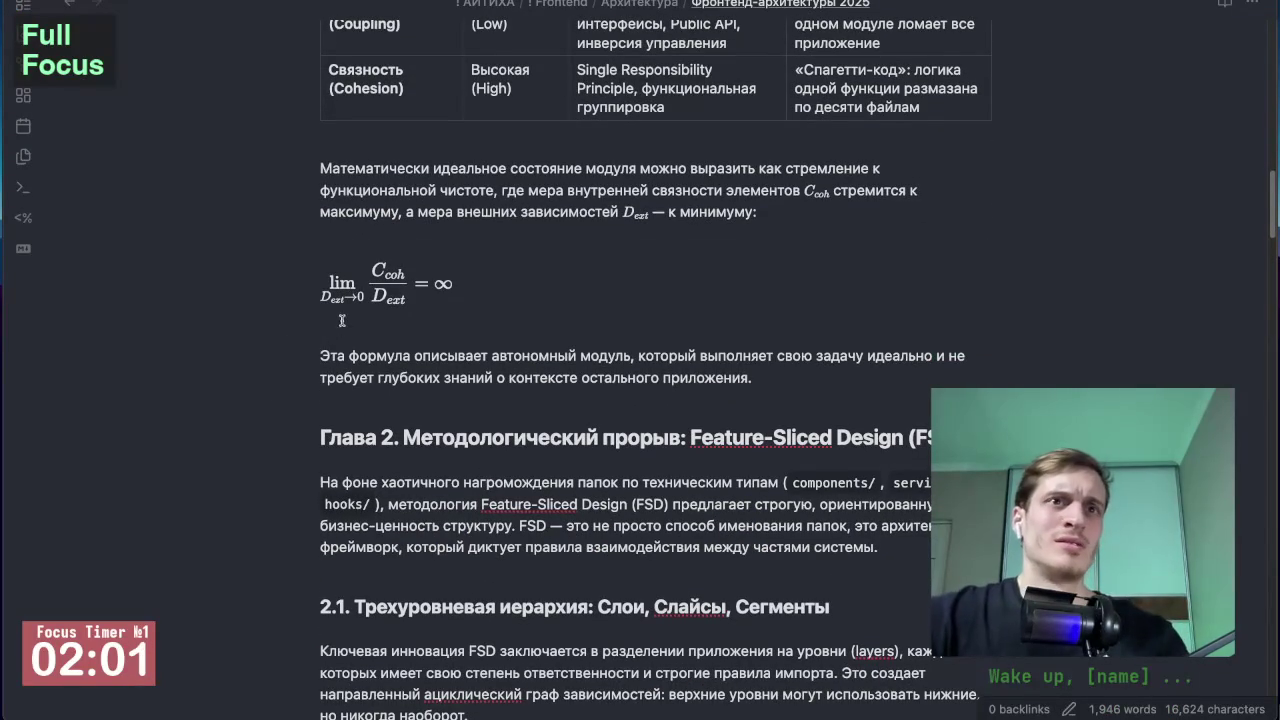
pyautogui.scroll(-1, 291, 332)
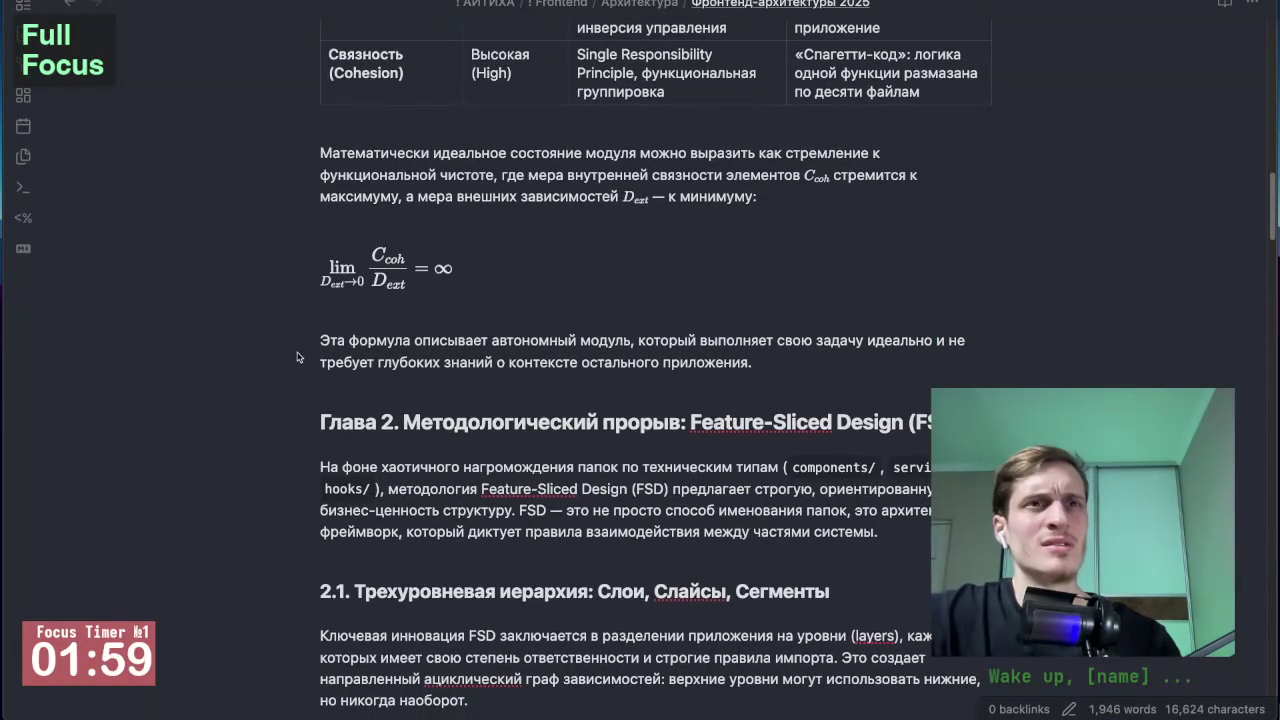
pyautogui.scroll(-1, 310, 340)
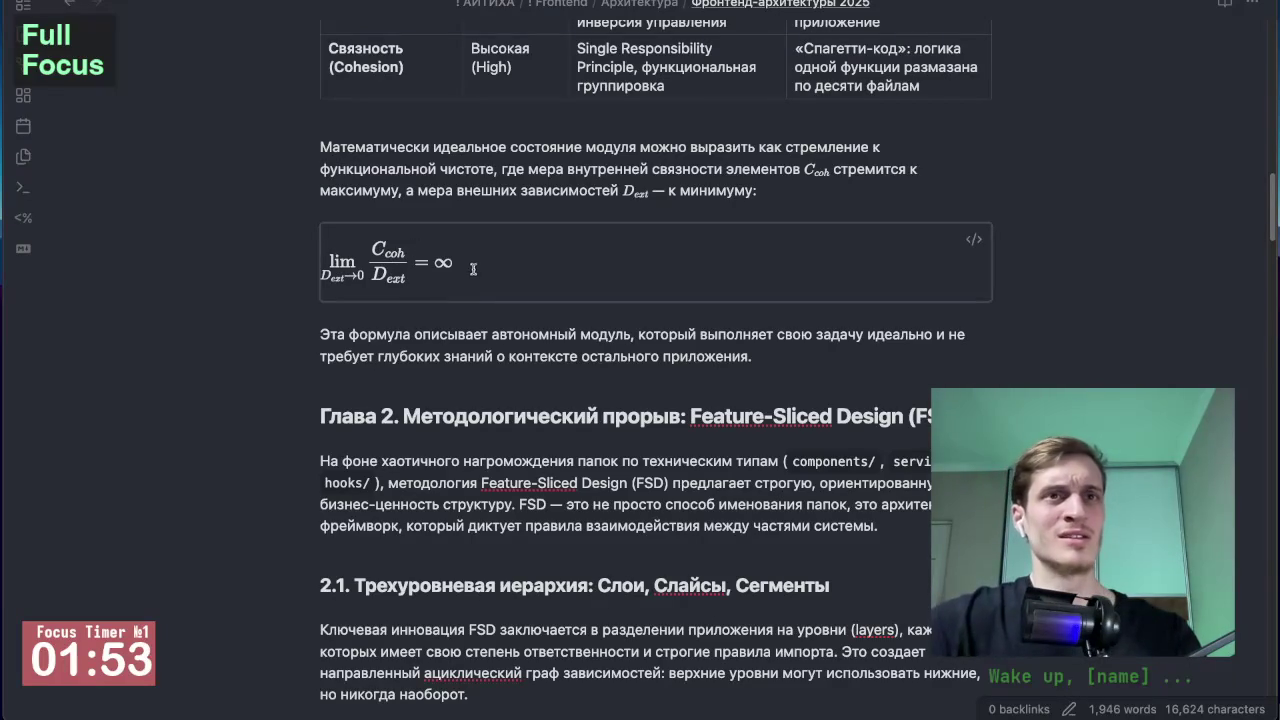
pyautogui.scroll(-2, 278, 383)
pyautogui.scroll(-1, 278, 383)
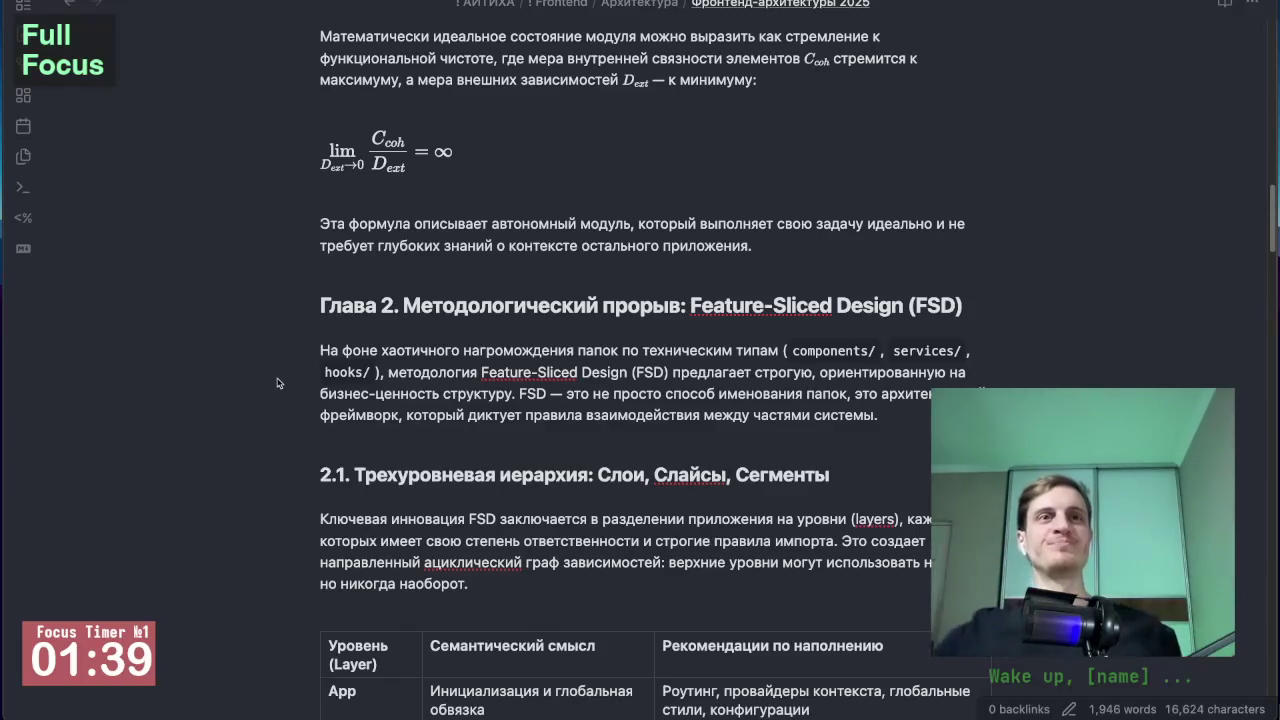
pyautogui.scroll(-1, 278, 383)
pyautogui.scroll(1, 290, 370)
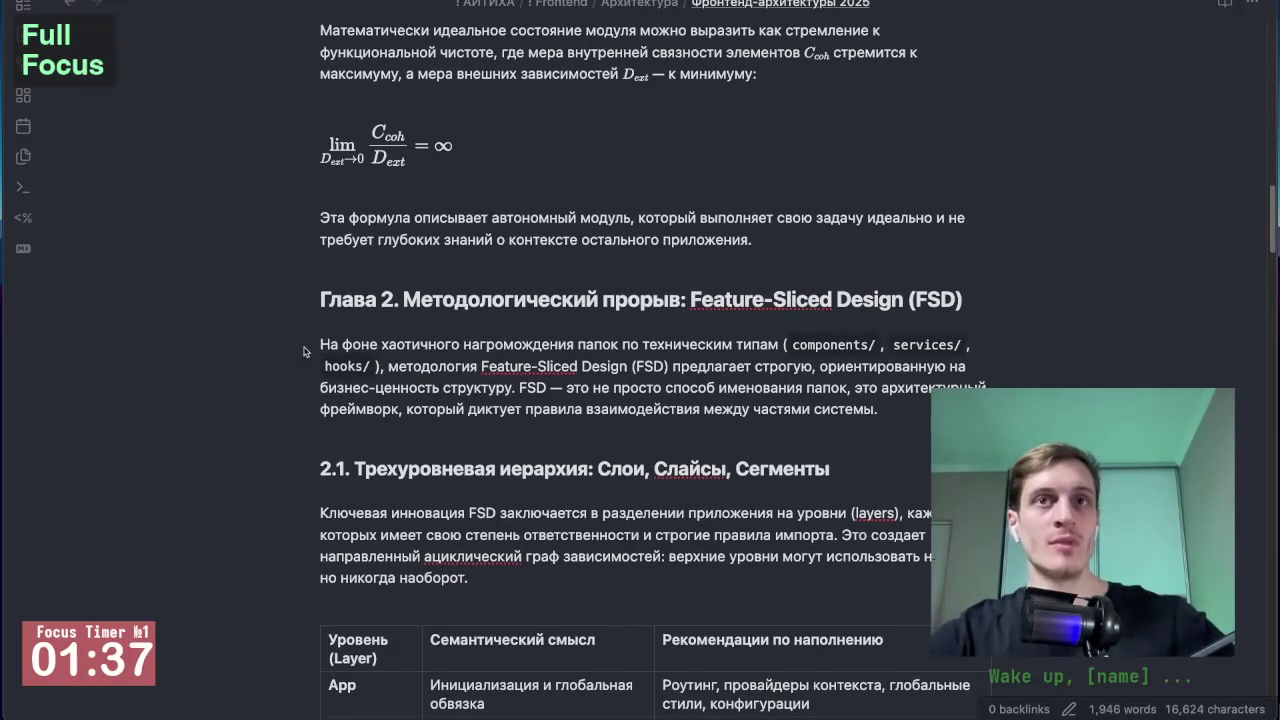
pyautogui.press('super+Tab')
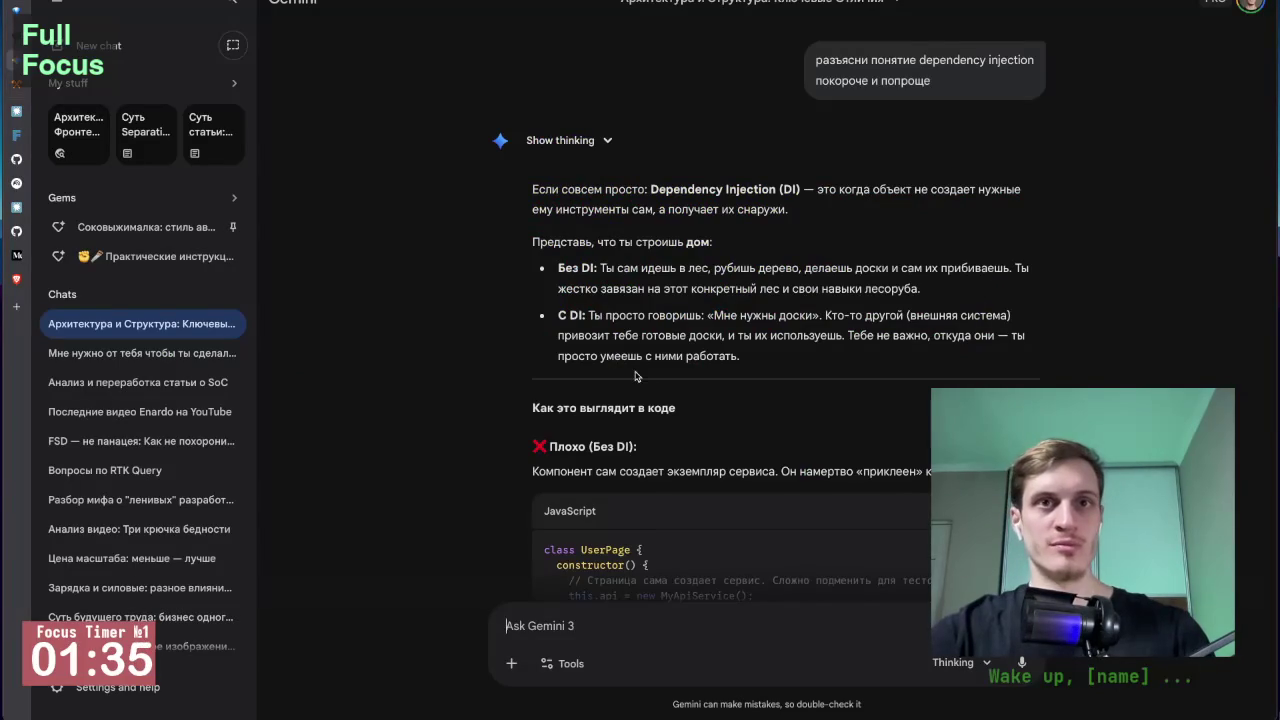
pyautogui.scroll(-1, 634, 383)
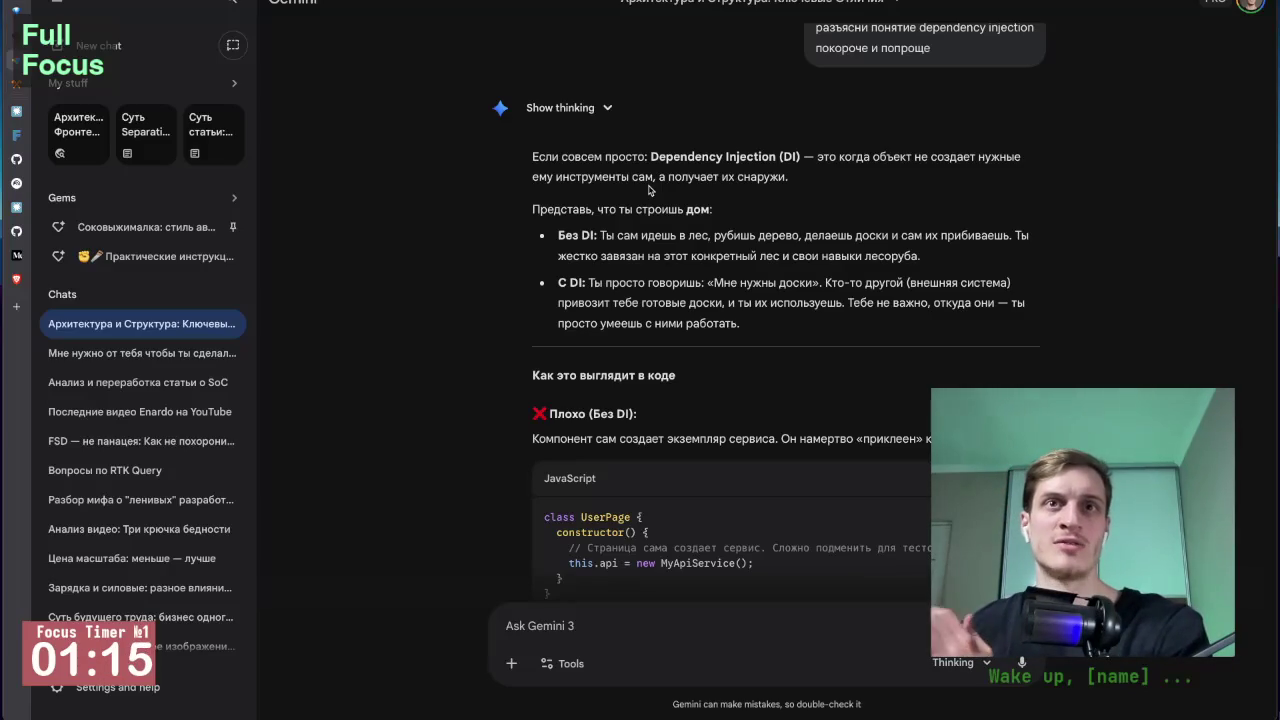
pyautogui.scroll(-3, 648, 190)
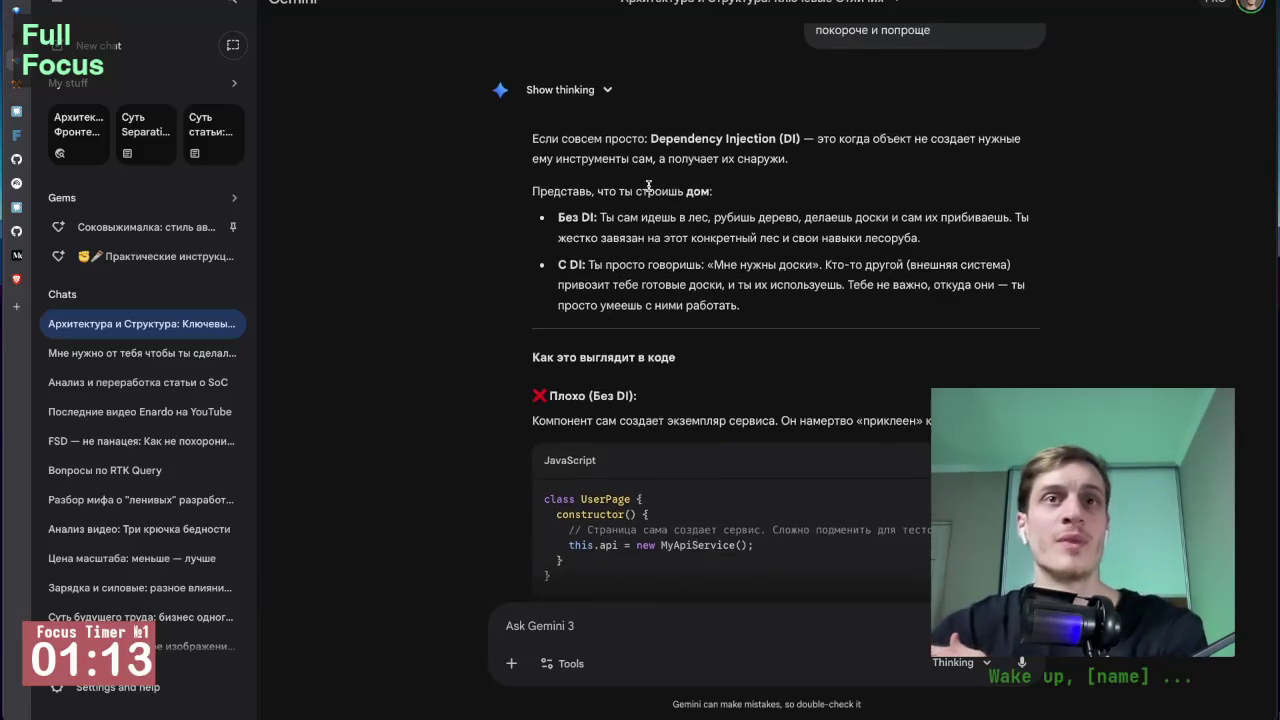
pyautogui.scroll(1, 510, 60)
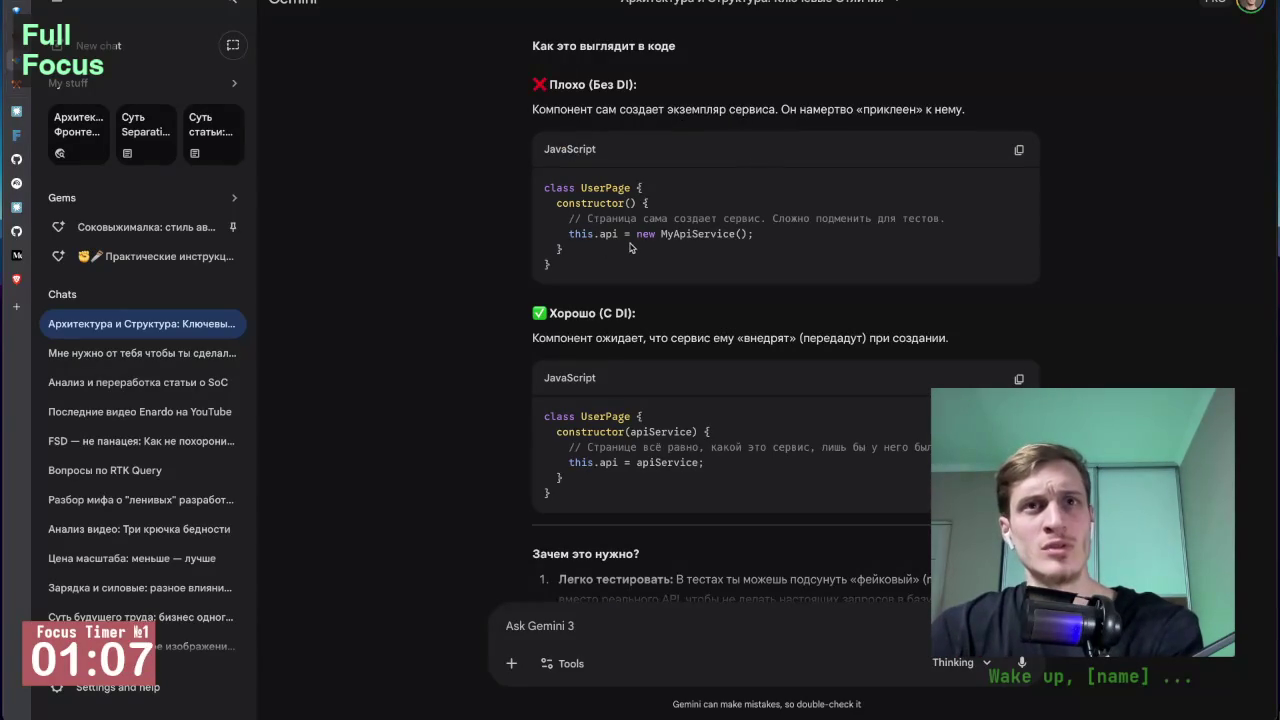
pyautogui.scroll(-1, 719, 236)
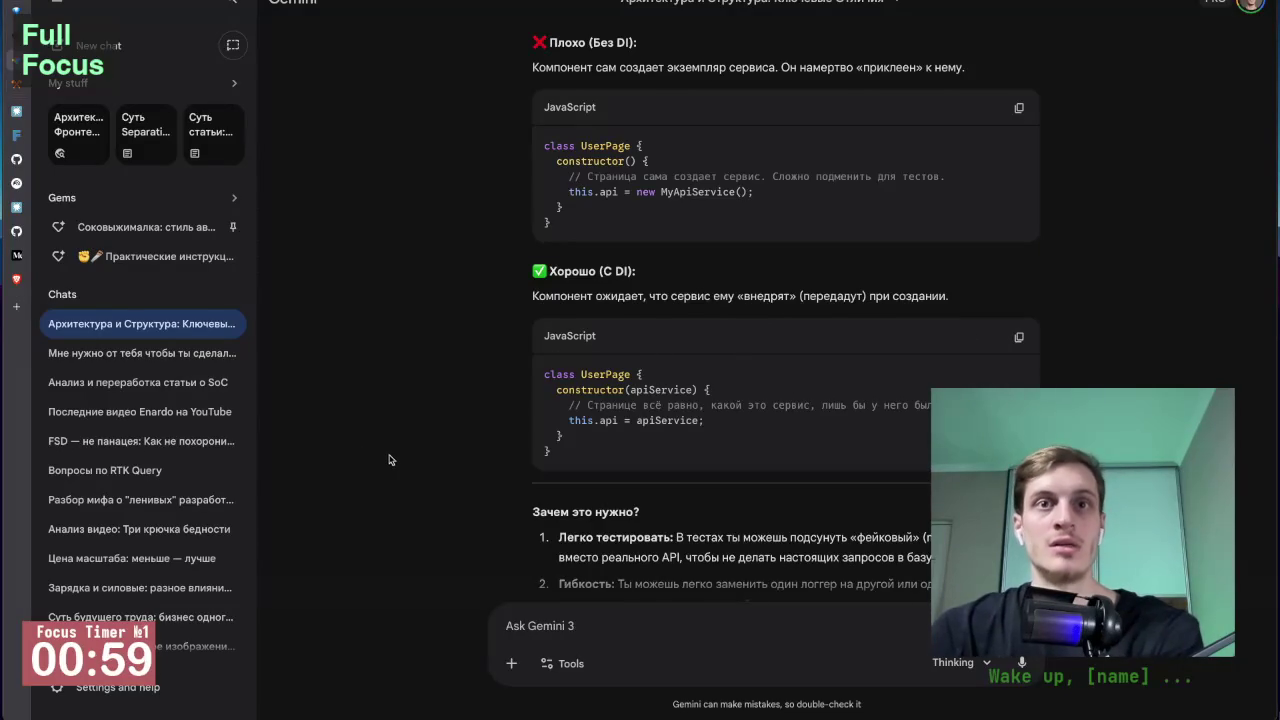
pyautogui.scroll(-1, 390, 460)
pyautogui.scroll(-1, 438, 478)
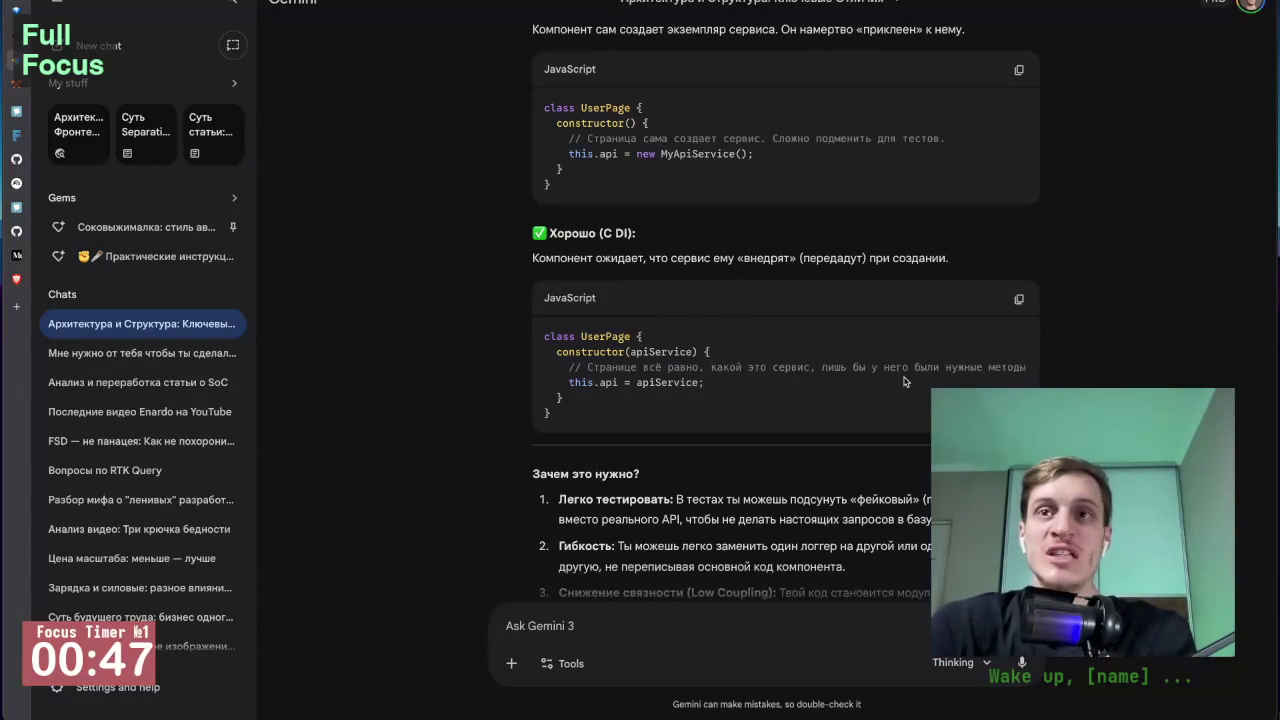
pyautogui.scroll(-3, 499, 405)
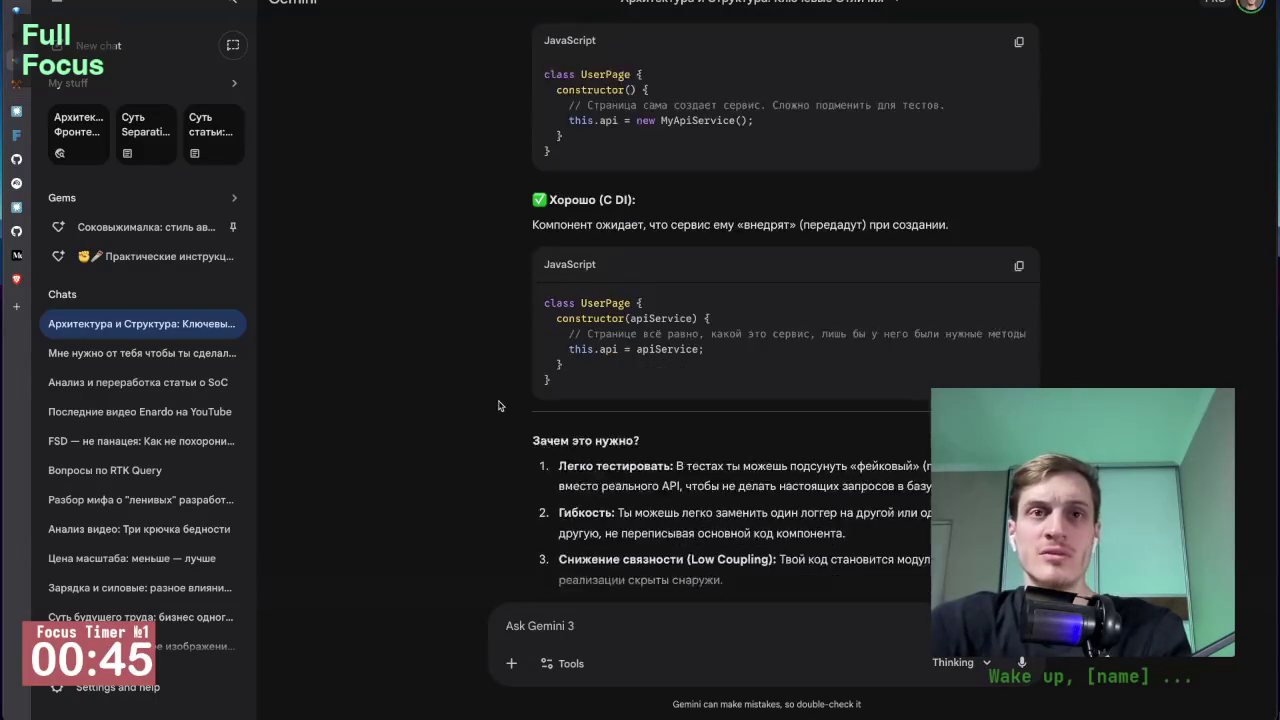
pyautogui.scroll(-3, 499, 405)
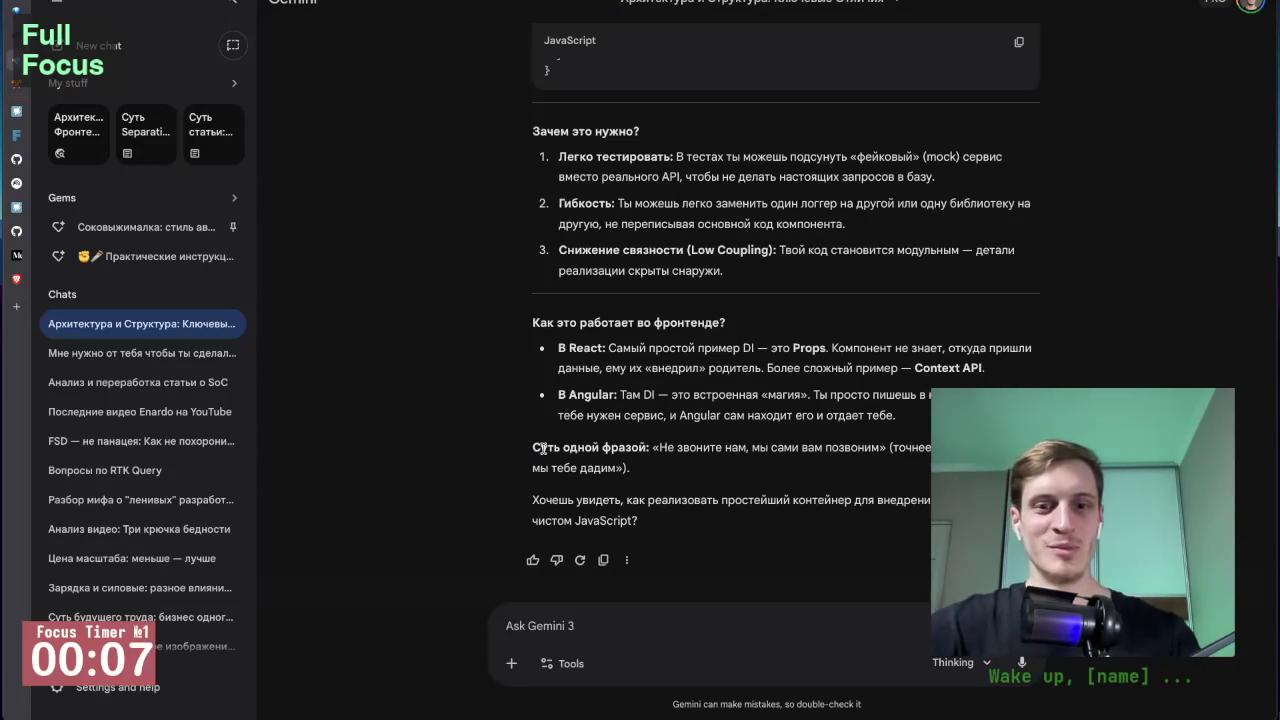
pyautogui.hotkey('alt', 'Tab')
# Step: Scroll to section 2.1 on layers, slices and segments with its App-to-Shared layers table
pyautogui.scroll(-2, 515, 323)
pyautogui.scroll(-1, 510, 323)
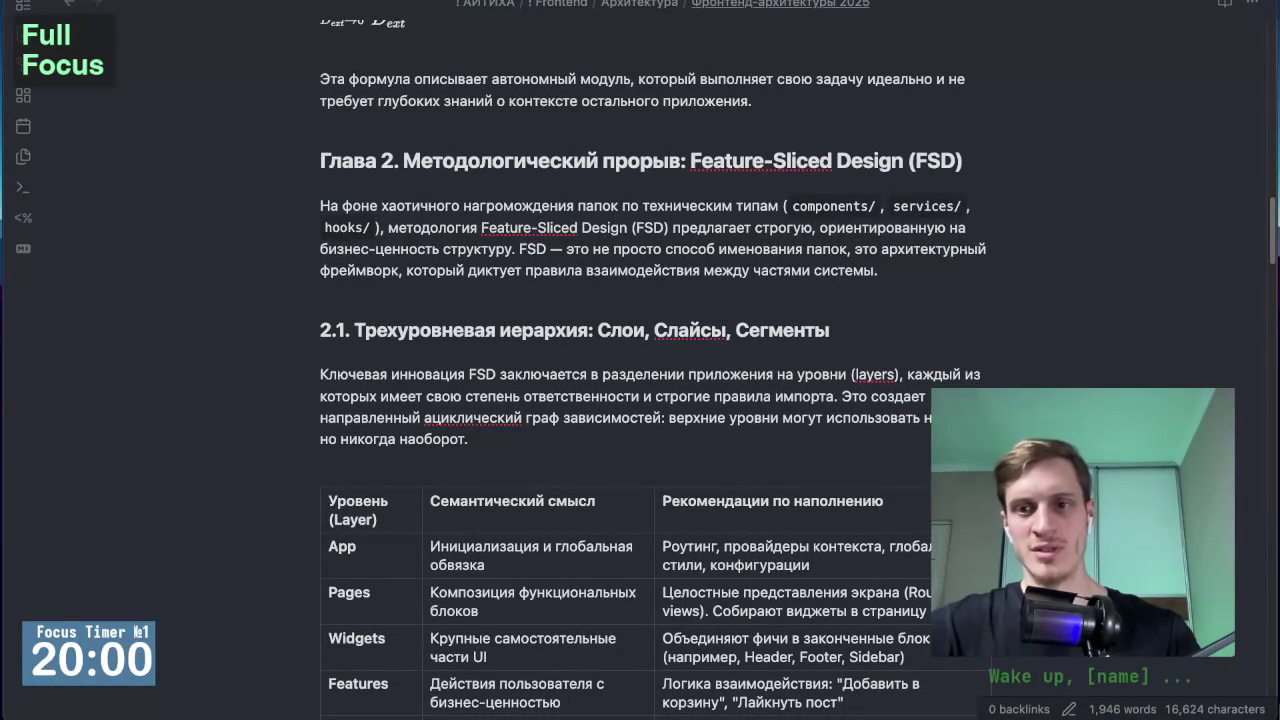
pyautogui.scroll(-3, 709, 634)
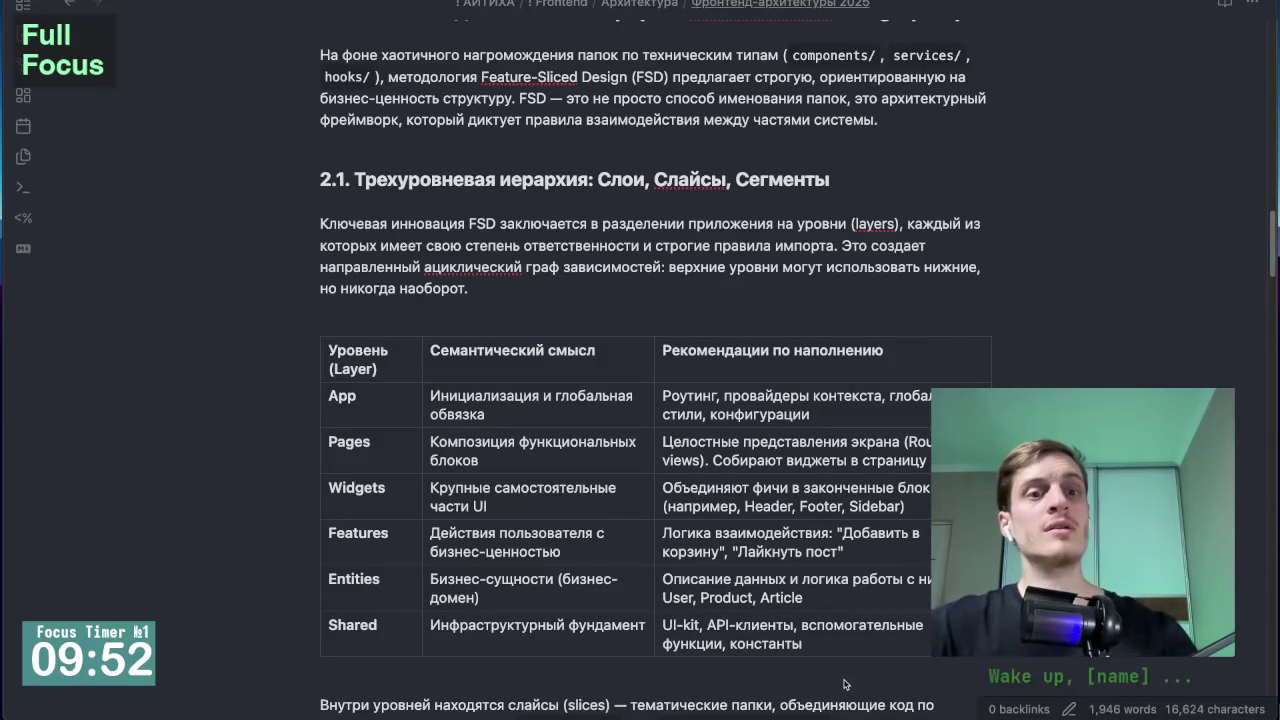
pyautogui.scroll(-1, 187, 275)
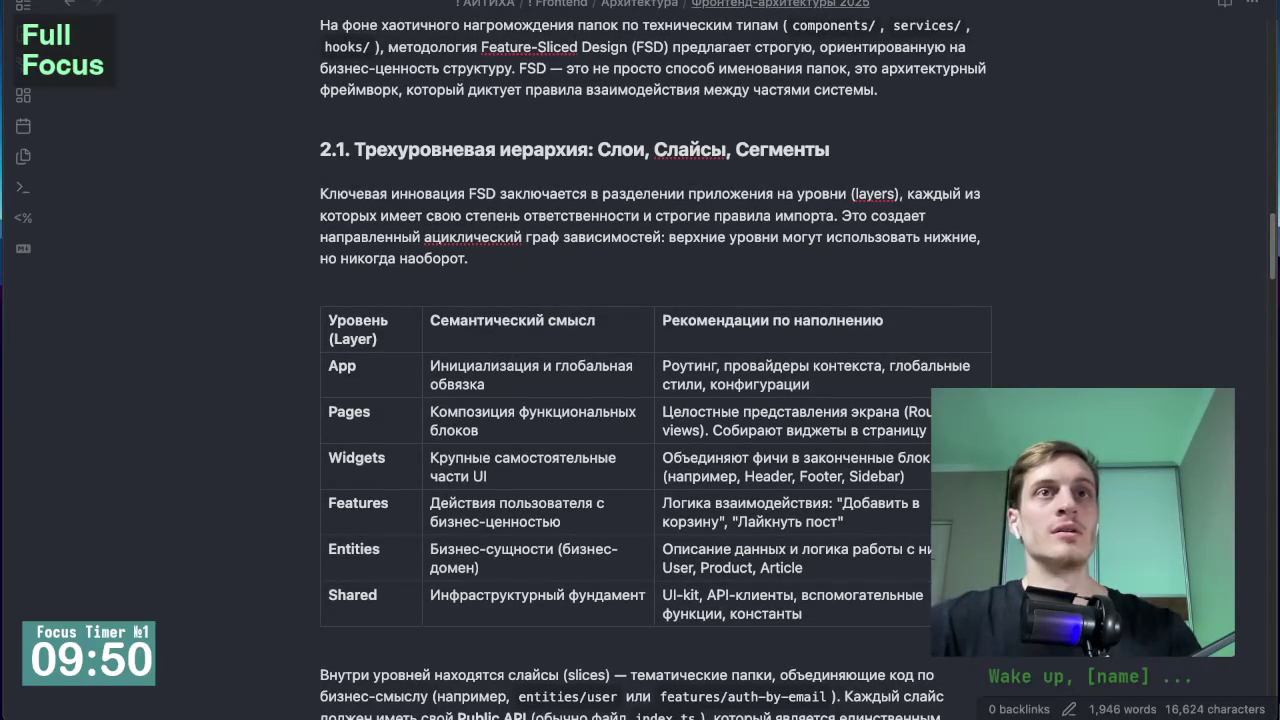
pyautogui.scroll(10, 404, 434)
pyautogui.scroll(-2, 500, 350)
pyautogui.scroll(-3, 600, 300)
pyautogui.scroll(-2, 659, 258)
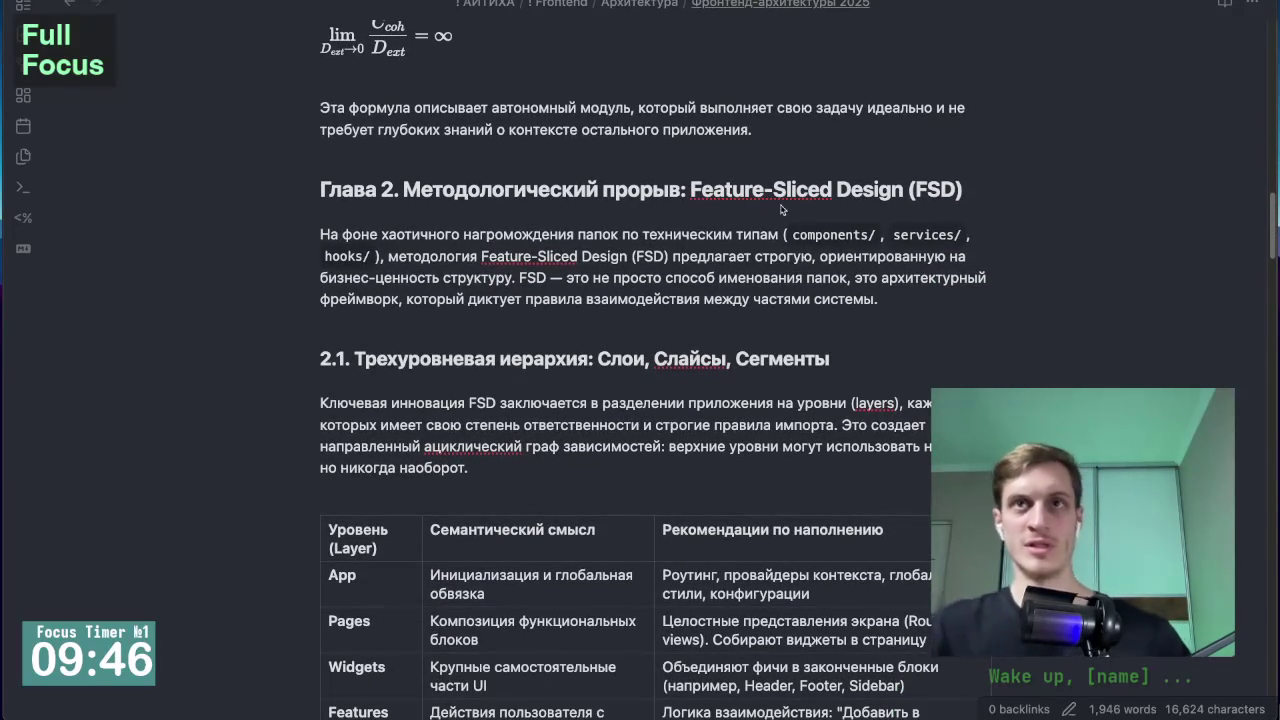
pyautogui.scroll(-2, 1016, 308)
pyautogui.scroll(-2, 1019, 313)
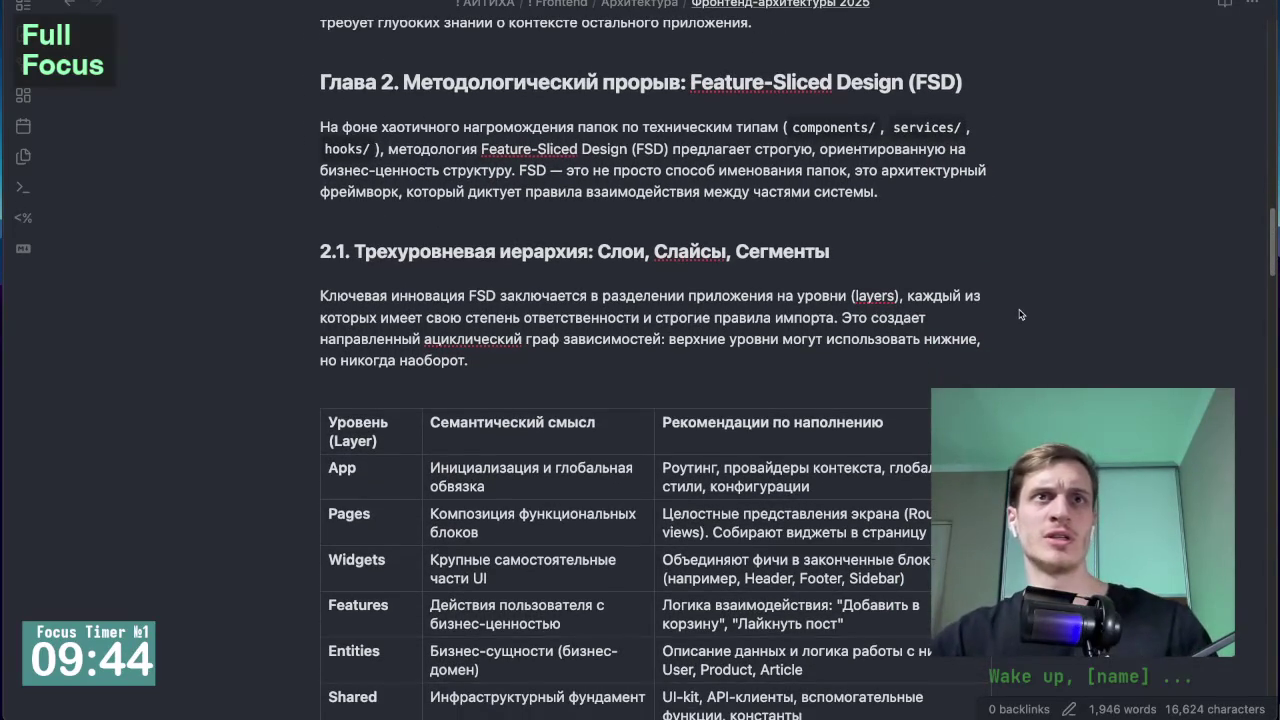
pyautogui.scroll(-1, 1020, 313)
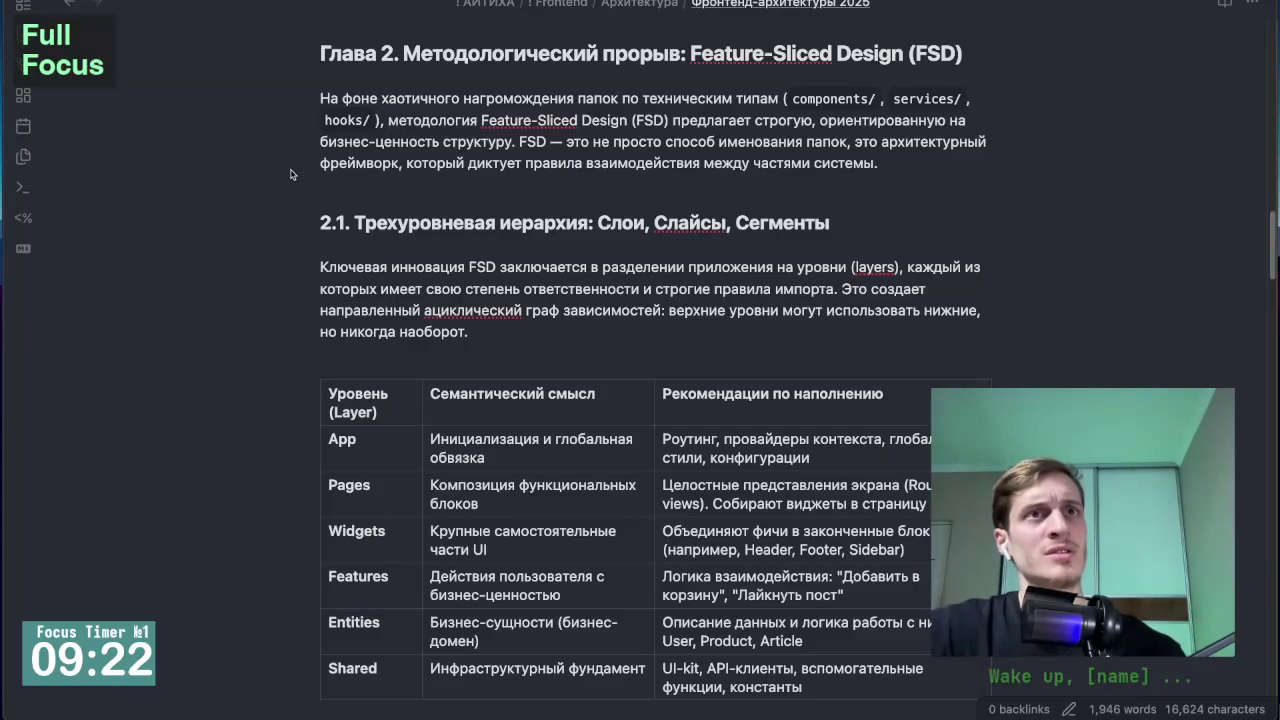
pyautogui.scroll(1, 285, 207)
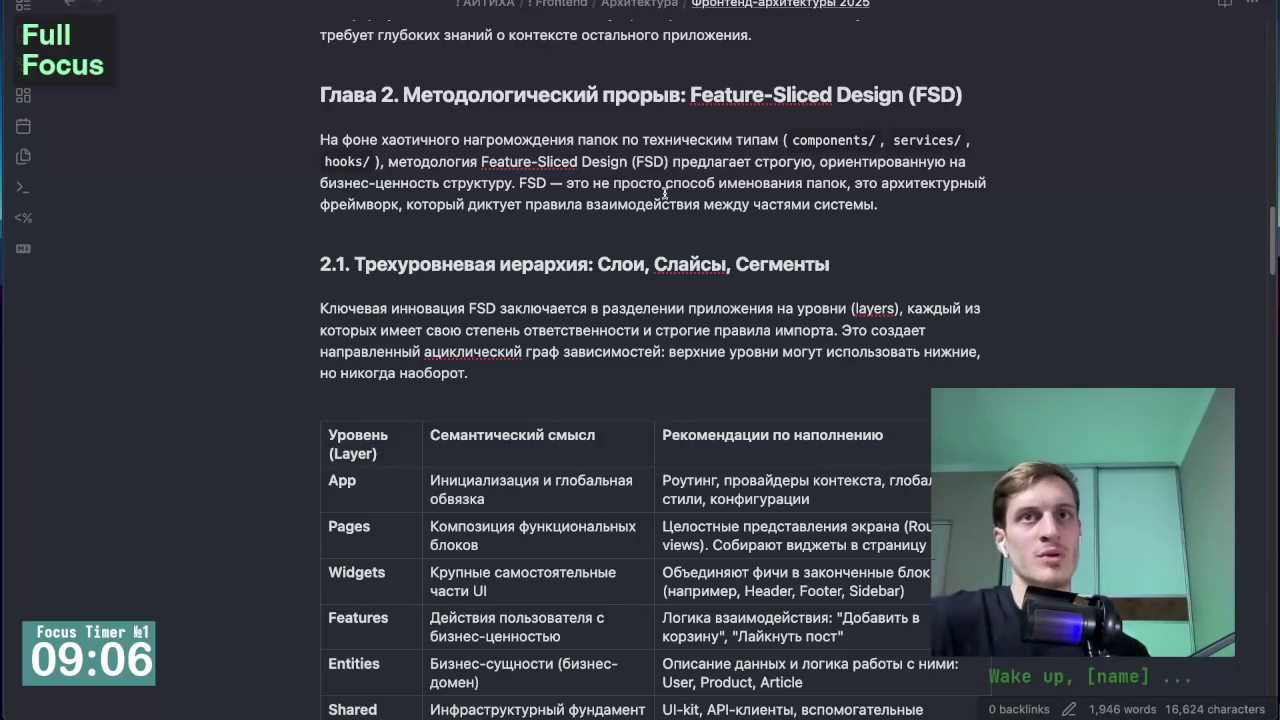
pyautogui.moveTo(310, 268)
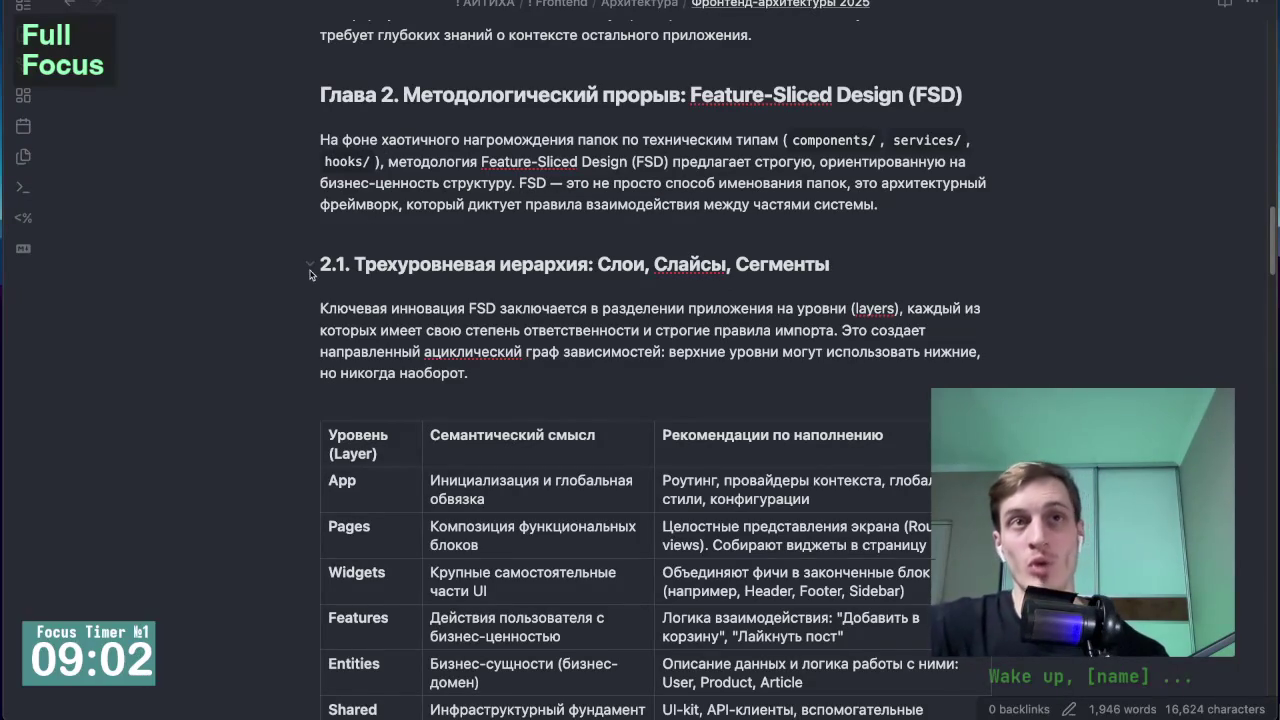
pyautogui.scroll(-1, 281, 258)
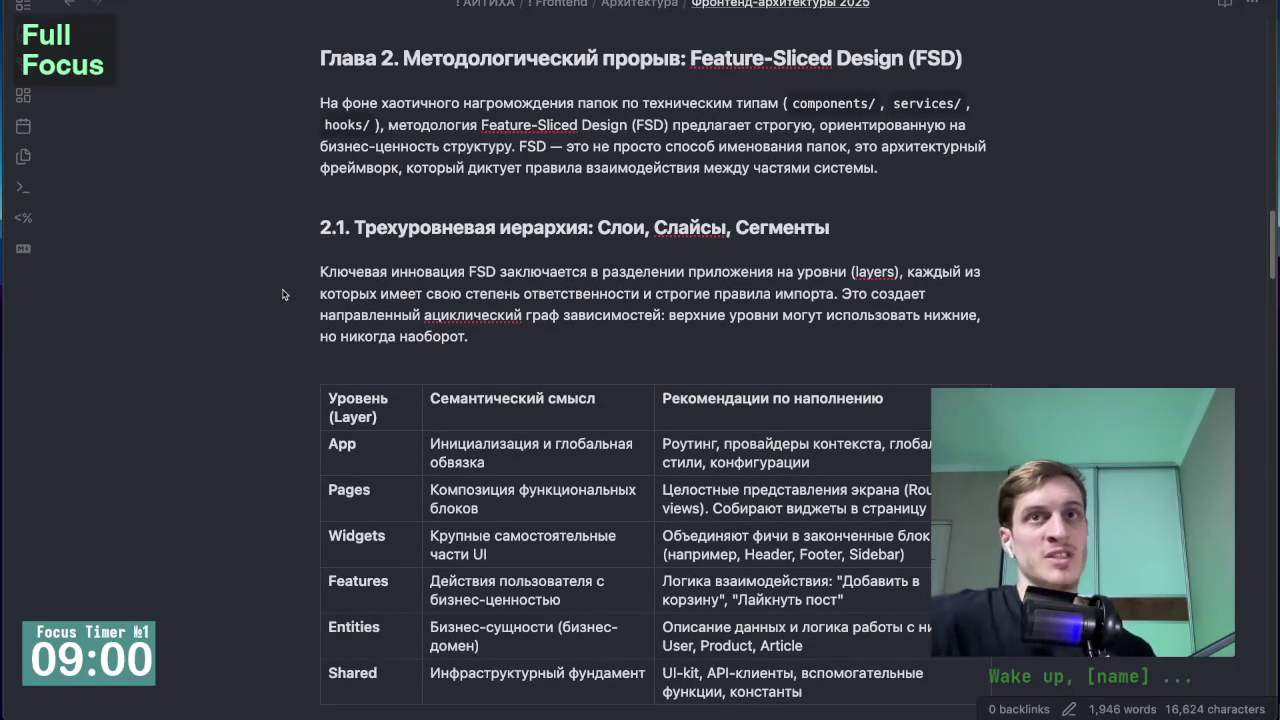
pyautogui.scroll(-1, 282, 295)
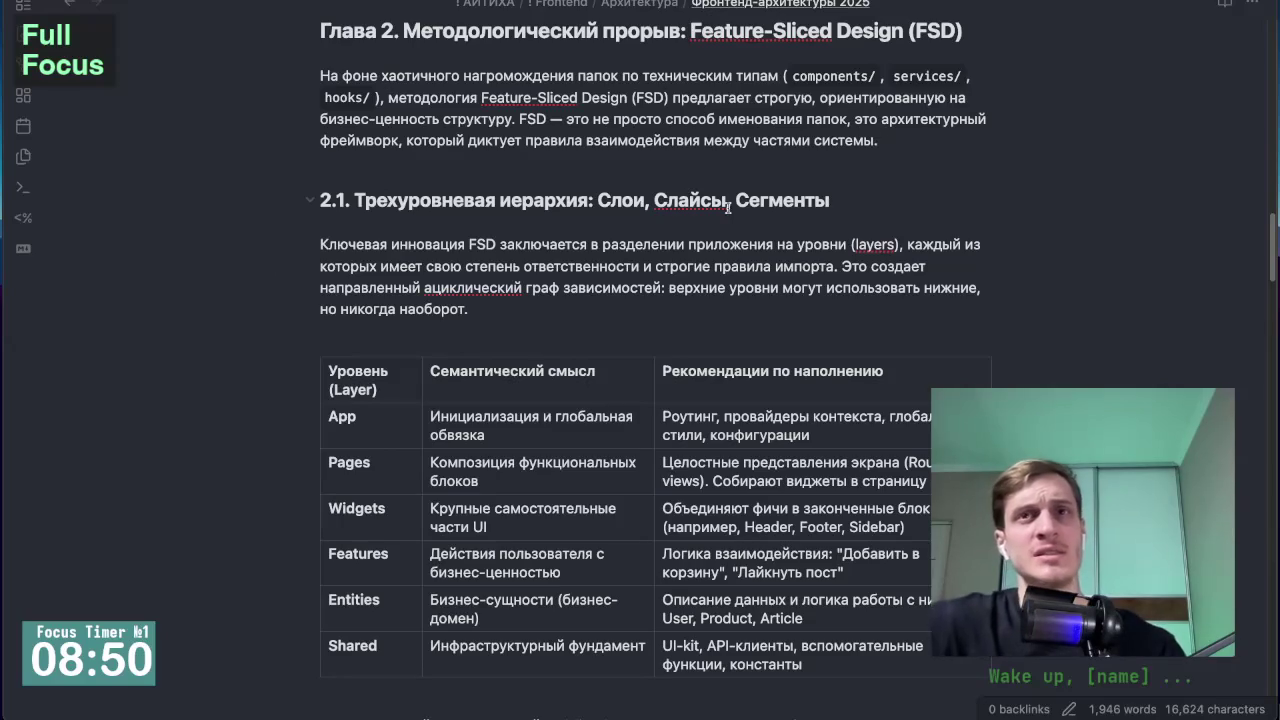
pyautogui.scroll(-1, 300, 300)
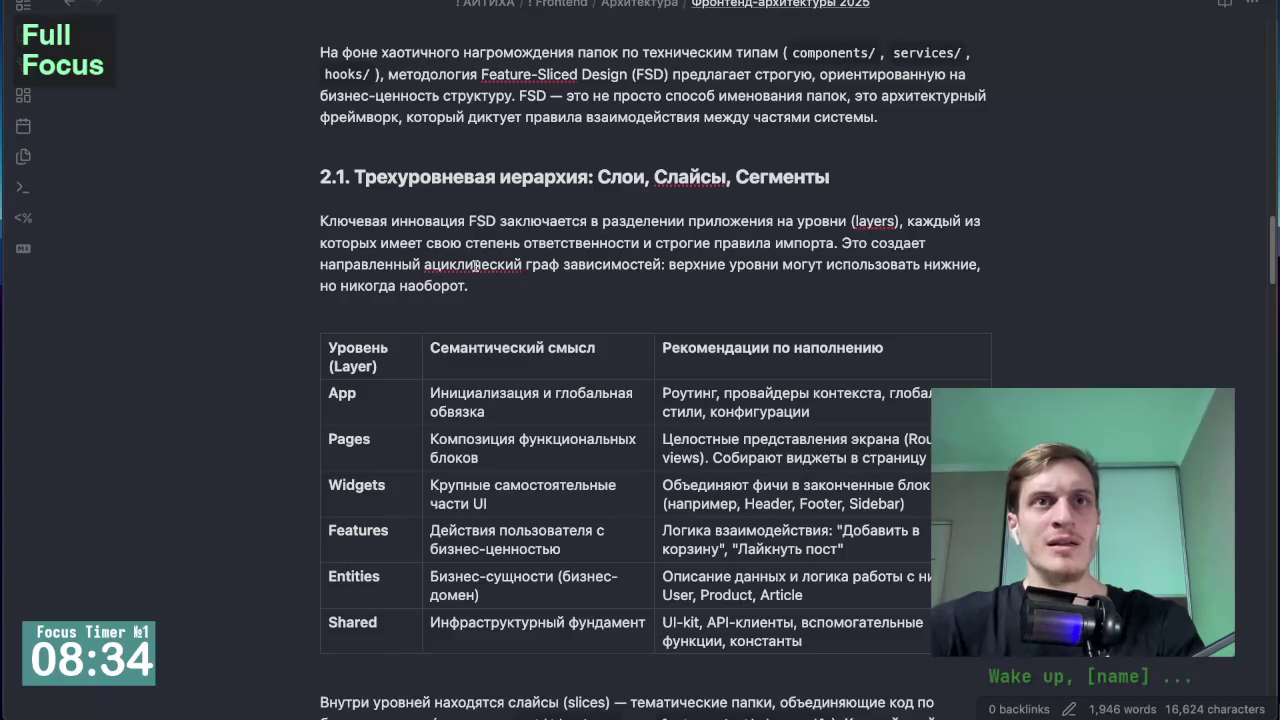
pyautogui.scroll(-1, 287, 320)
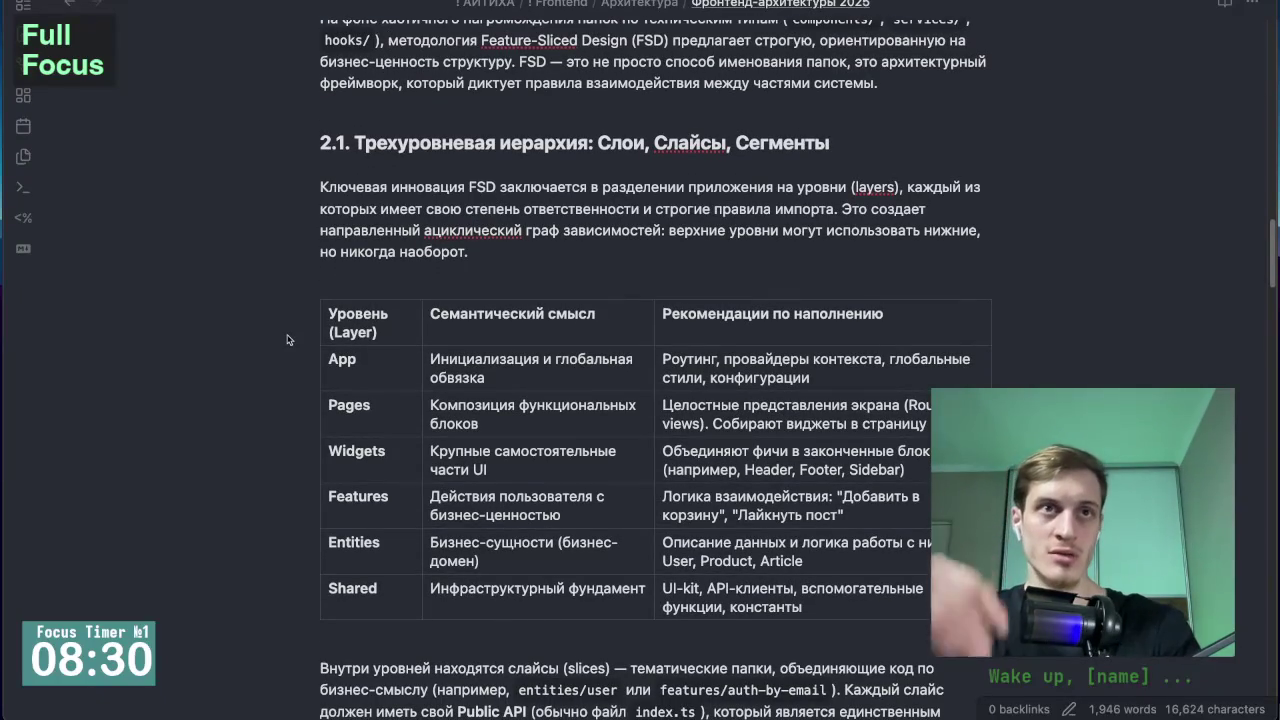
pyautogui.scroll(-1, 287, 340)
pyautogui.scroll(-2, 287, 340)
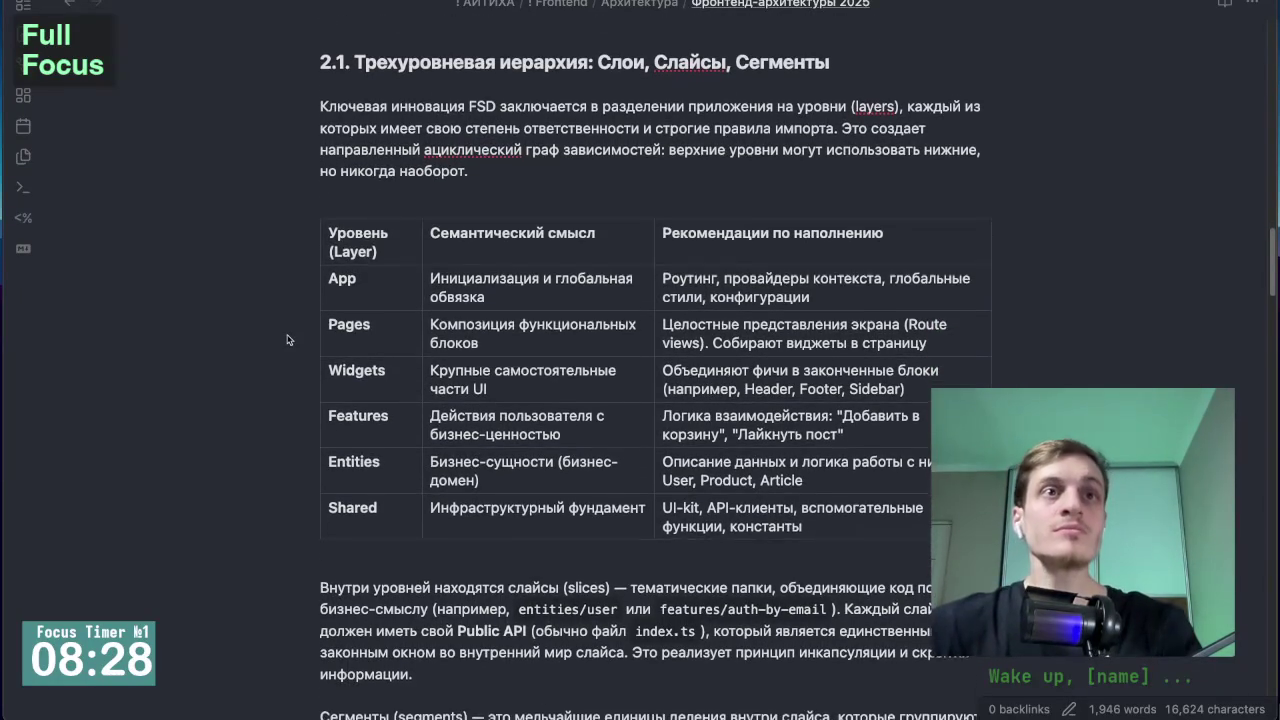
pyautogui.scroll(-1, 484, 178)
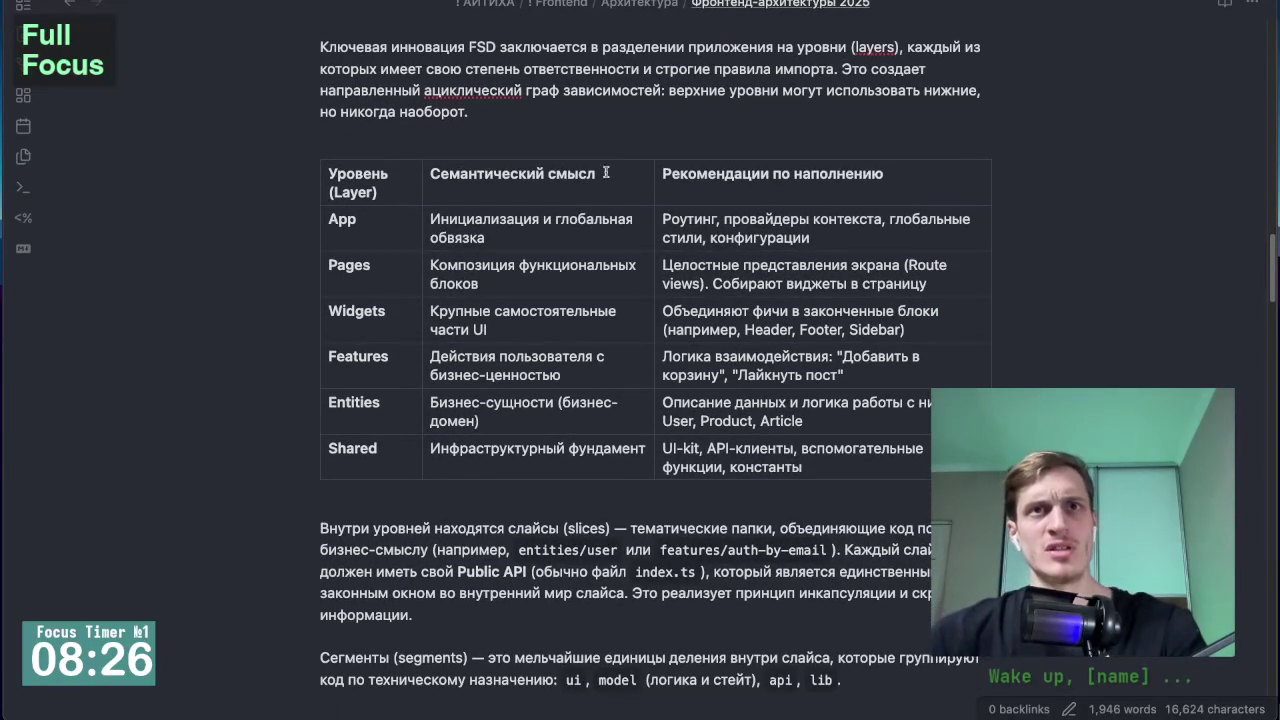
pyautogui.scroll(-1, 335, 207)
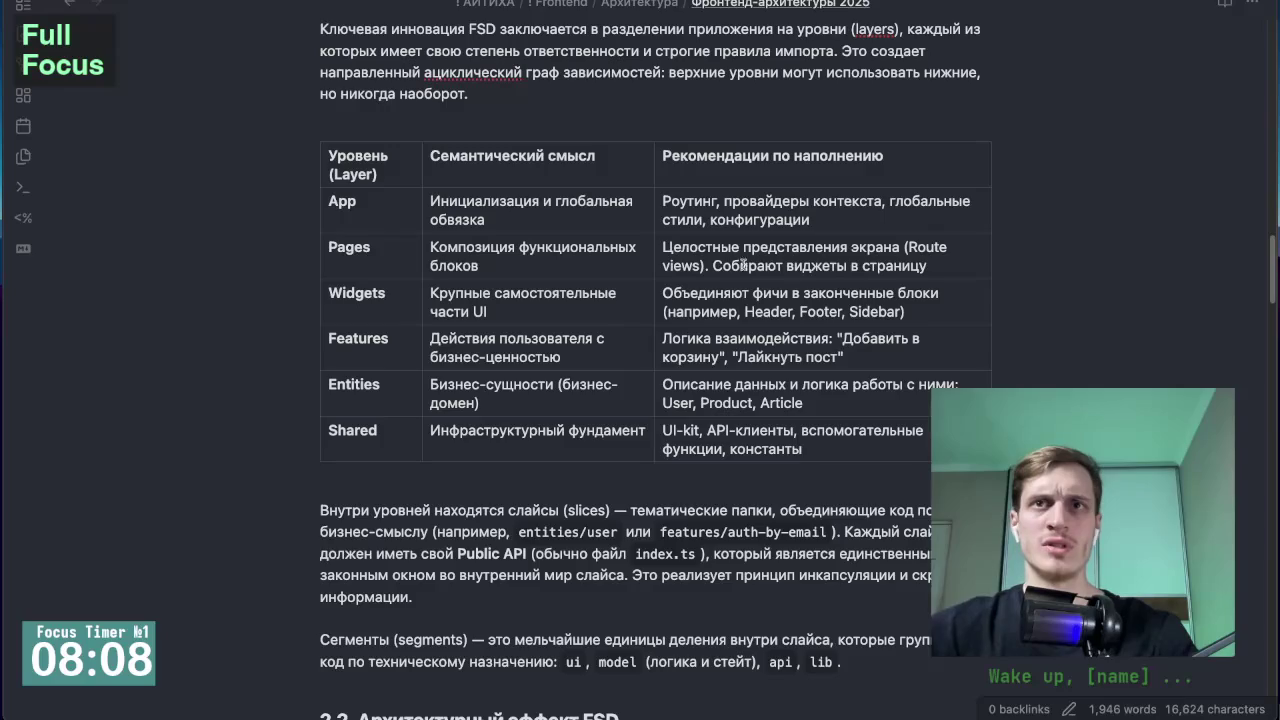
pyautogui.scroll(-1, 301, 369)
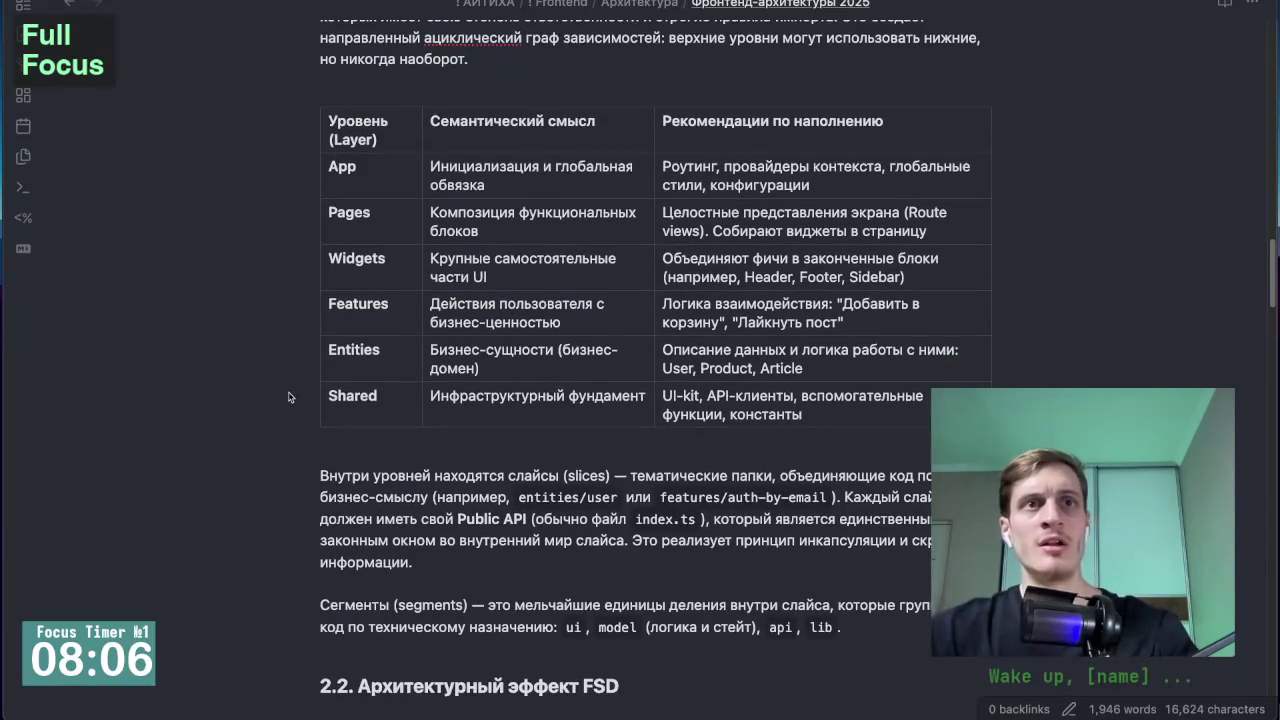
pyautogui.scroll(-1, 295, 383)
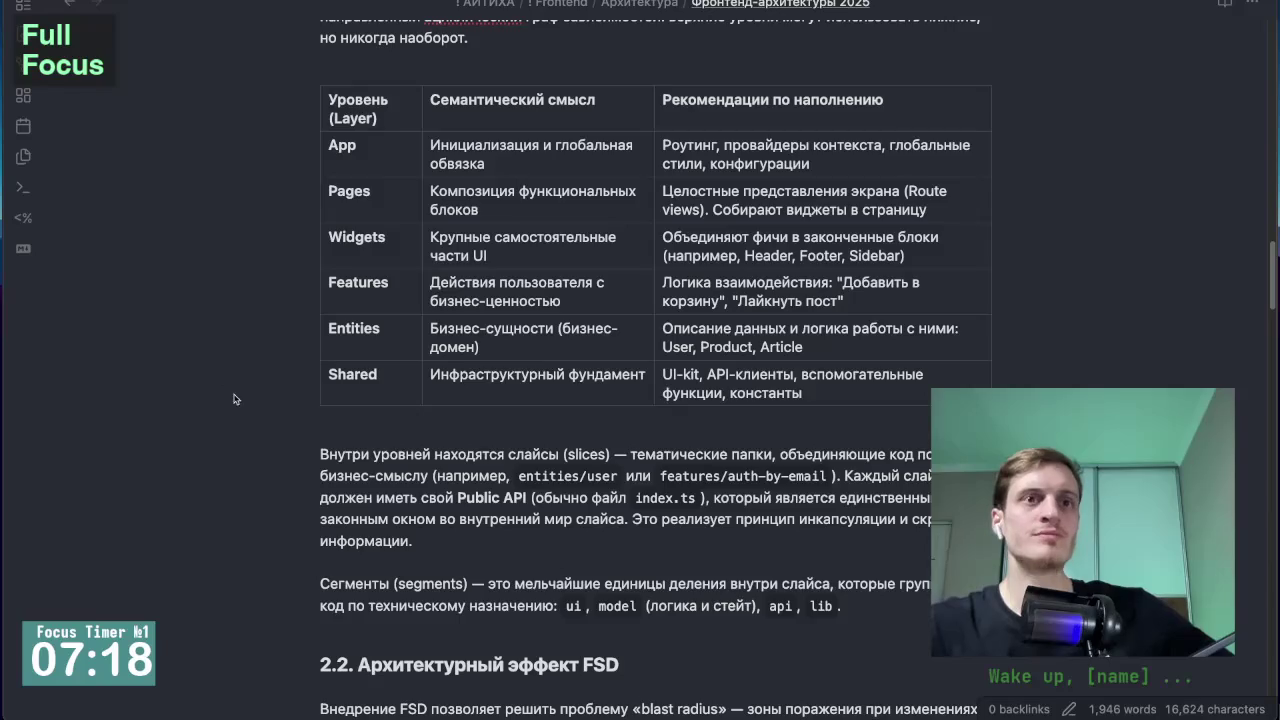
# Step: Add a comma after 'стили' in the App row of the FSD layers table
pyautogui.scroll(-1, 239, 403)
pyautogui.scroll(-2, 295, 450)
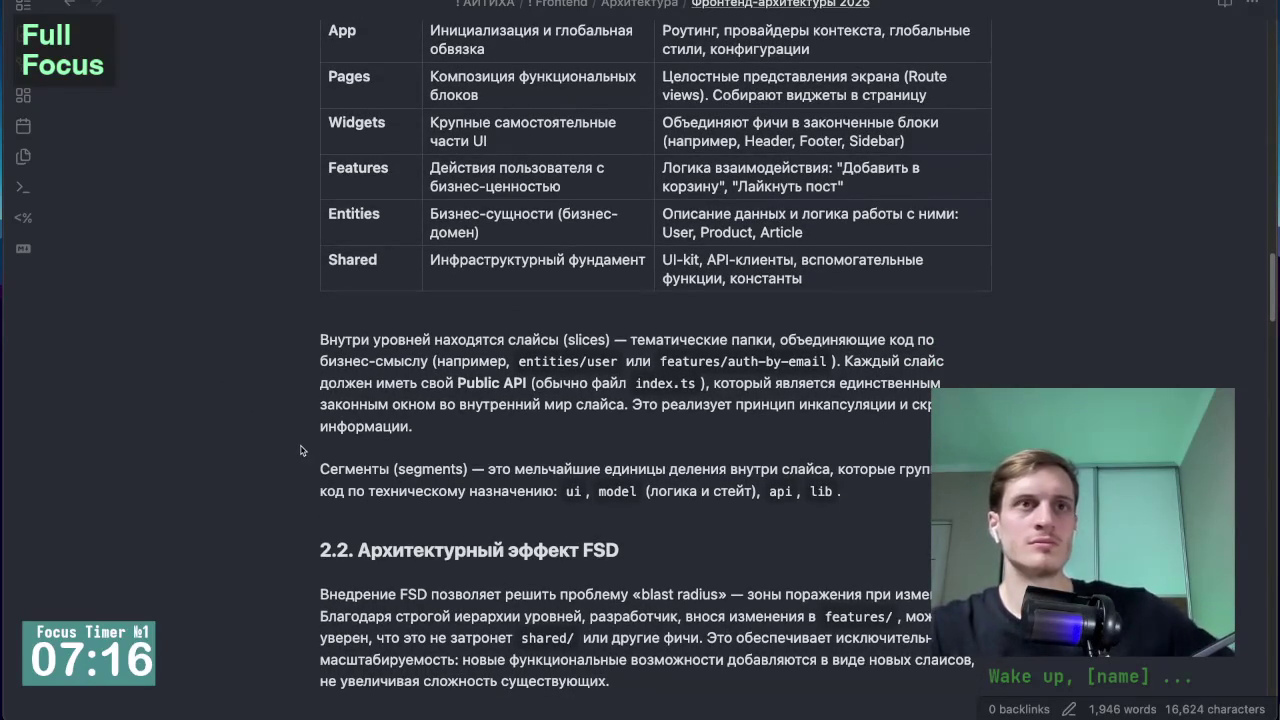
pyautogui.scroll(1, 297, 428)
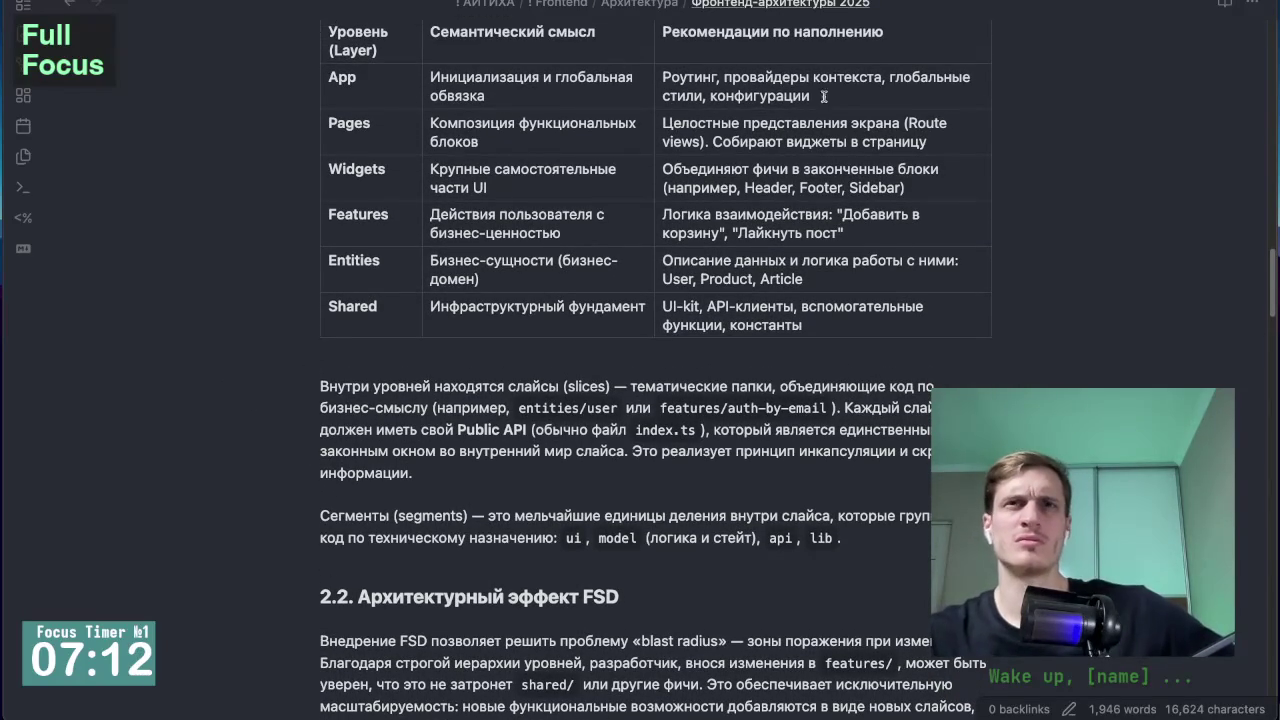
pyautogui.click(706, 95)
pyautogui.write(',')
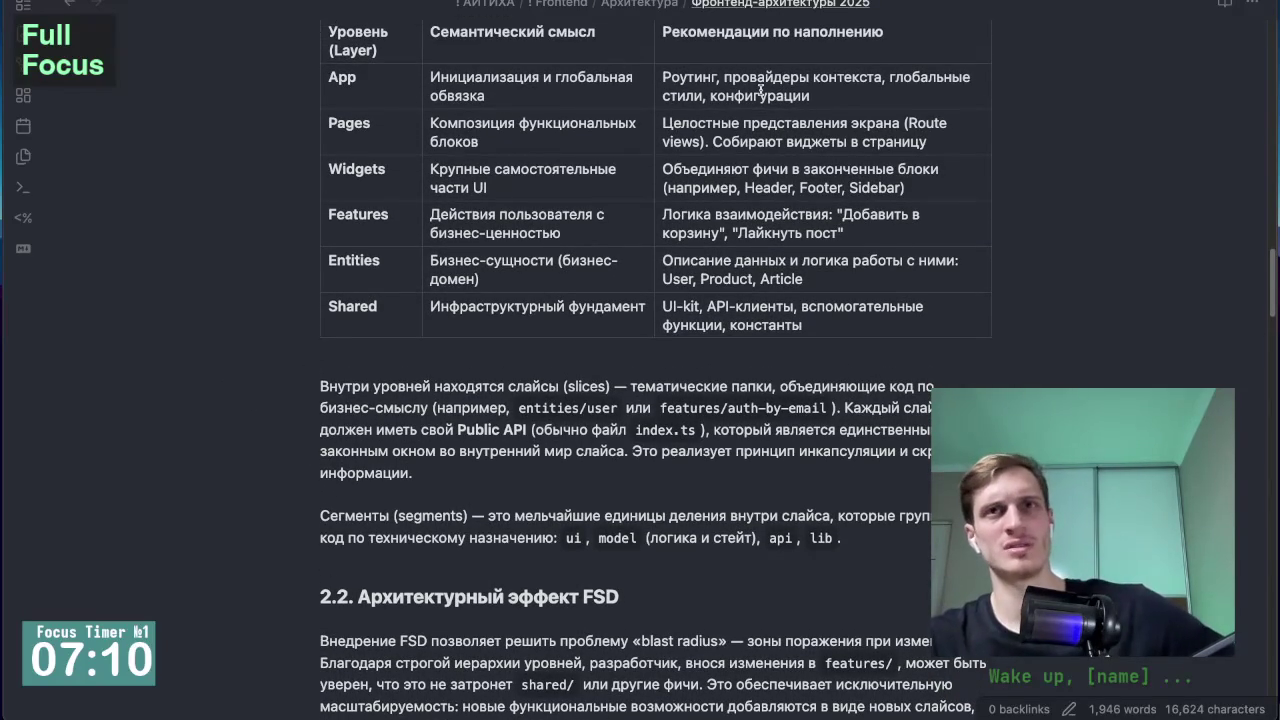
# Step: Scroll down to section 2.2 on the change blast radius and the Chapter 3 heading
pyautogui.scroll(-1, 272, 402)
pyautogui.scroll(-1, 272, 402)
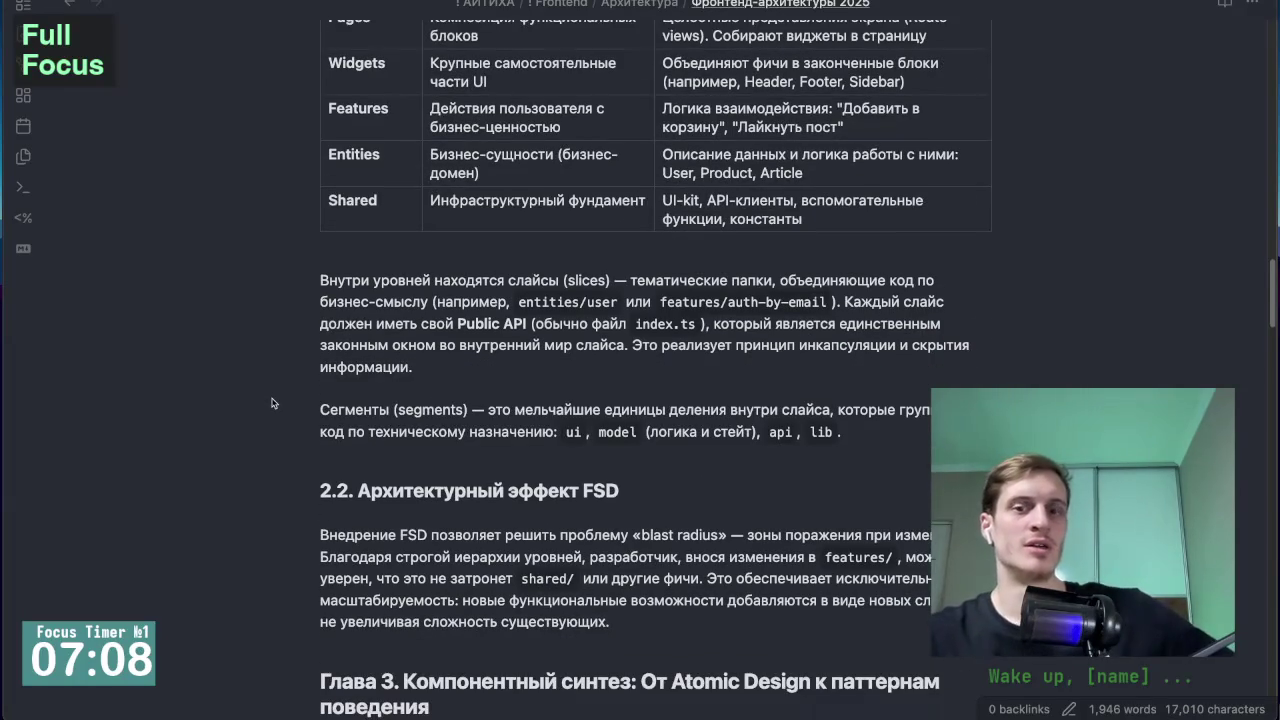
pyautogui.scroll(-1, 272, 402)
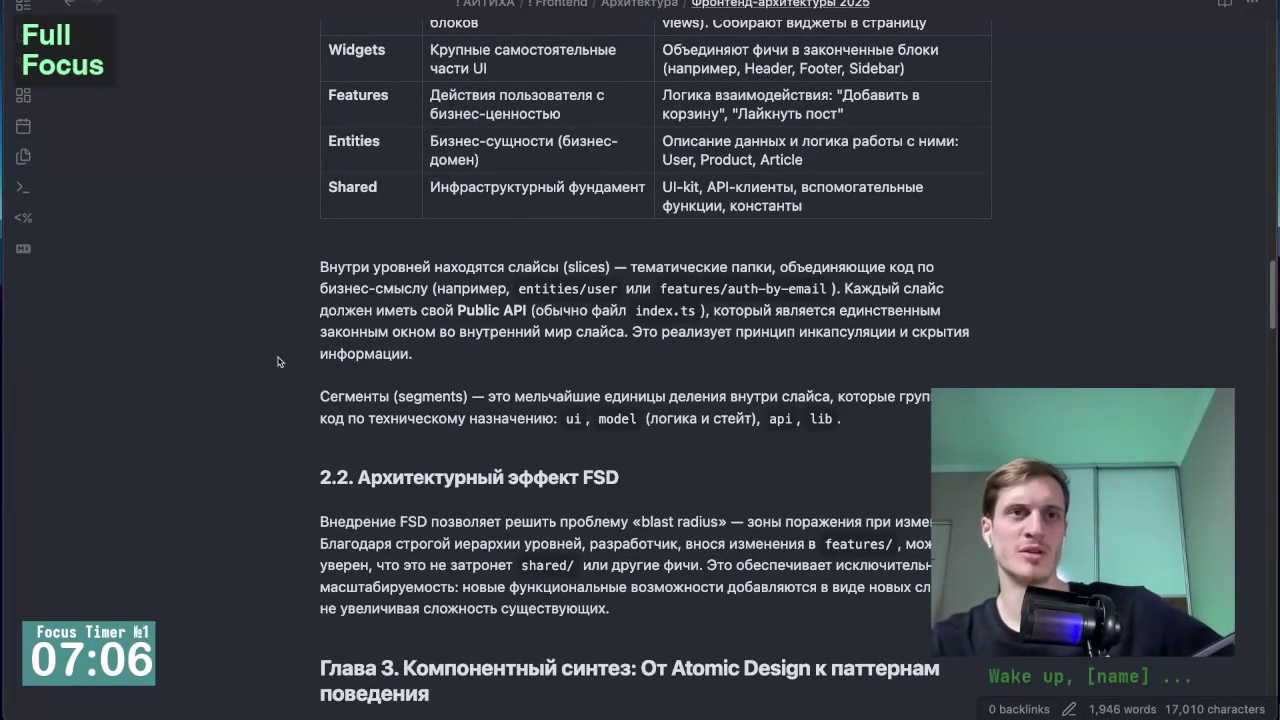
pyautogui.scroll(2, 289, 346)
pyautogui.scroll(-2, 290, 345)
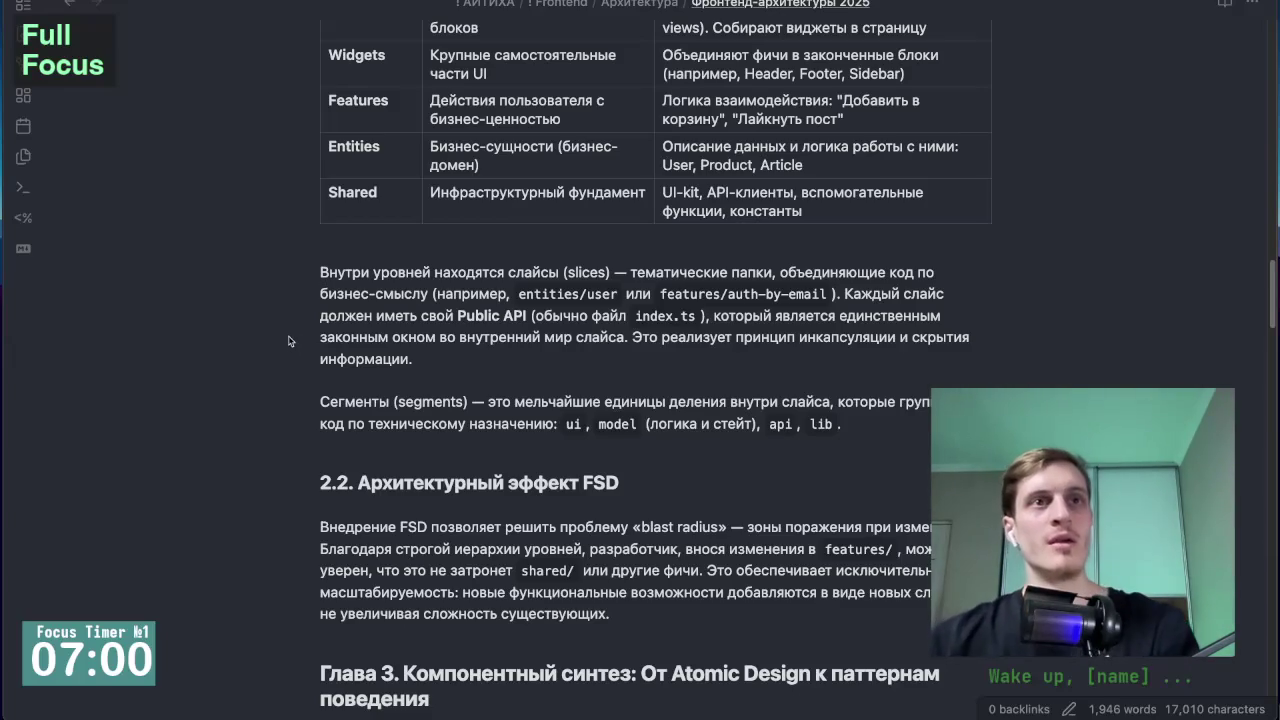
pyautogui.scroll(-1, 318, 340)
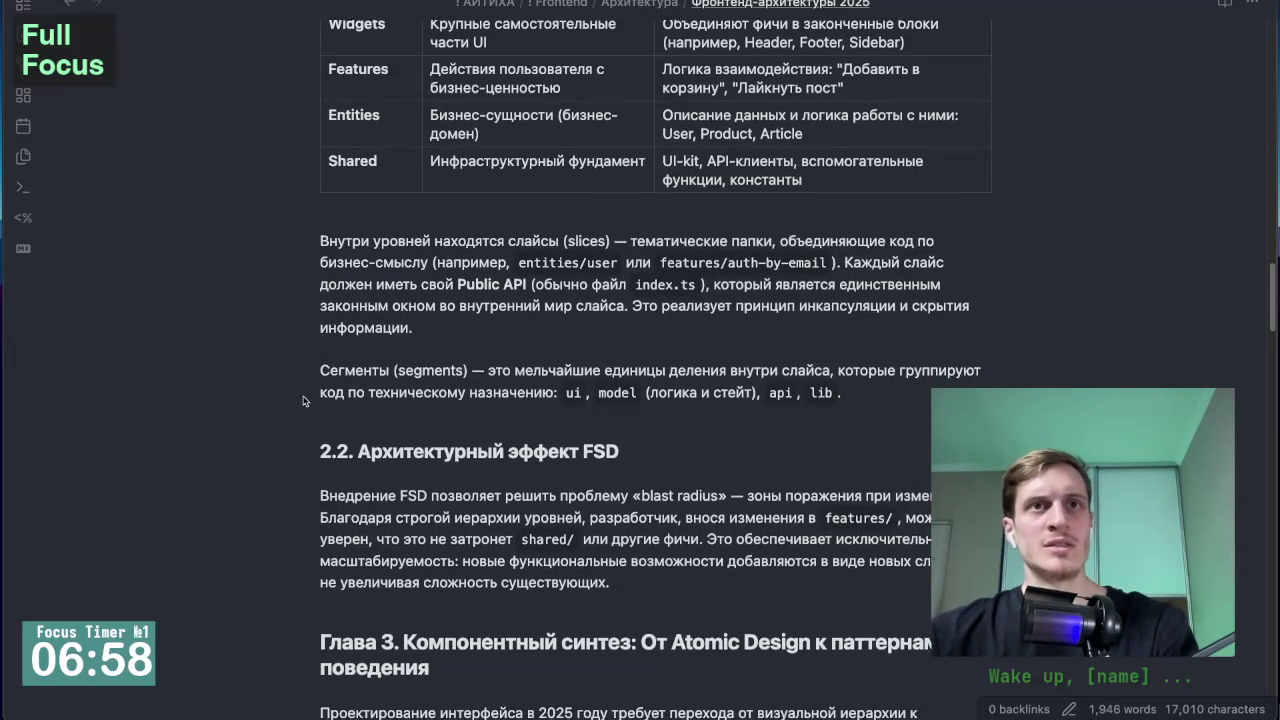
pyautogui.scroll(3, 320, 400)
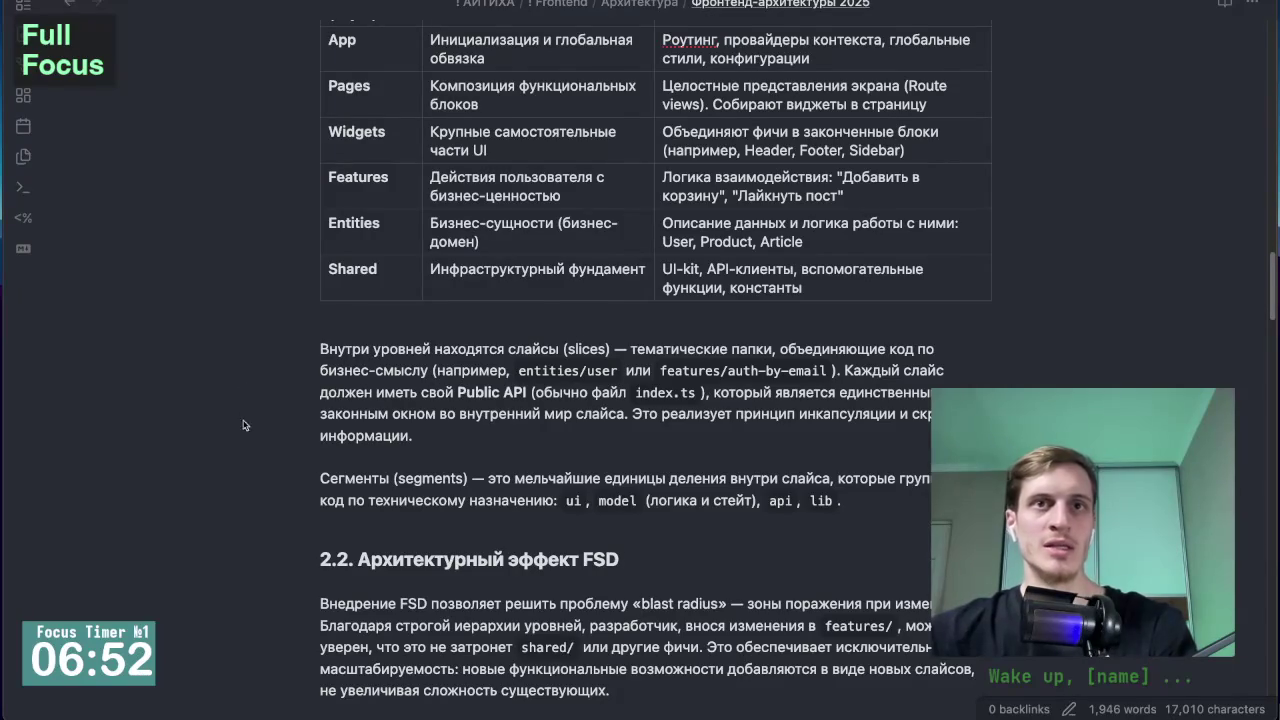
pyautogui.scroll(-1, 246, 428)
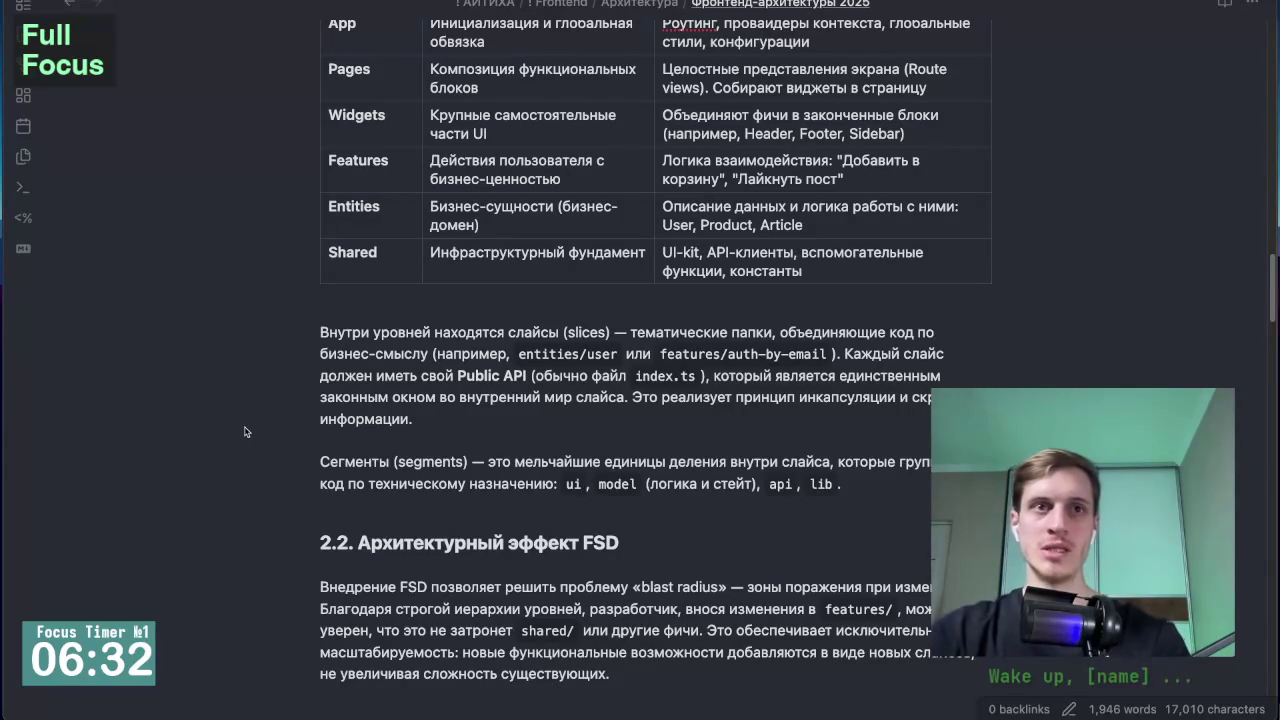
pyautogui.scroll(-1, 245, 432)
pyautogui.scroll(-2, 245, 432)
pyautogui.scroll(-1, 245, 432)
pyautogui.scroll(-1, 245, 432)
pyautogui.scroll(-1, 245, 432)
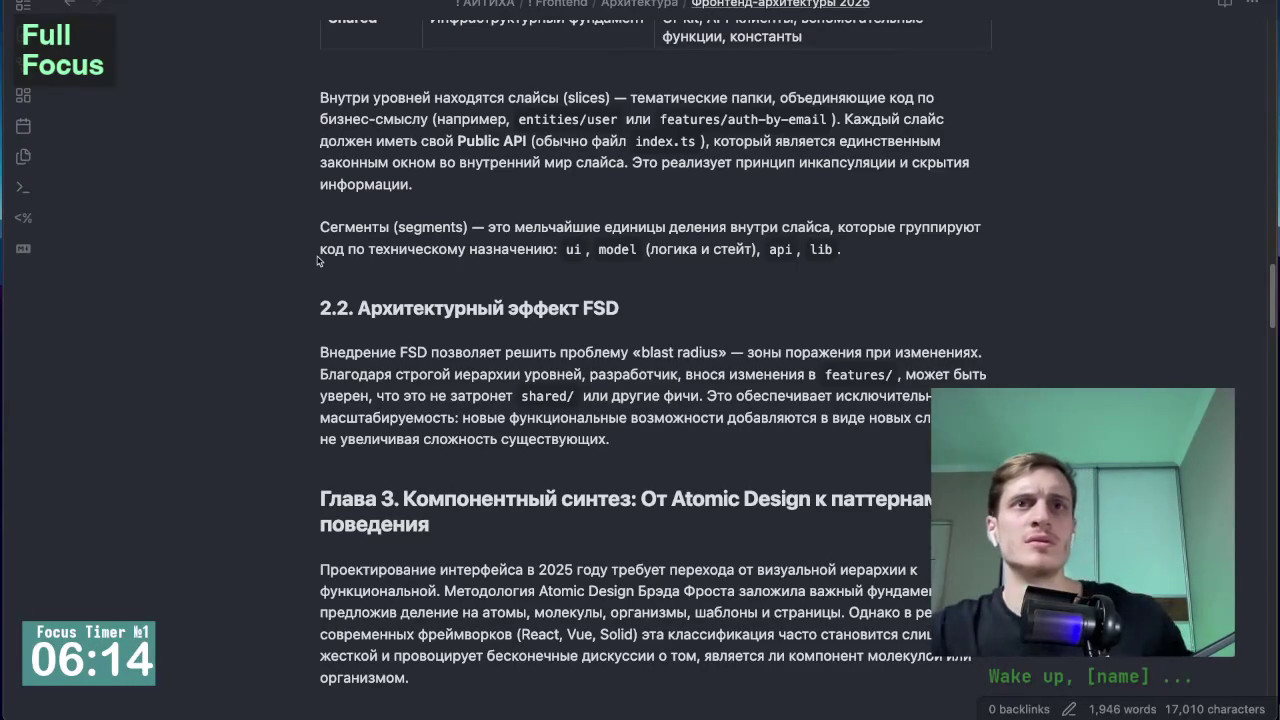
# Step: Scroll to section 3.1's Action, Display, Navigation, Feedback and Layout component table
pyautogui.scroll(-2, 317, 260)
pyautogui.scroll(-1, 317, 260)
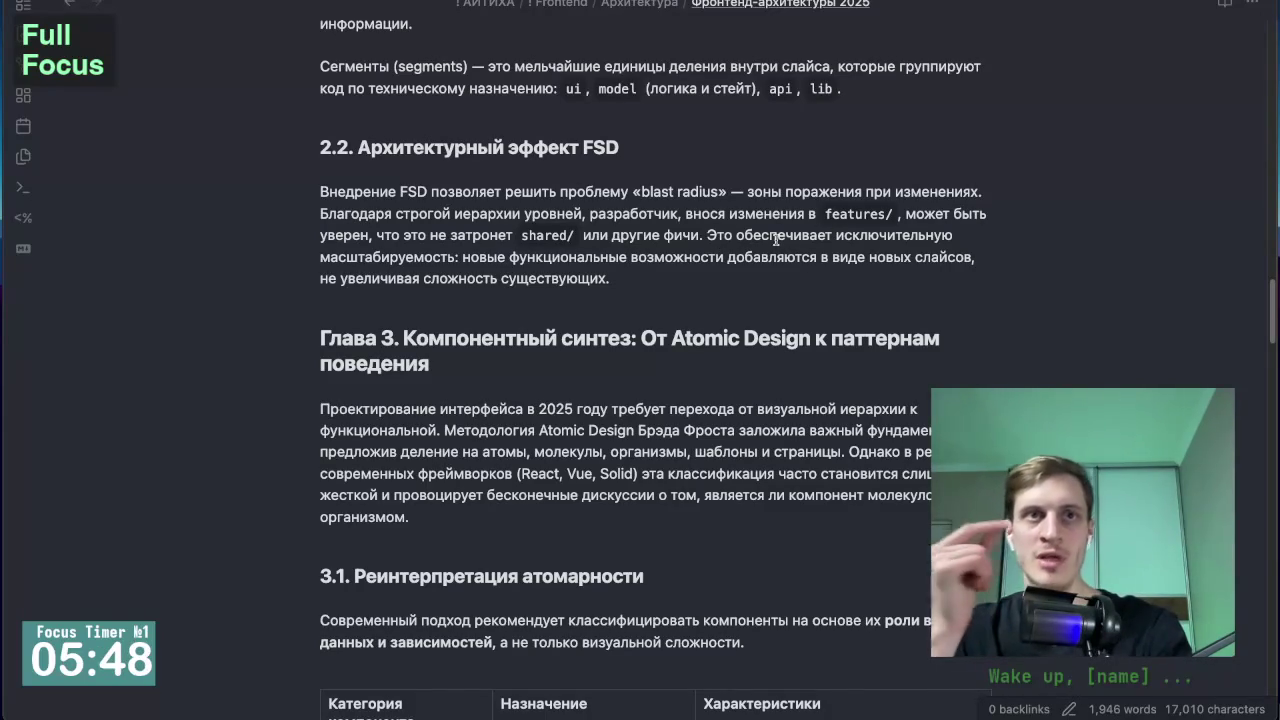
pyautogui.scroll(-2, 781, 277)
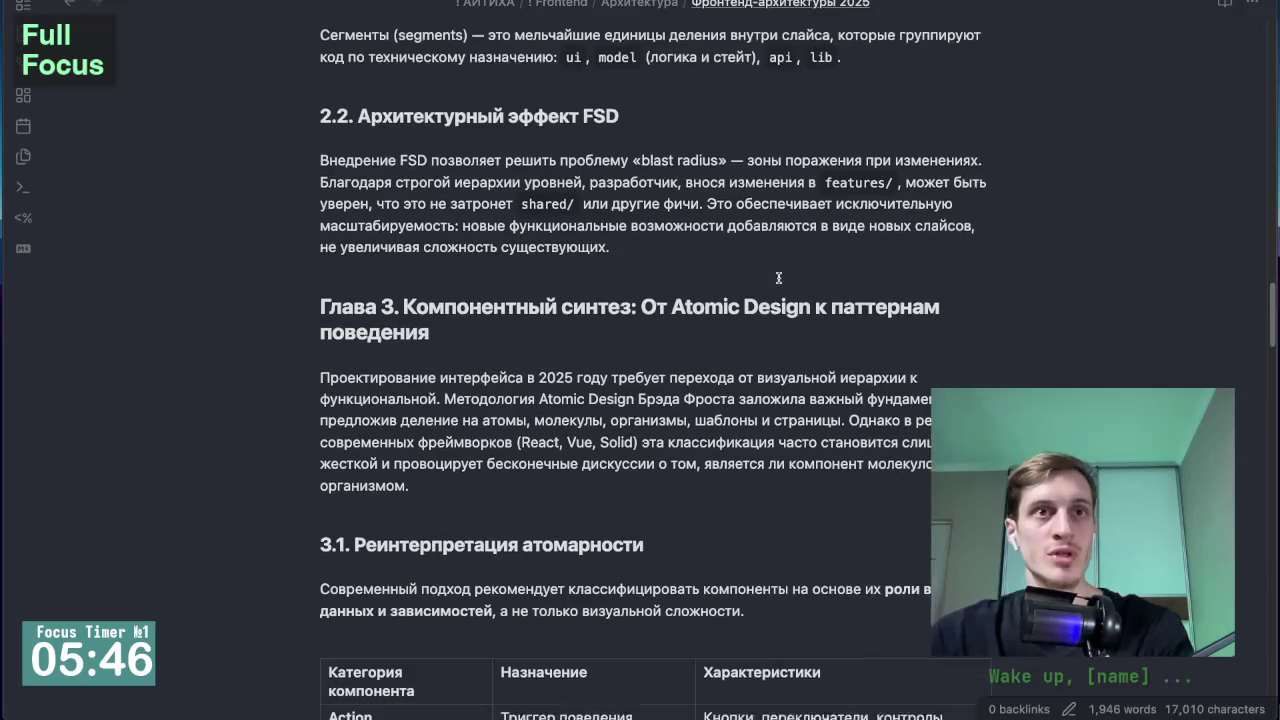
pyautogui.scroll(-4, 400, 380)
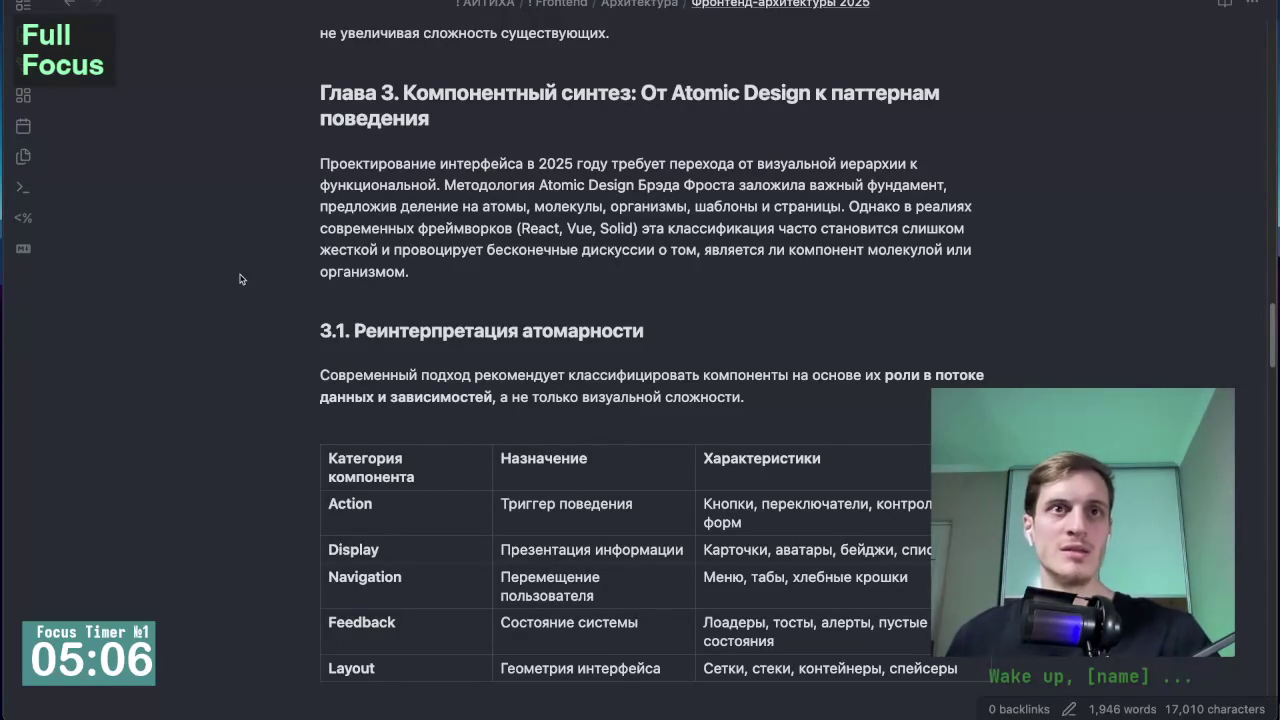
# Step: Scroll past the table to the Pure Presentational, Controlled and Self-contained component list
pyautogui.scroll(-2, 278, 361)
pyautogui.scroll(-2, 278, 361)
pyautogui.scroll(-1, 278, 361)
pyautogui.scroll(1, 278, 361)
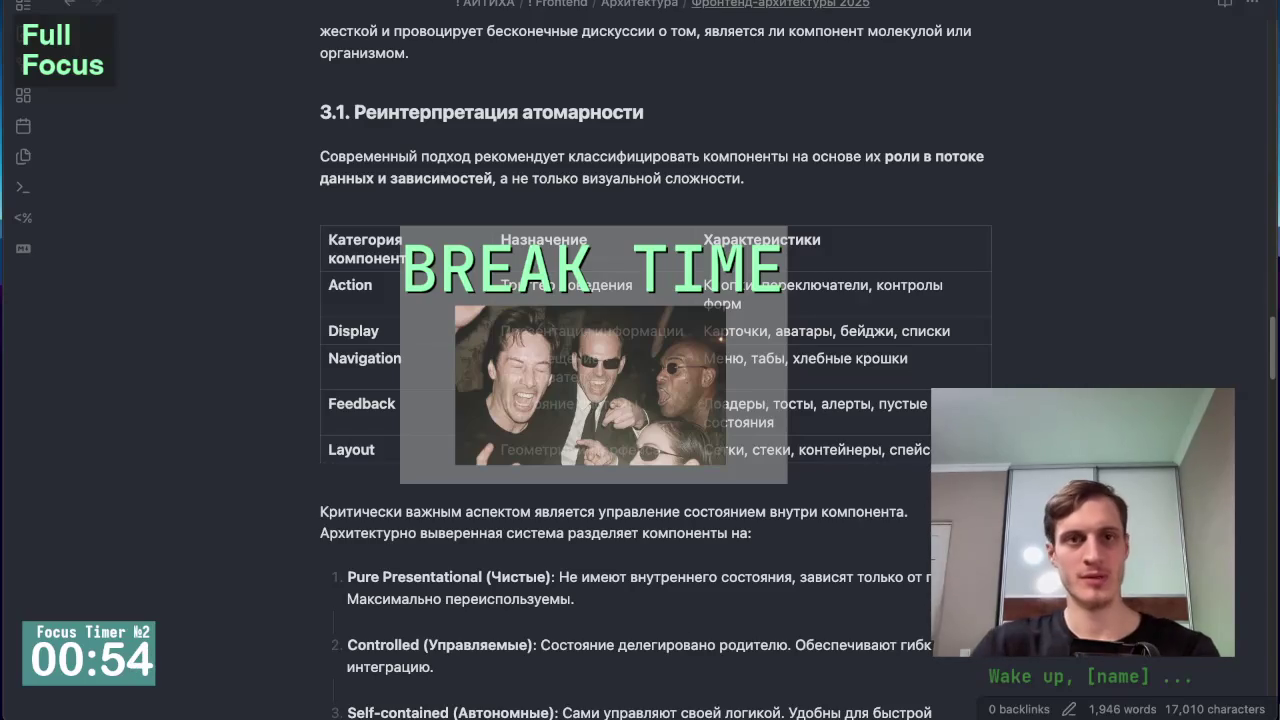
pyautogui.scroll(1, 248, 224)
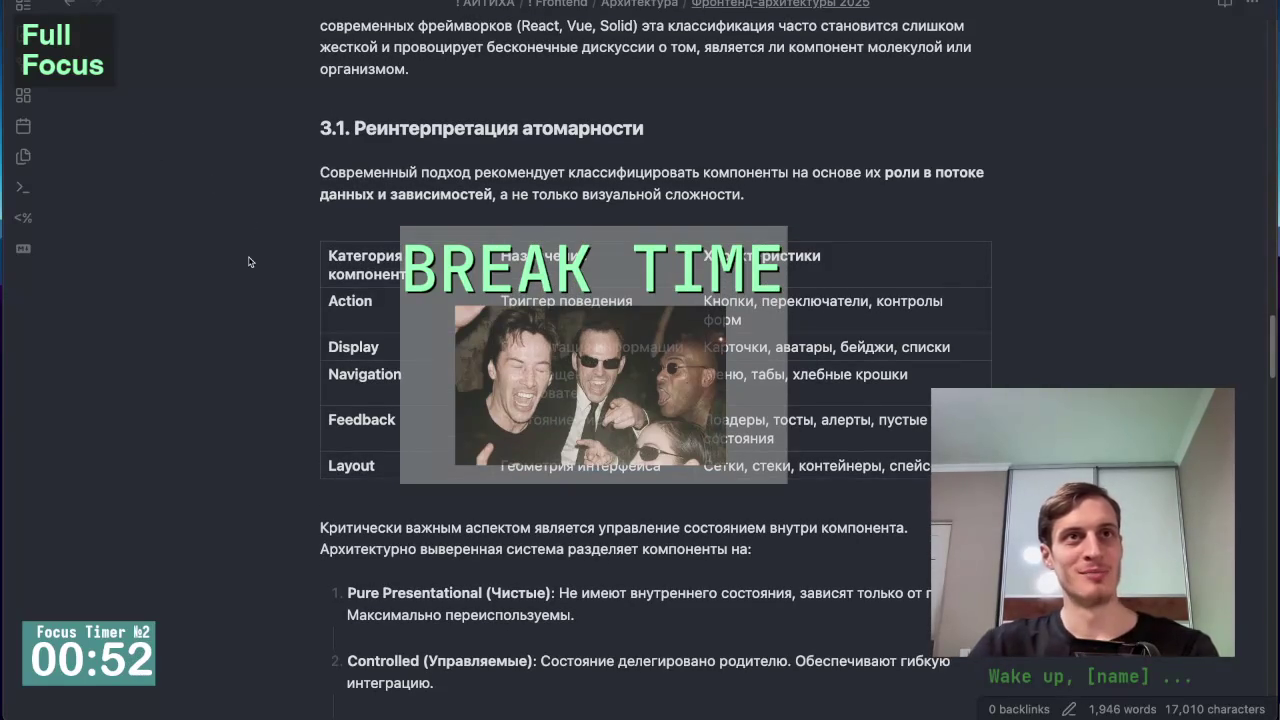
pyautogui.scroll(4, 249, 250)
pyautogui.scroll(-3, 249, 261)
pyautogui.scroll(3, 249, 262)
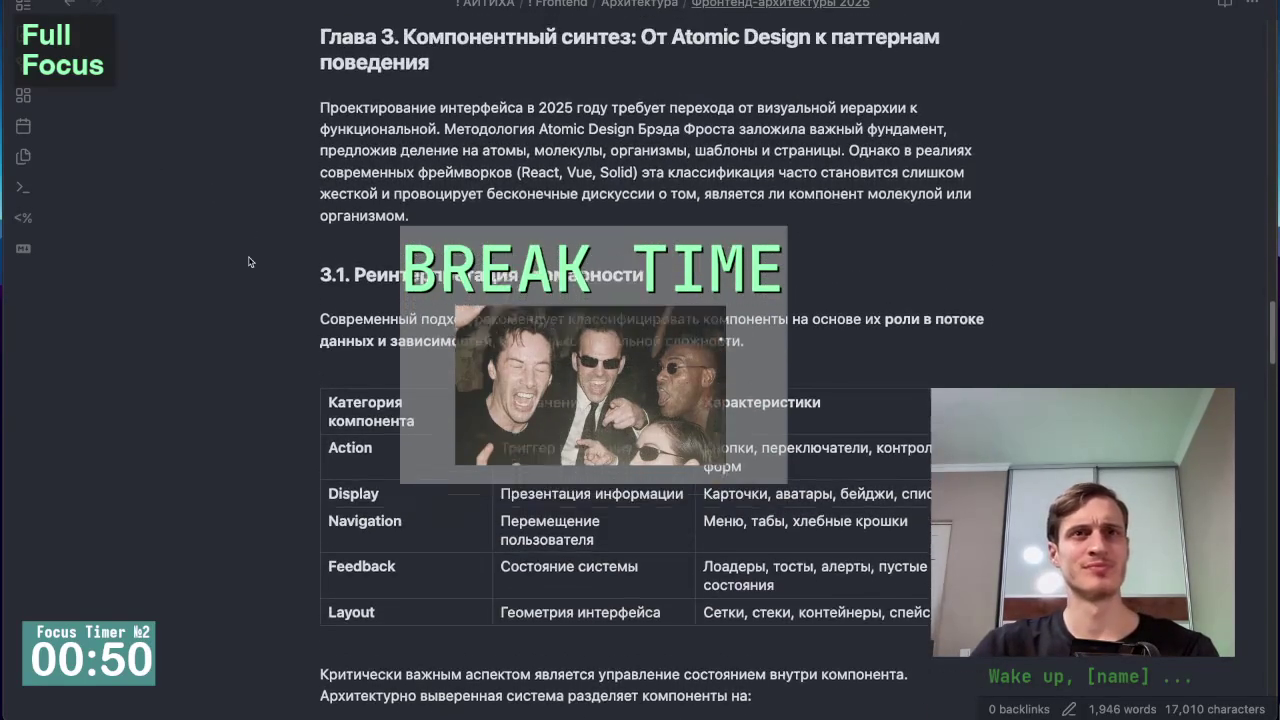
pyautogui.scroll(-2, 249, 262)
pyautogui.scroll(-2, 249, 262)
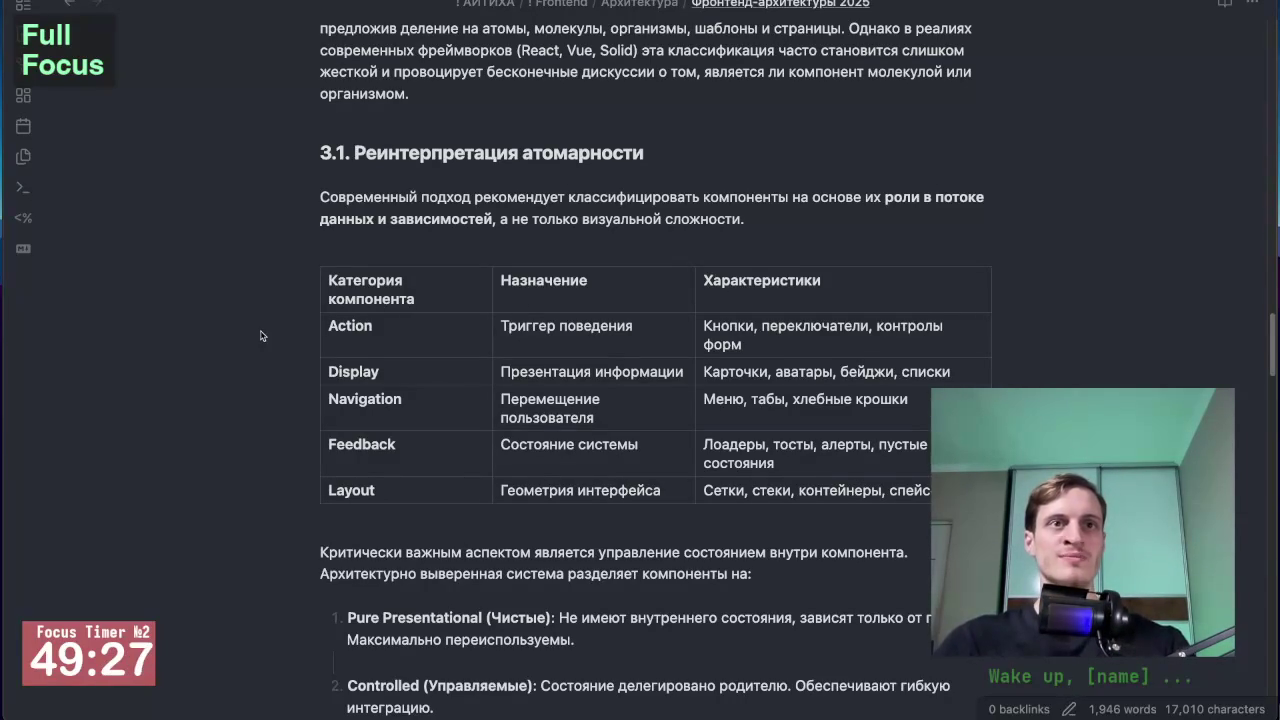
pyautogui.scroll(3, 288, 397)
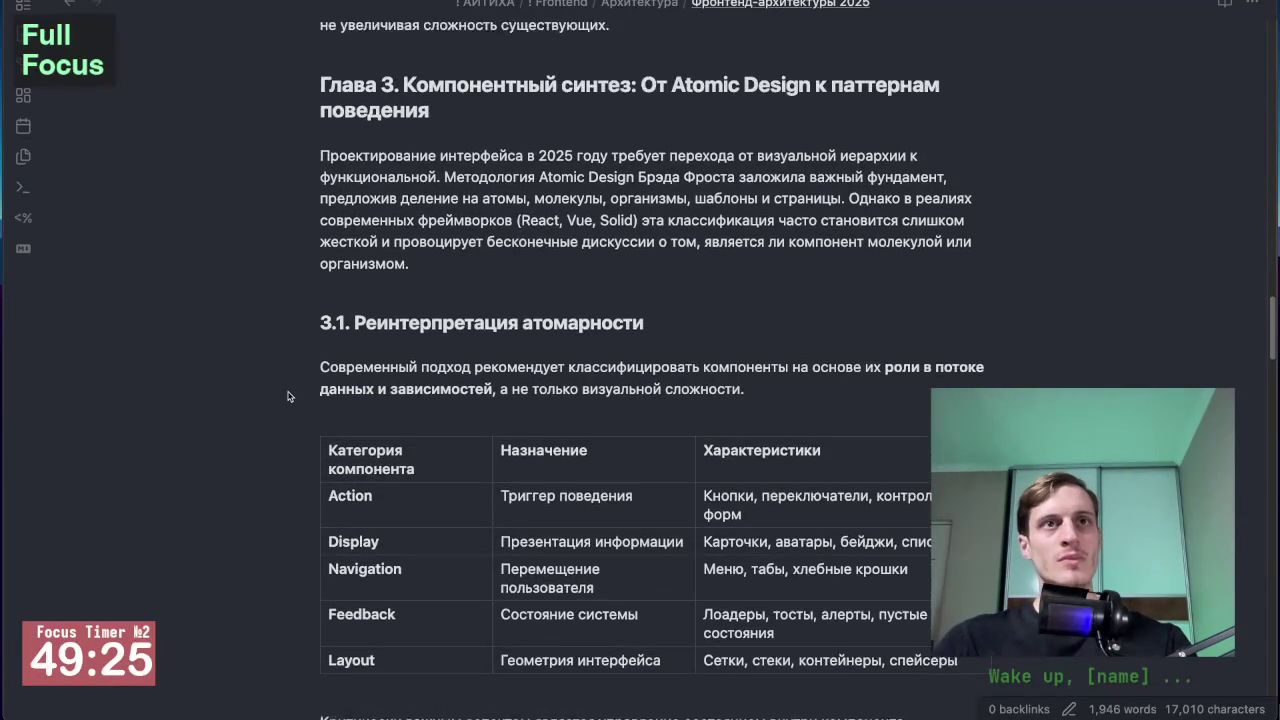
pyautogui.scroll(-2, 288, 397)
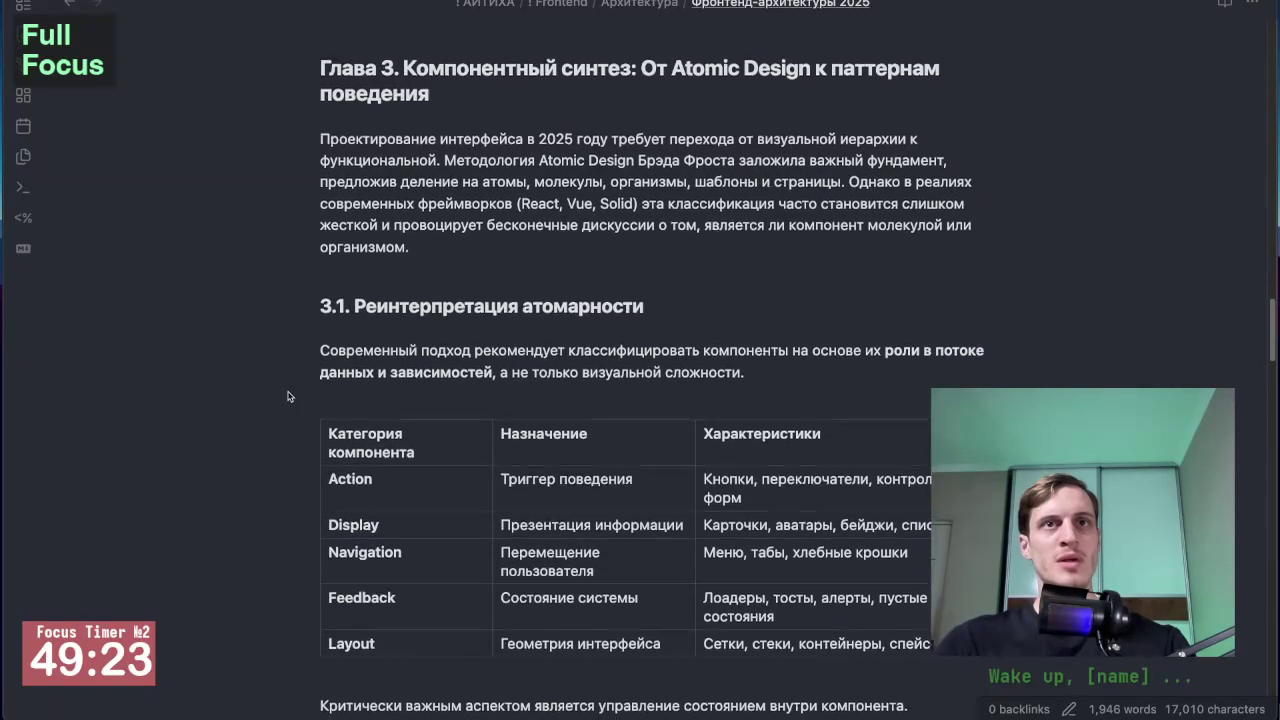
pyautogui.scroll(-1, 288, 397)
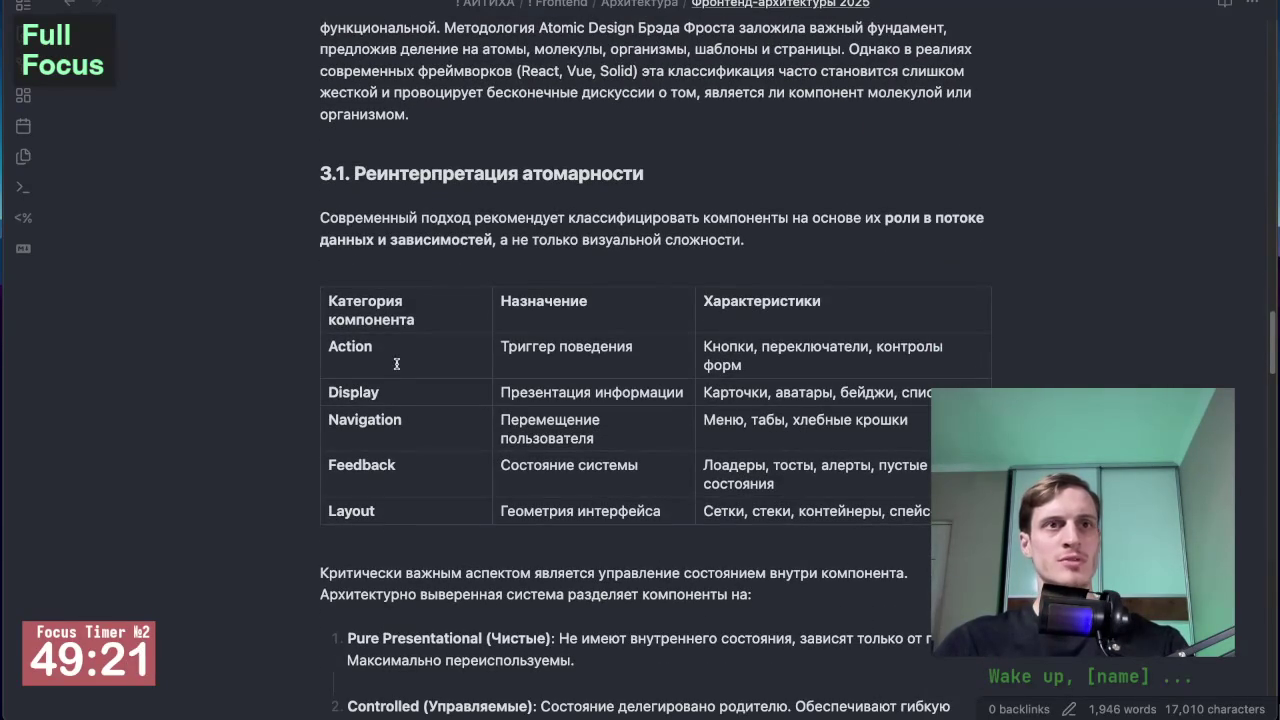
pyautogui.scroll(-1, 385, 362)
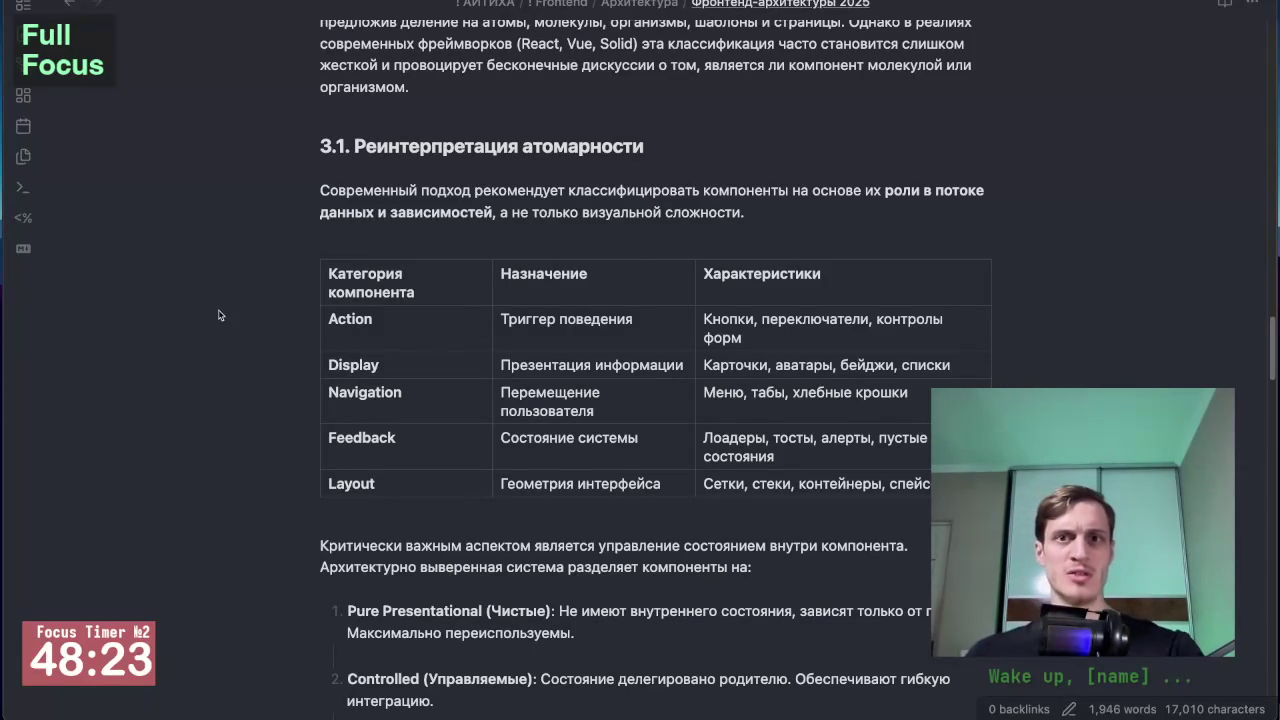
pyautogui.scroll(-3, 219, 315)
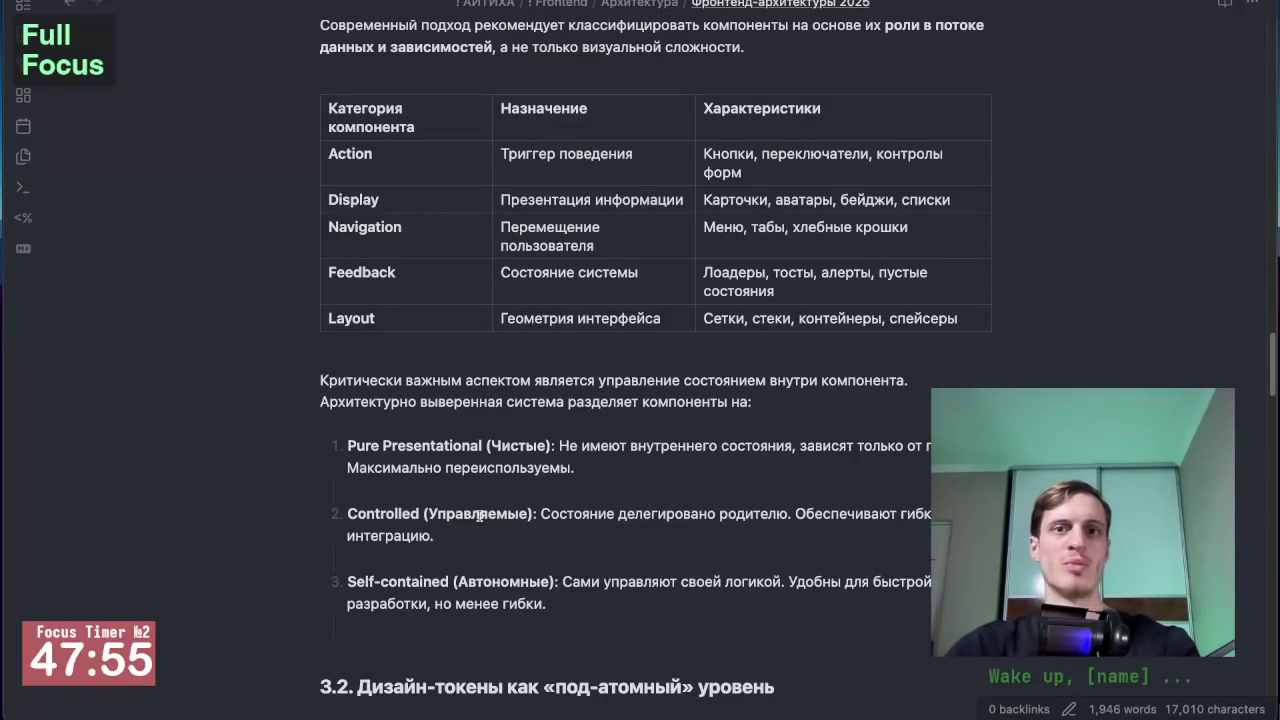
pyautogui.scroll(-3, 479, 514)
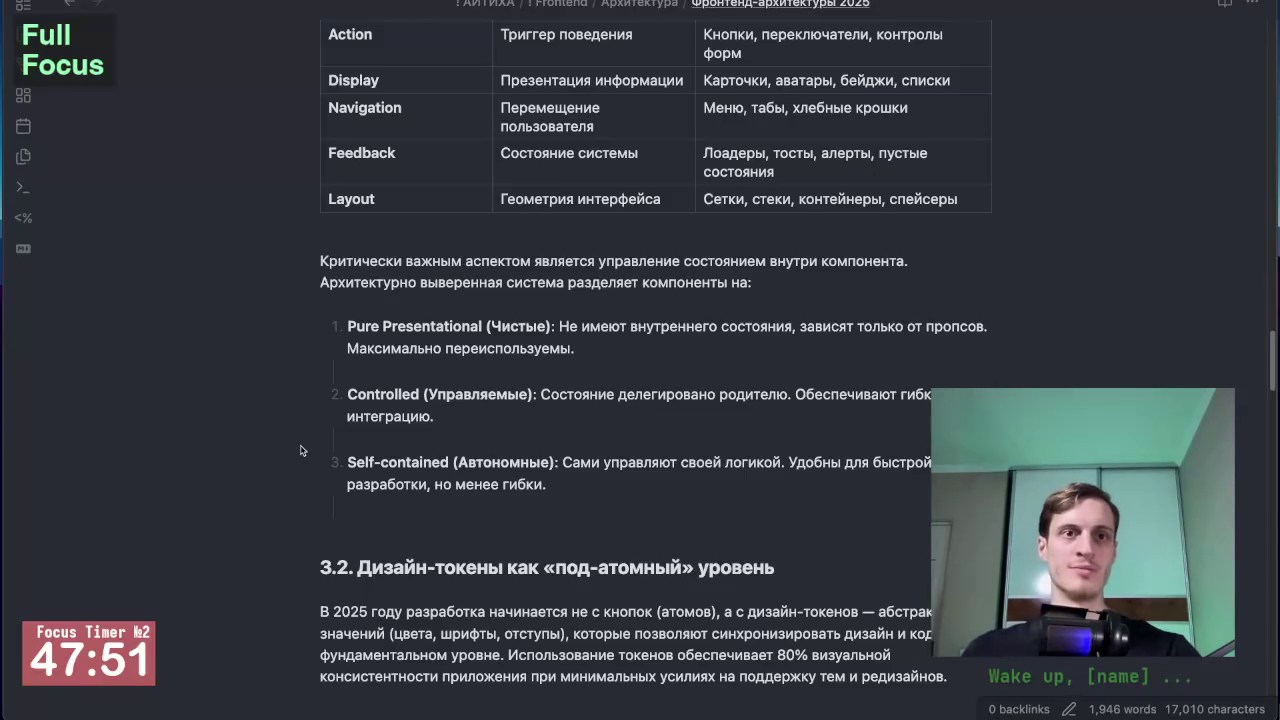
pyautogui.scroll(-1, 300, 450)
pyautogui.scroll(10, 300, 450)
pyautogui.scroll(4, 300, 450)
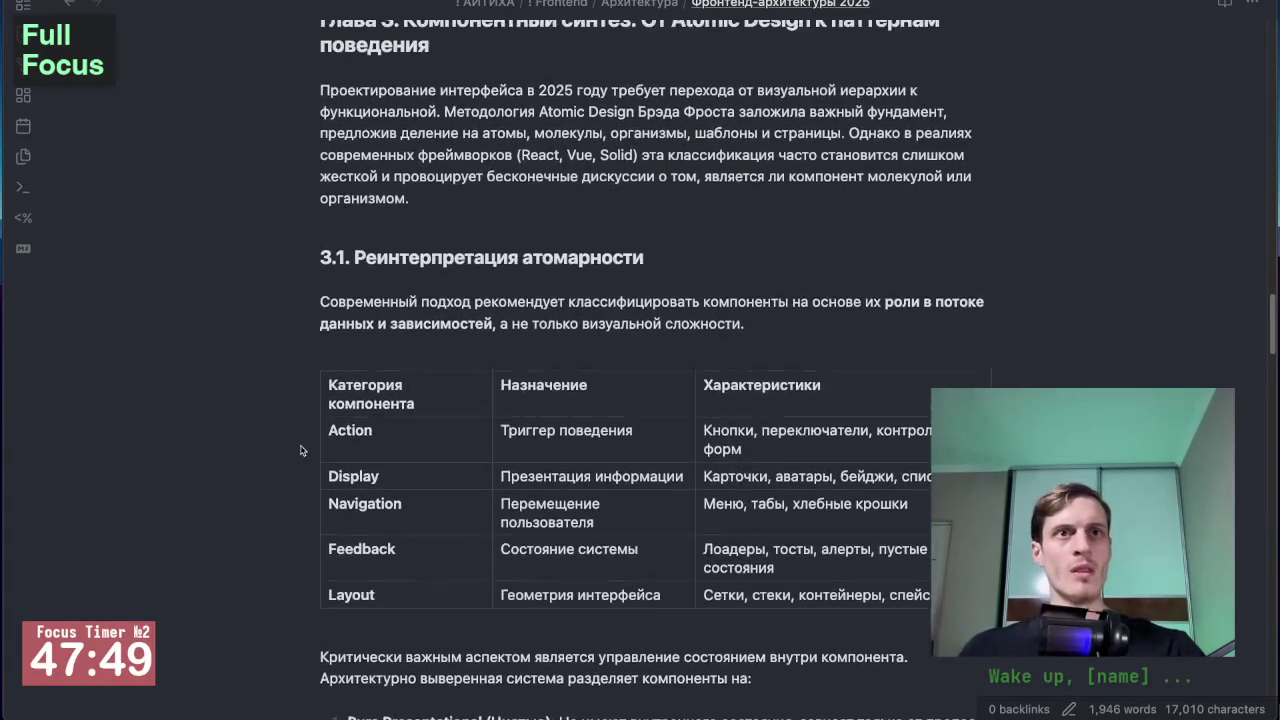
pyautogui.scroll(-1, 300, 450)
pyautogui.scroll(-2, 300, 450)
pyautogui.scroll(-8, 300, 450)
pyautogui.scroll(-2, 300, 450)
pyautogui.scroll(-1, 300, 450)
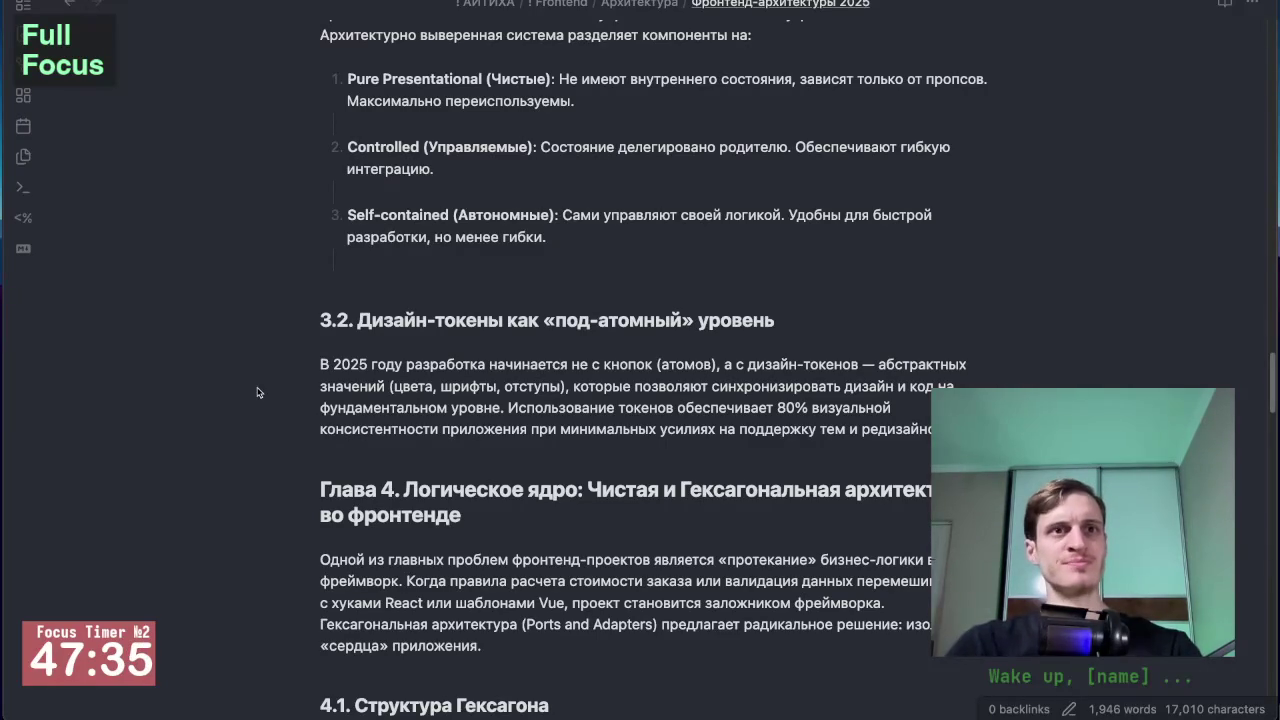
# Step: Read down through Chapter 4 to section 4.1, then bring the Gemini dependency-injection chat forward
pyautogui.scroll(-1, 257, 393)
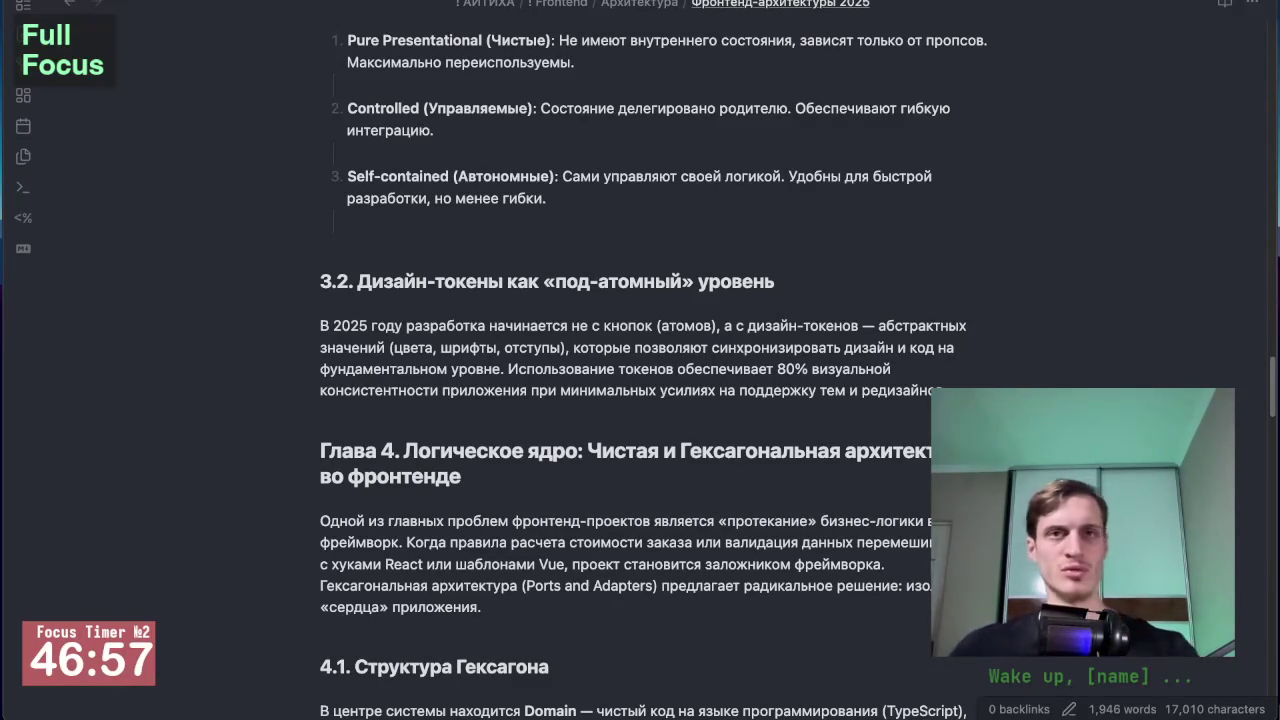
pyautogui.scroll(-5, 245, 464)
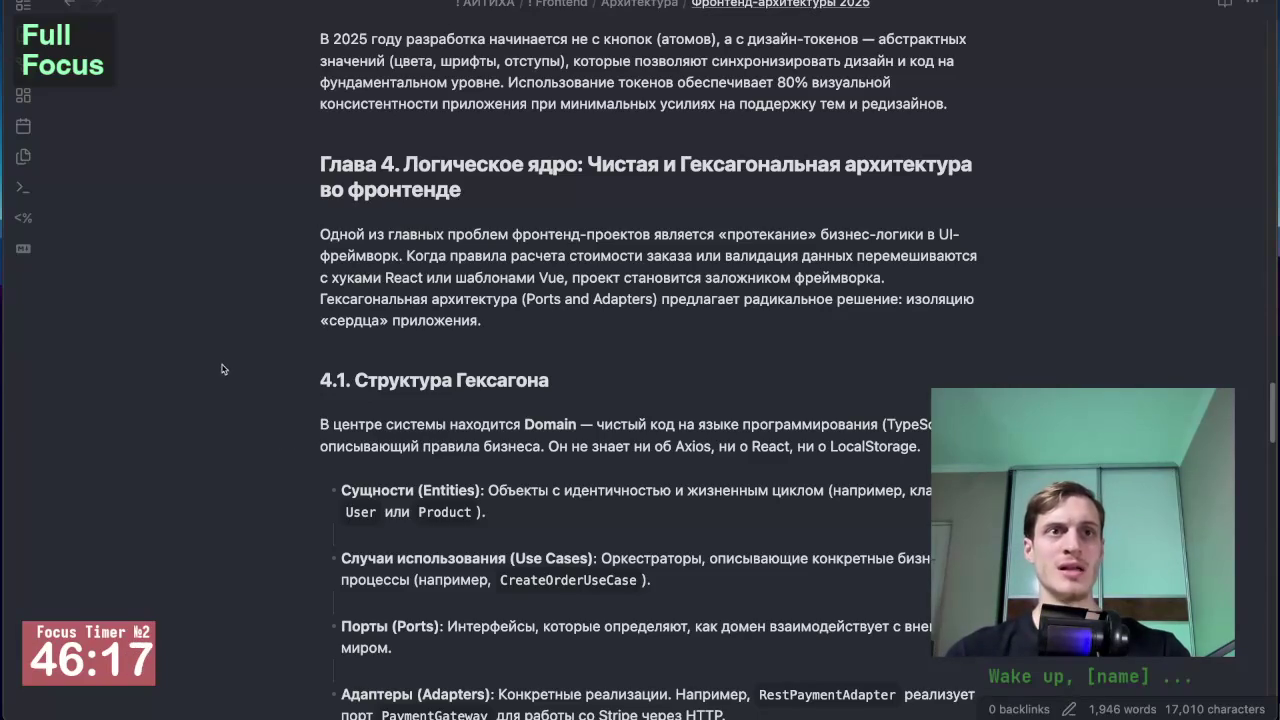
pyautogui.scroll(-3, 253, 379)
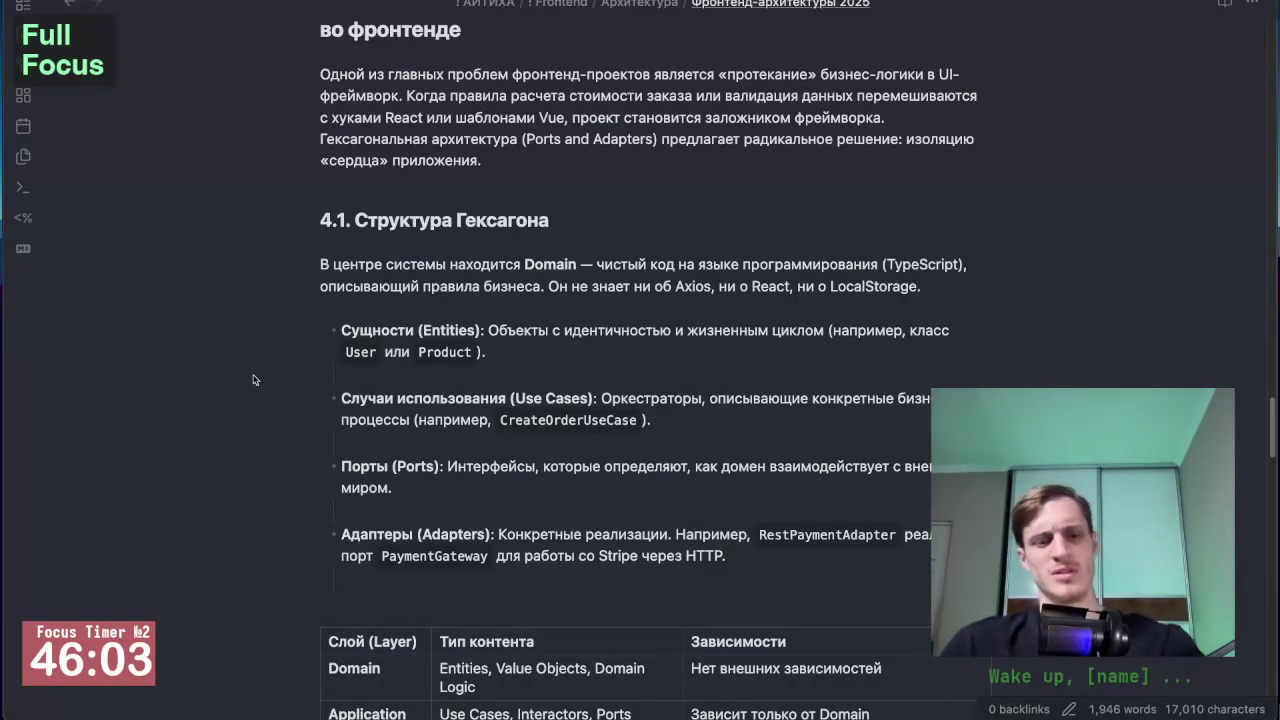
pyautogui.press('super+Tab')
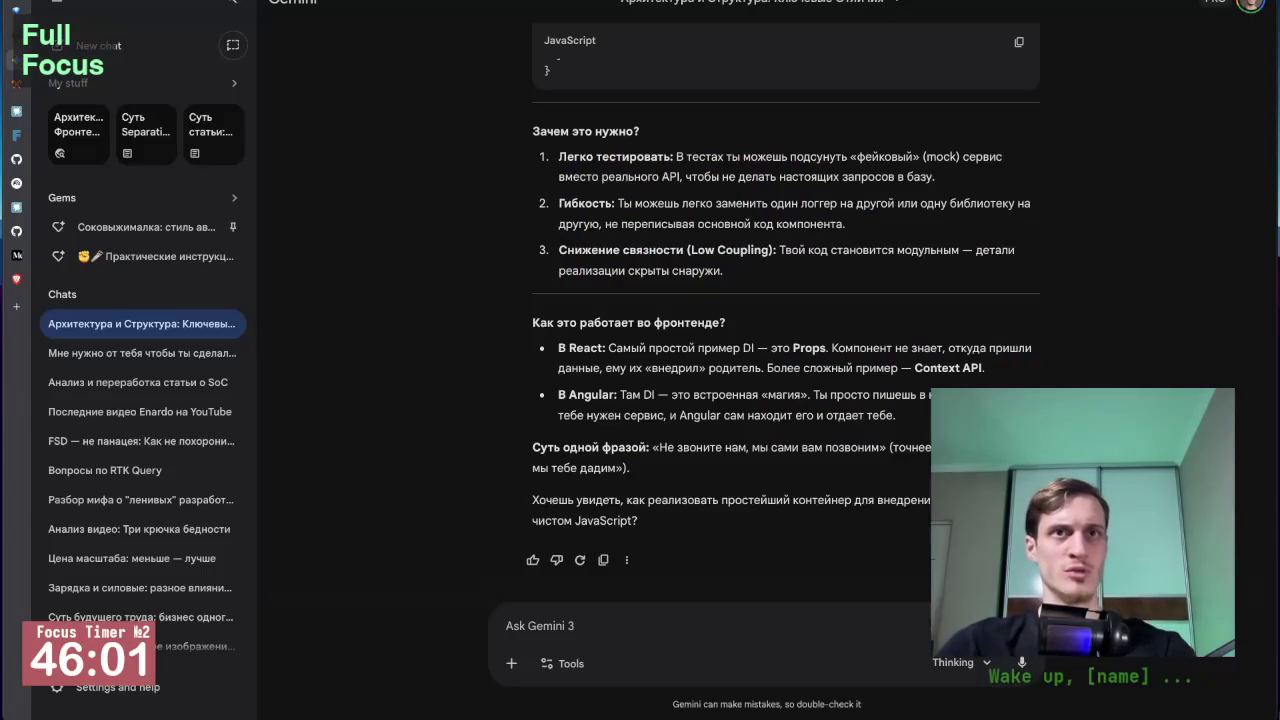
# Step: Run a Google search for 'гексагон' in a new browser tab
pyautogui.hotkey('ctrl', 't')
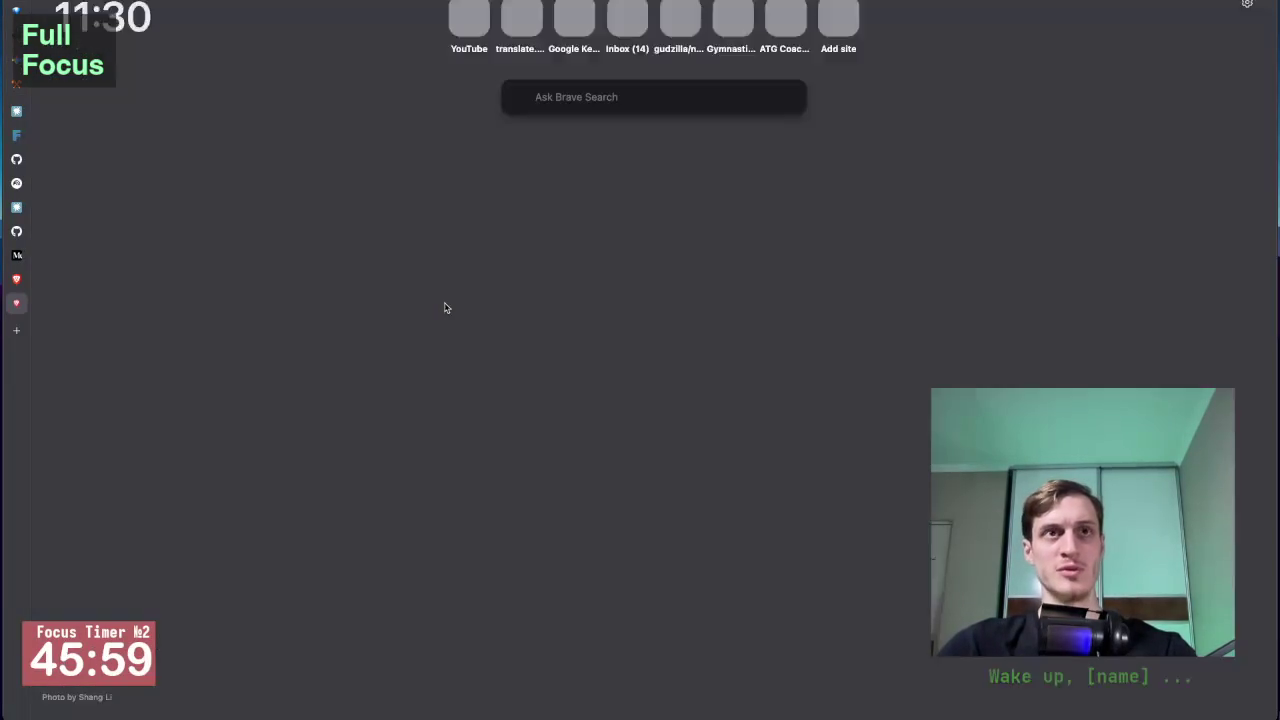
pyautogui.write('r')
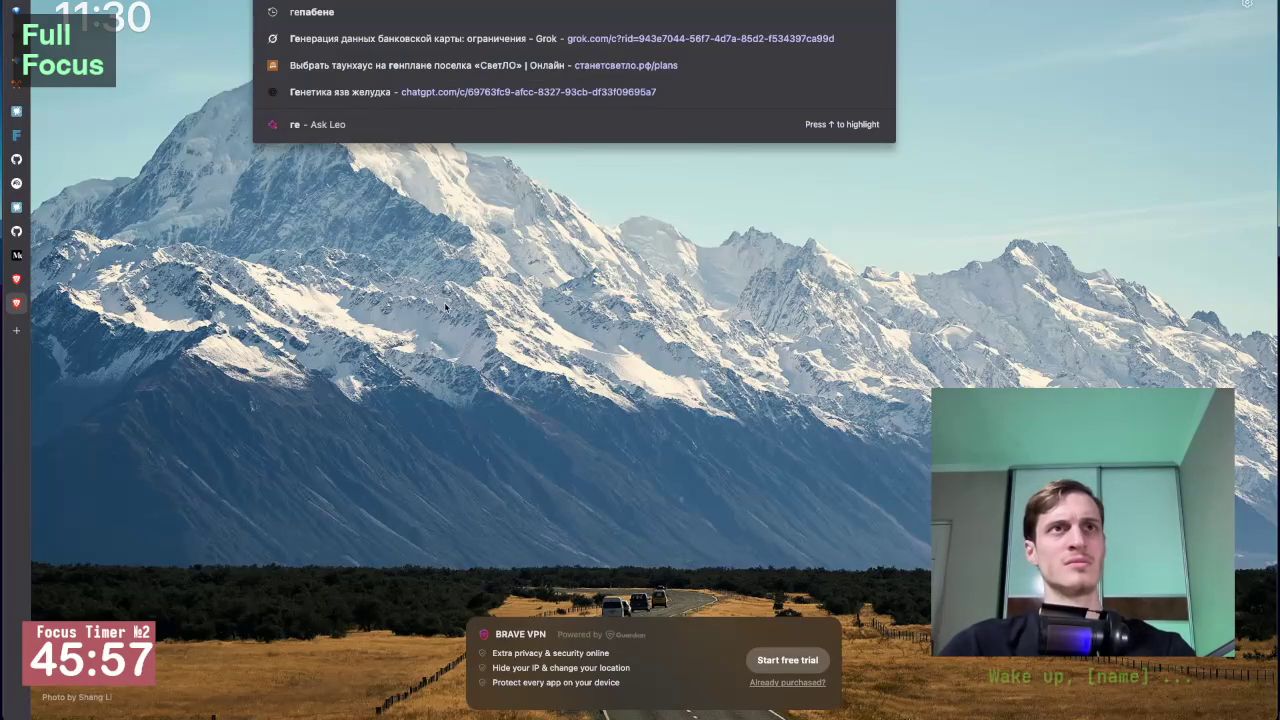
pyautogui.write('ekcar')
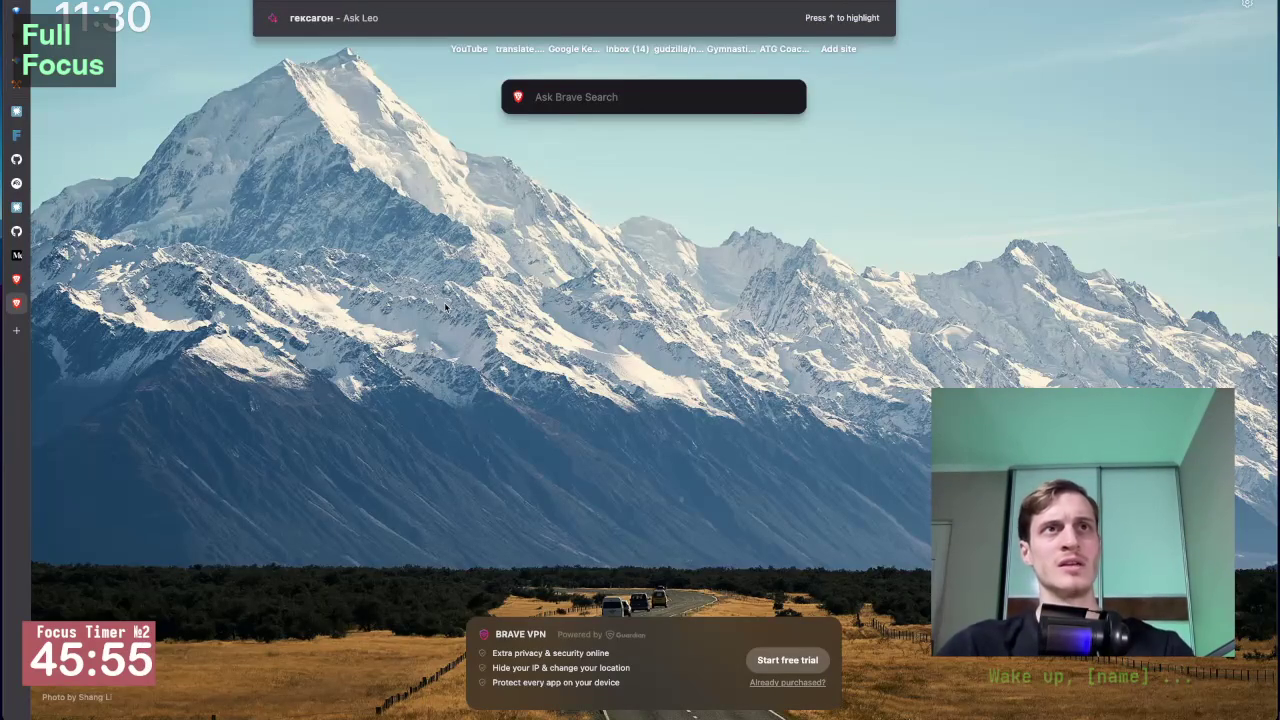
pyautogui.press('Return')
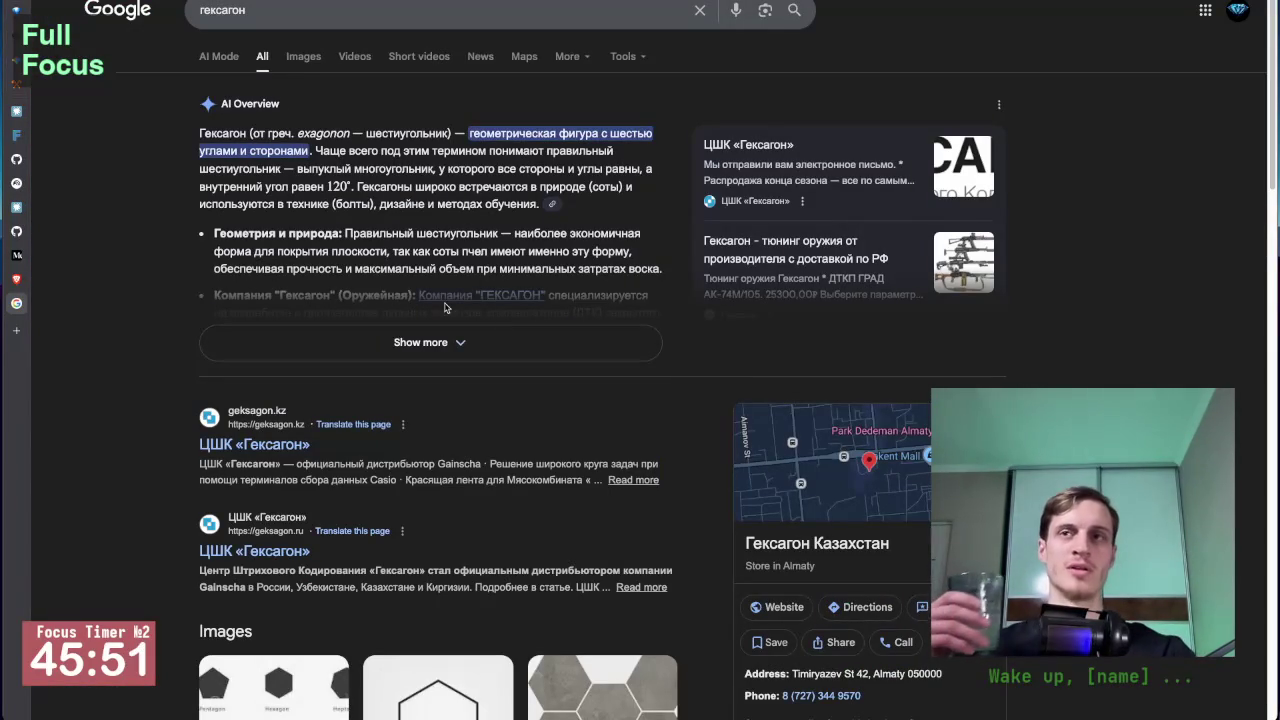
# Step: Scroll to the image results and preview the first Dreamstime polygon-shapes image
pyautogui.scroll(-1, 445, 308)
pyautogui.scroll(-2, 445, 308)
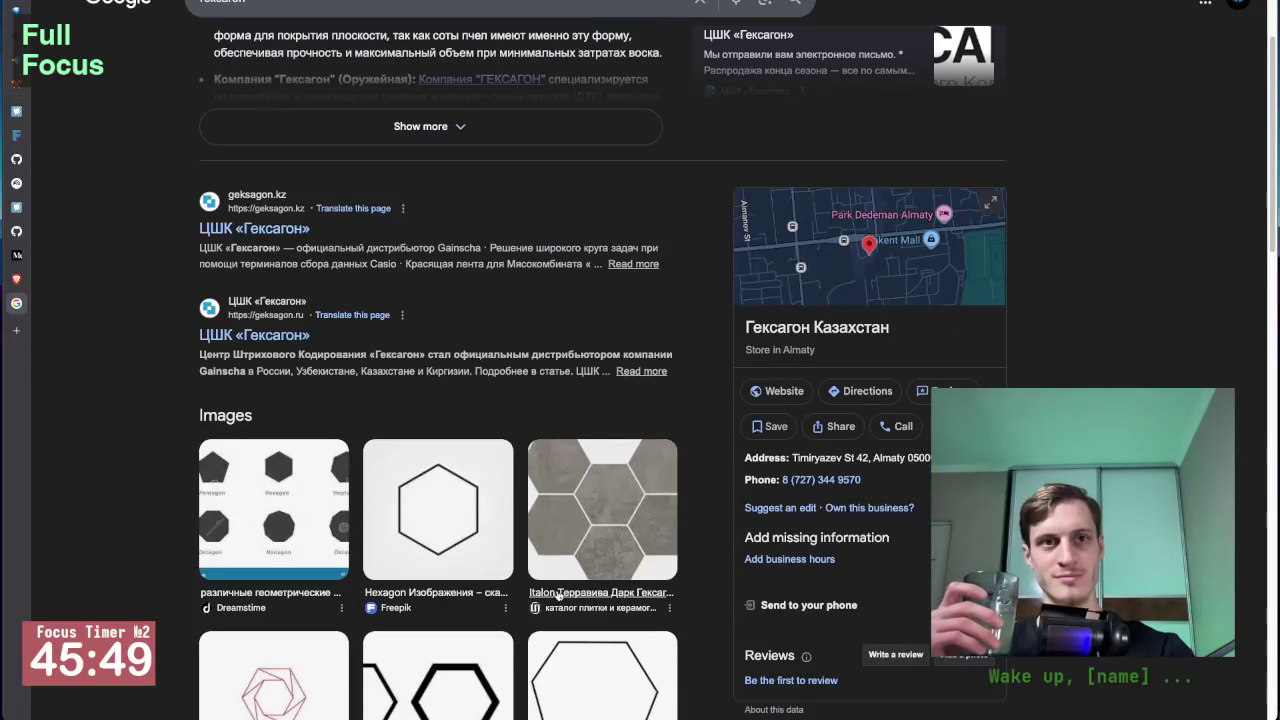
pyautogui.scroll(-1, 474, 504)
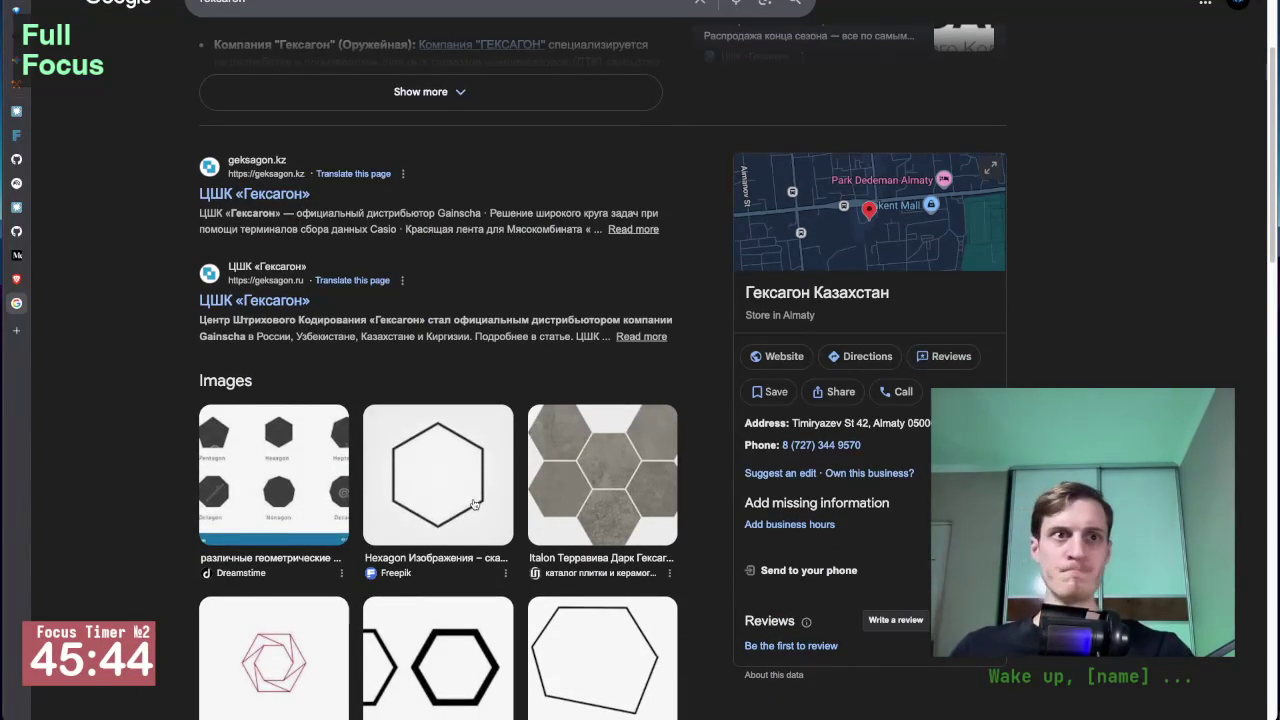
pyautogui.click(272, 474)
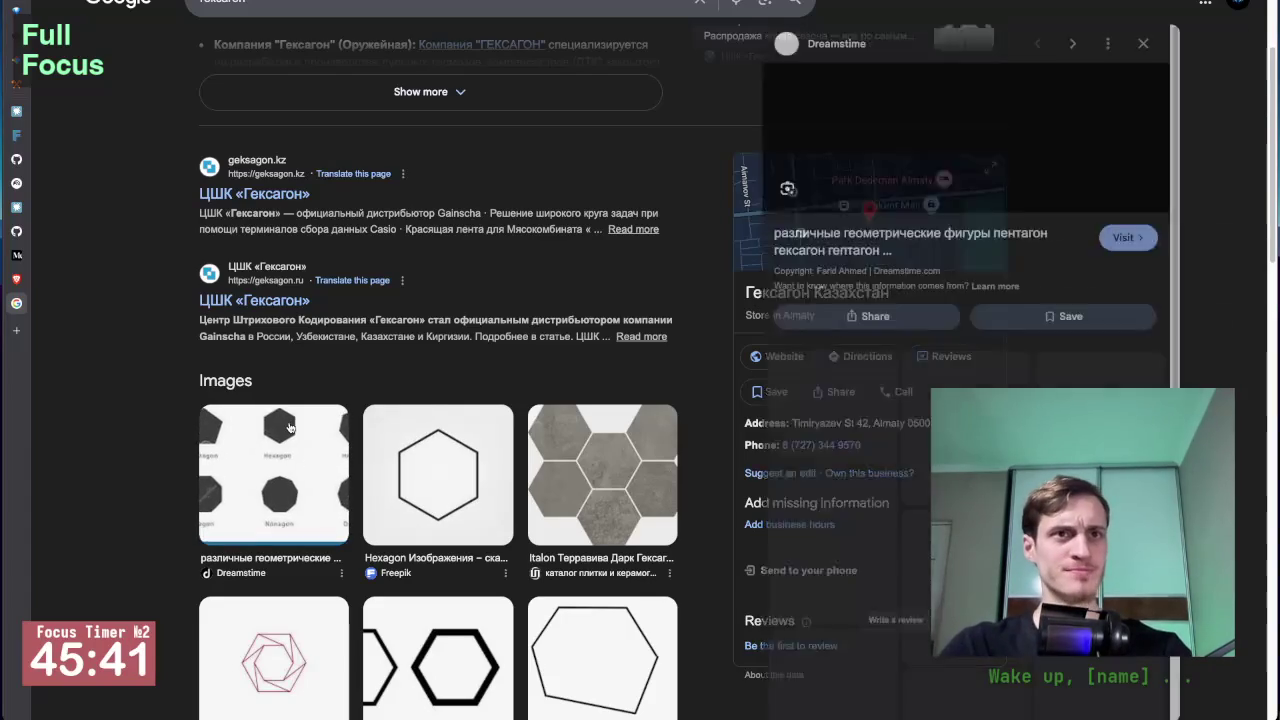
# Step: Inspect the Dreamstime polygon-shapes image up close, then reset and enlarge the page zoom
pyautogui.click(836, 140)
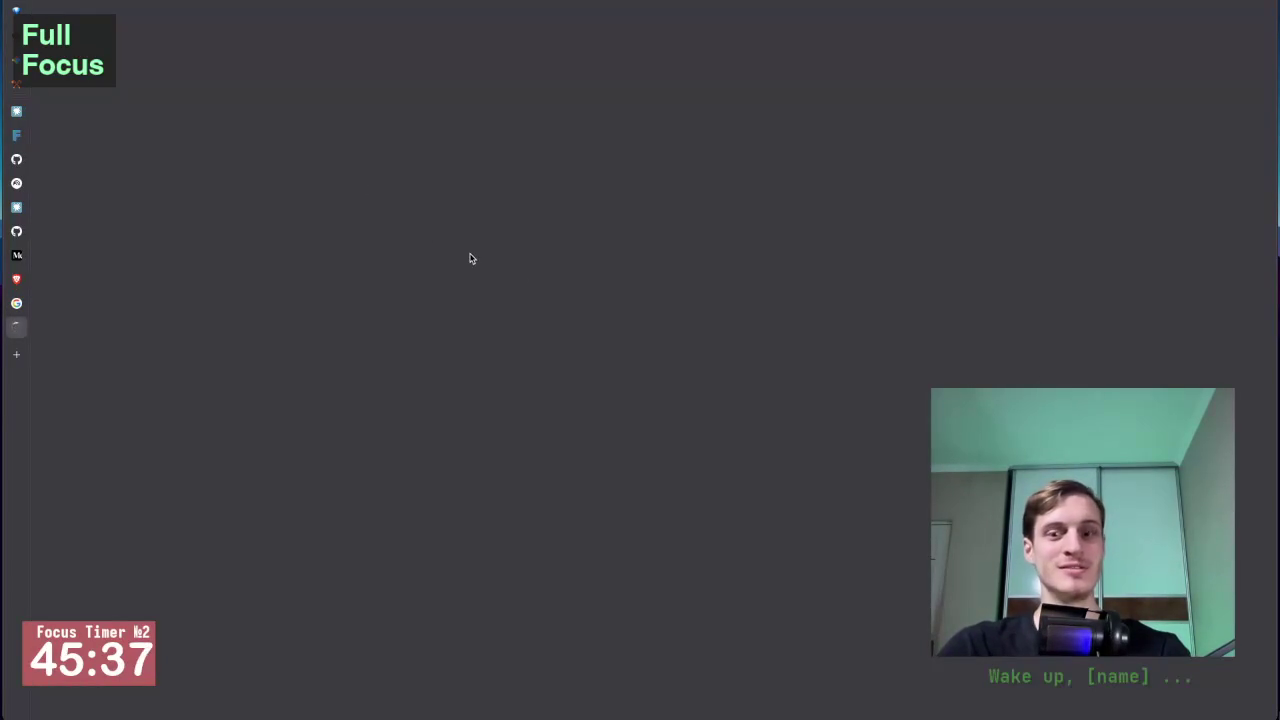
pyautogui.hotkey('ctrl', 'w')
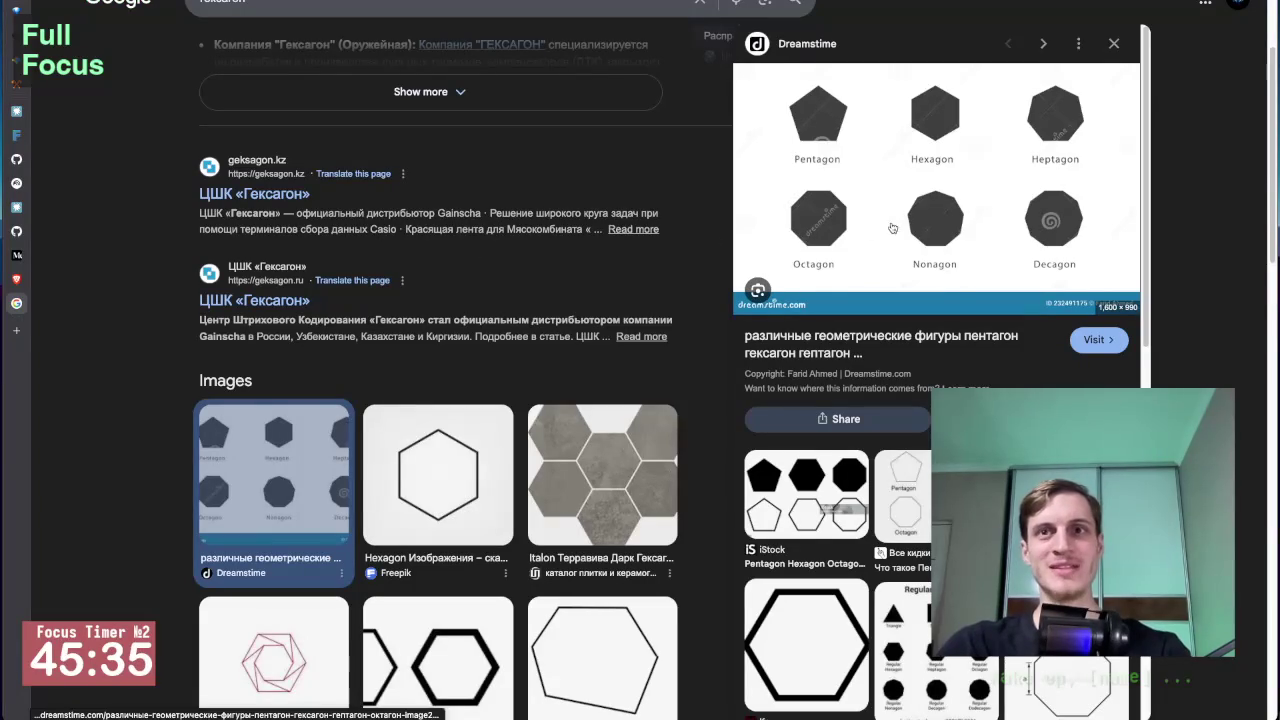
pyautogui.click(822, 142)
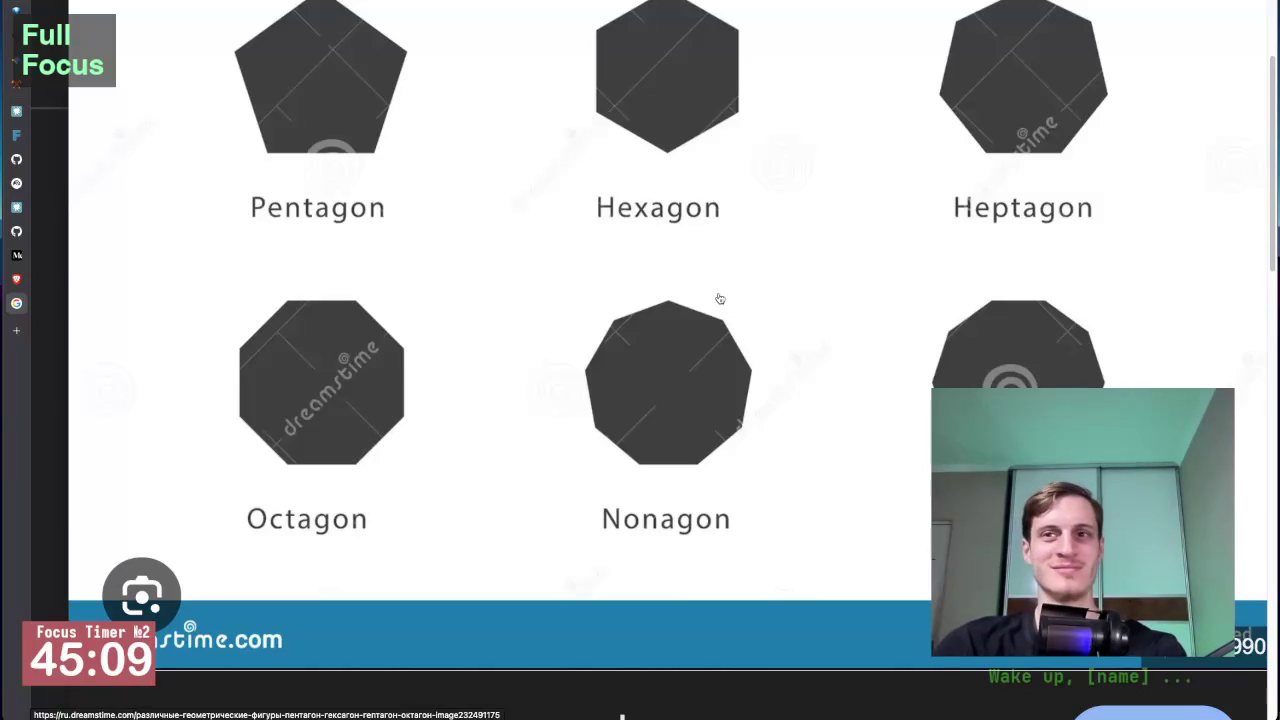
pyautogui.hotkey('ctrl', '0')
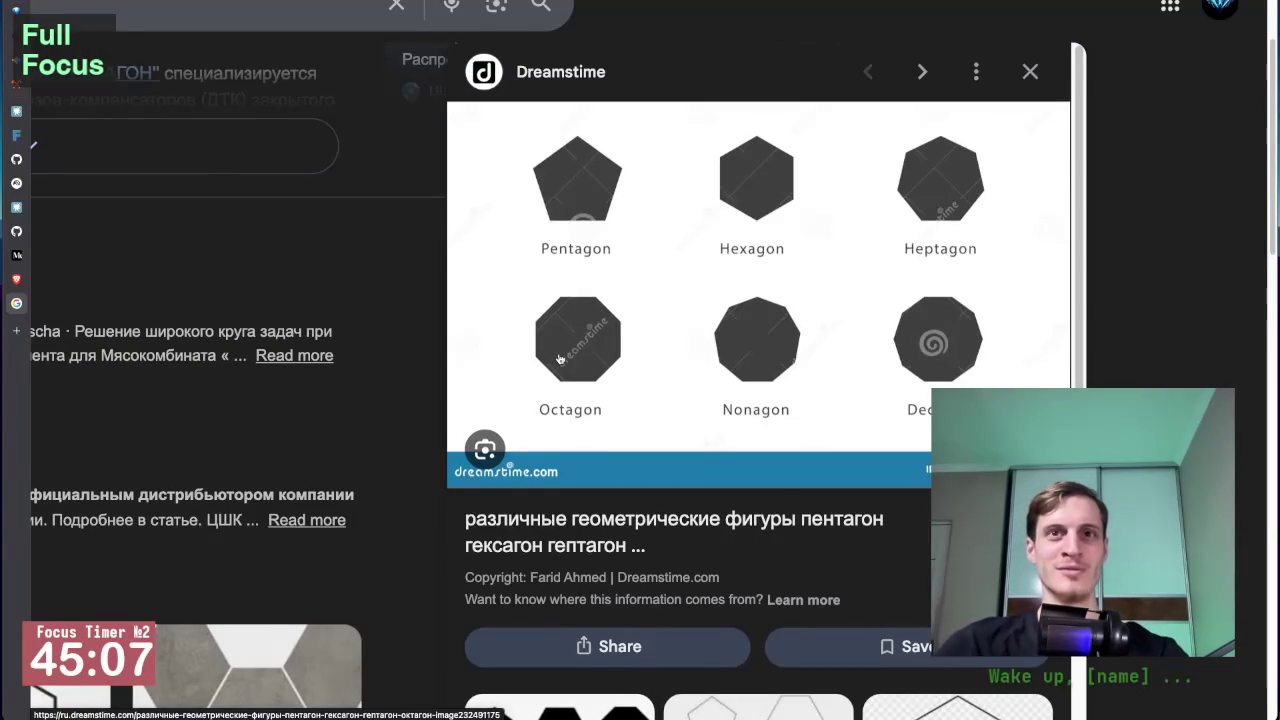
pyautogui.hotkey('ctrl', '+')
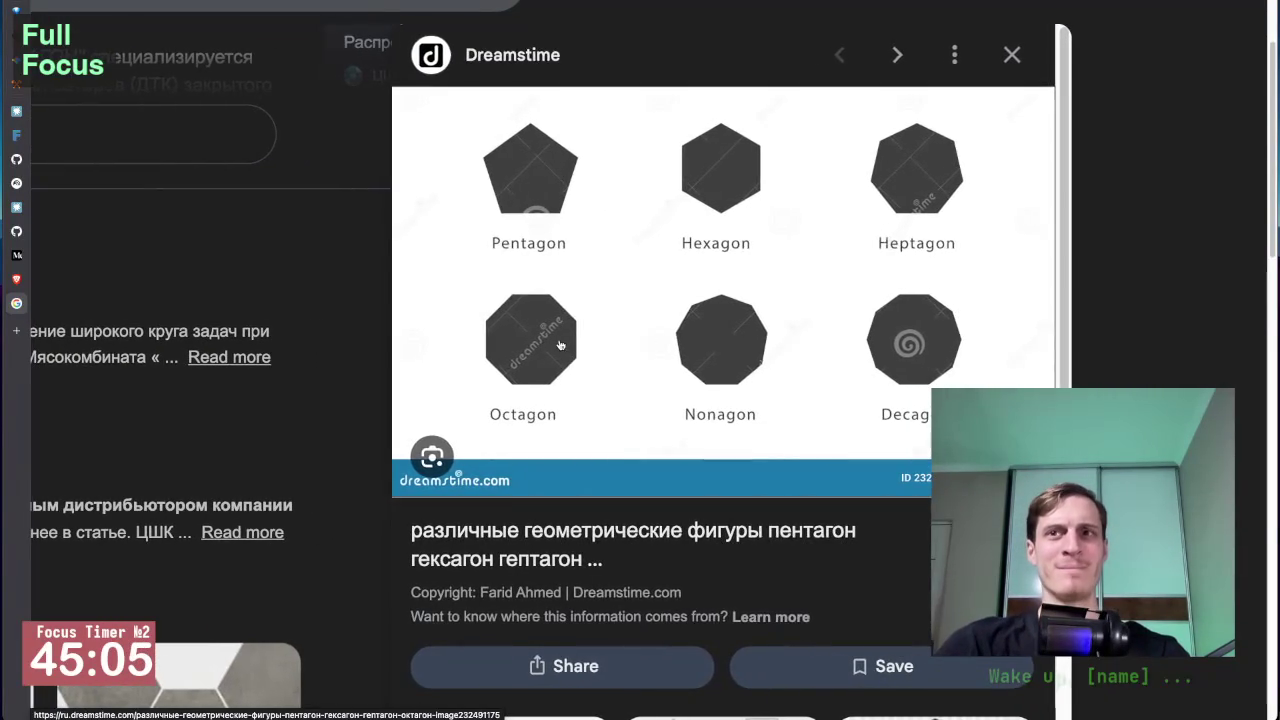
# Step: Scroll further through the results and preview the 'Все кидки!' Pentagon/Hexagon image
pyautogui.scroll(-1, 560, 345)
pyautogui.scroll(-3, 560, 345)
pyautogui.scroll(-1, 700, 380)
pyautogui.scroll(-1, 773, 395)
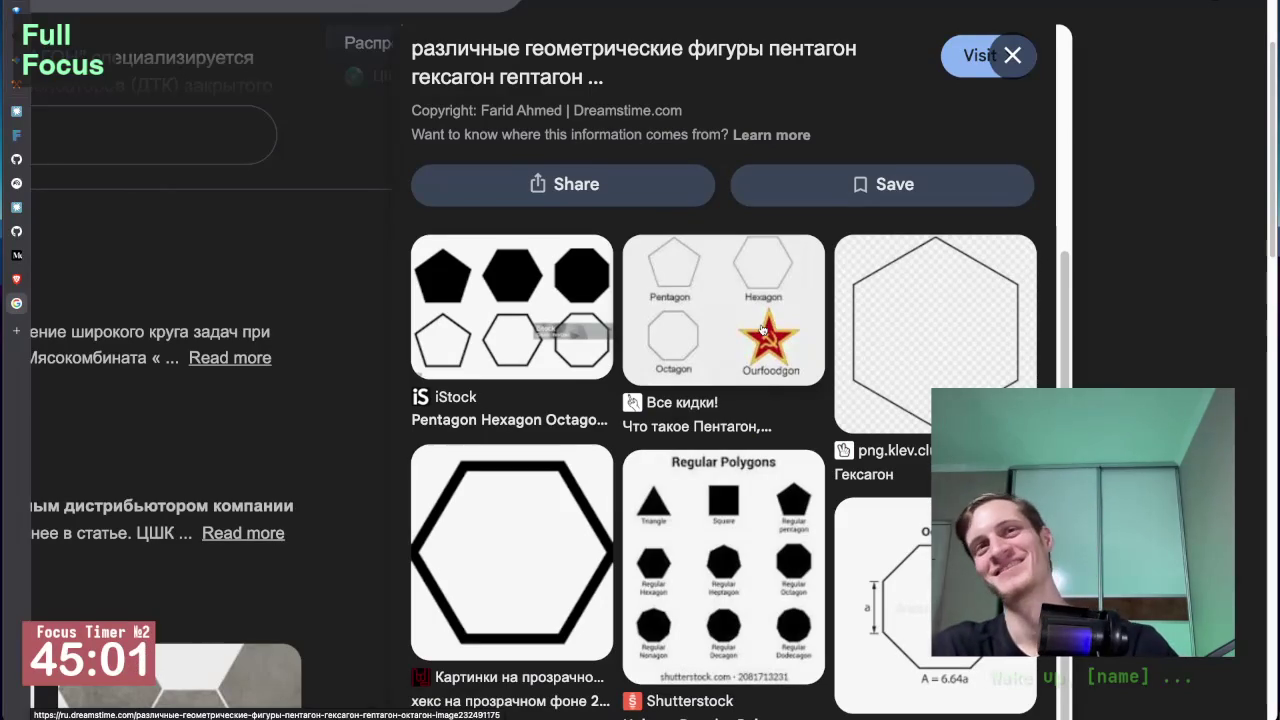
pyautogui.click(762, 330)
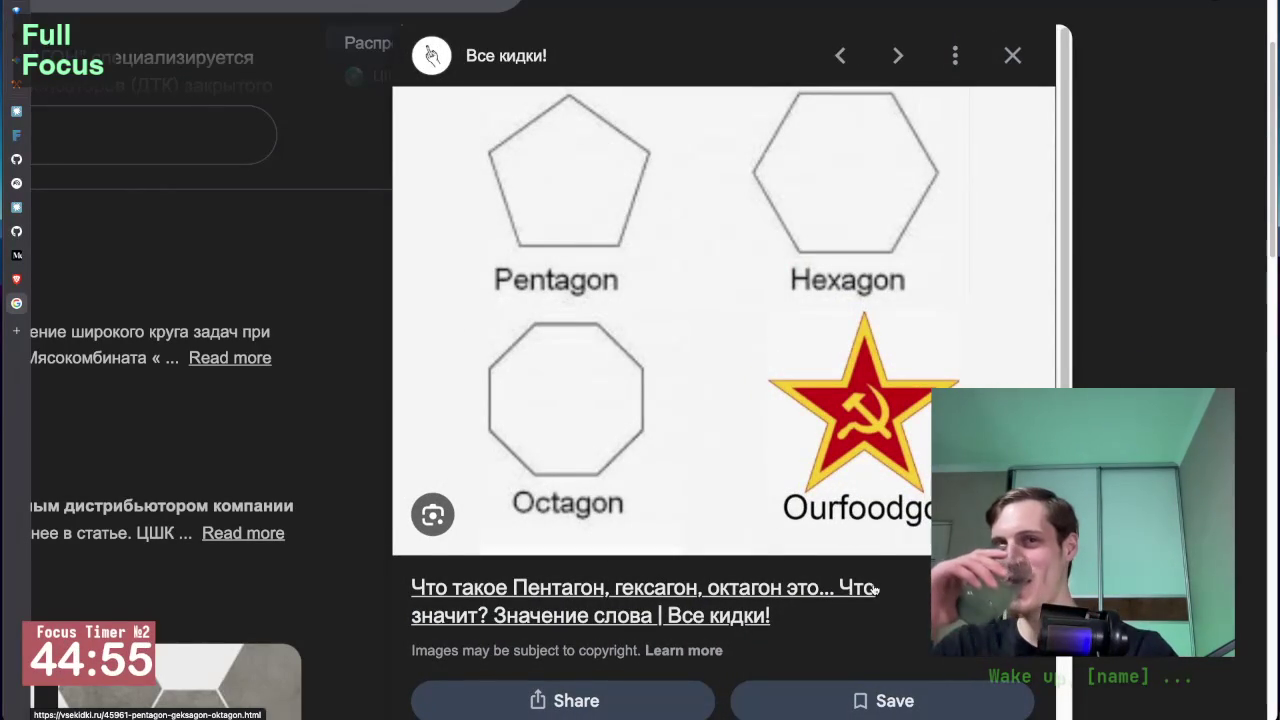
# Step: Scroll on and open the Memepedia Pentagon/Hexagon/Octagon/Oreogon image preview
pyautogui.scroll(-5, 874, 590)
pyautogui.scroll(-3, 874, 590)
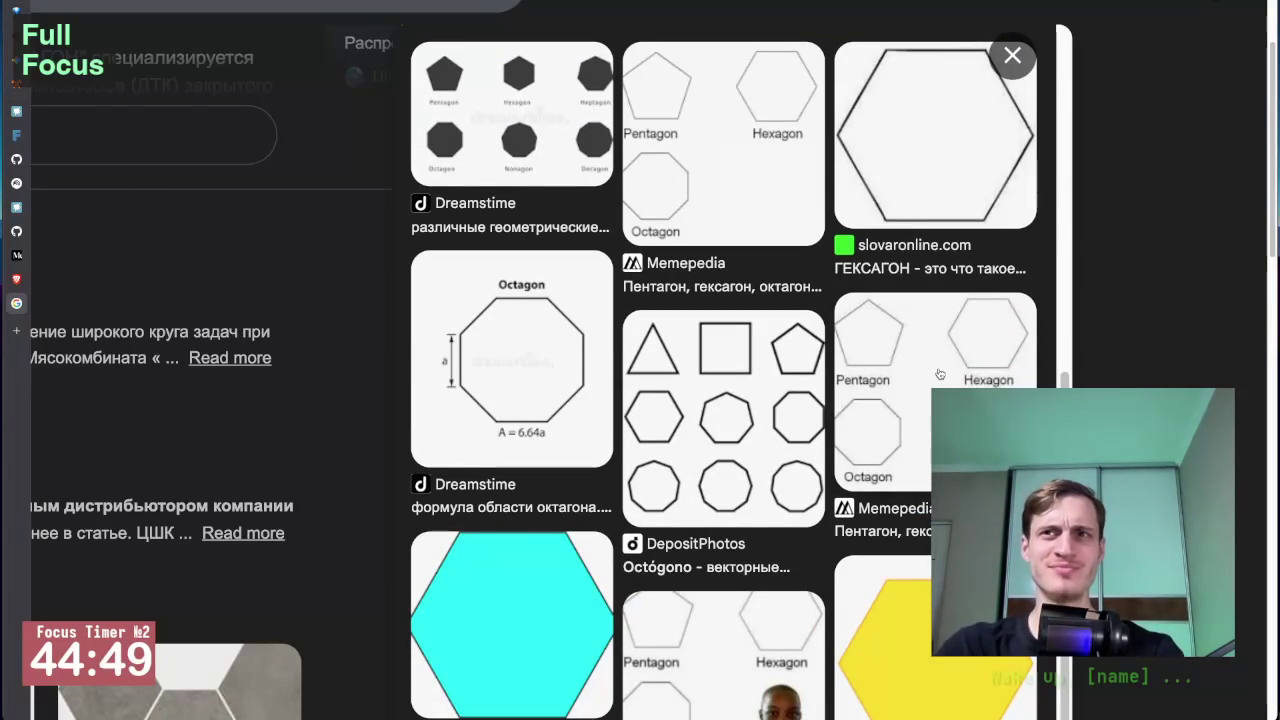
pyautogui.scroll(-2, 947, 377)
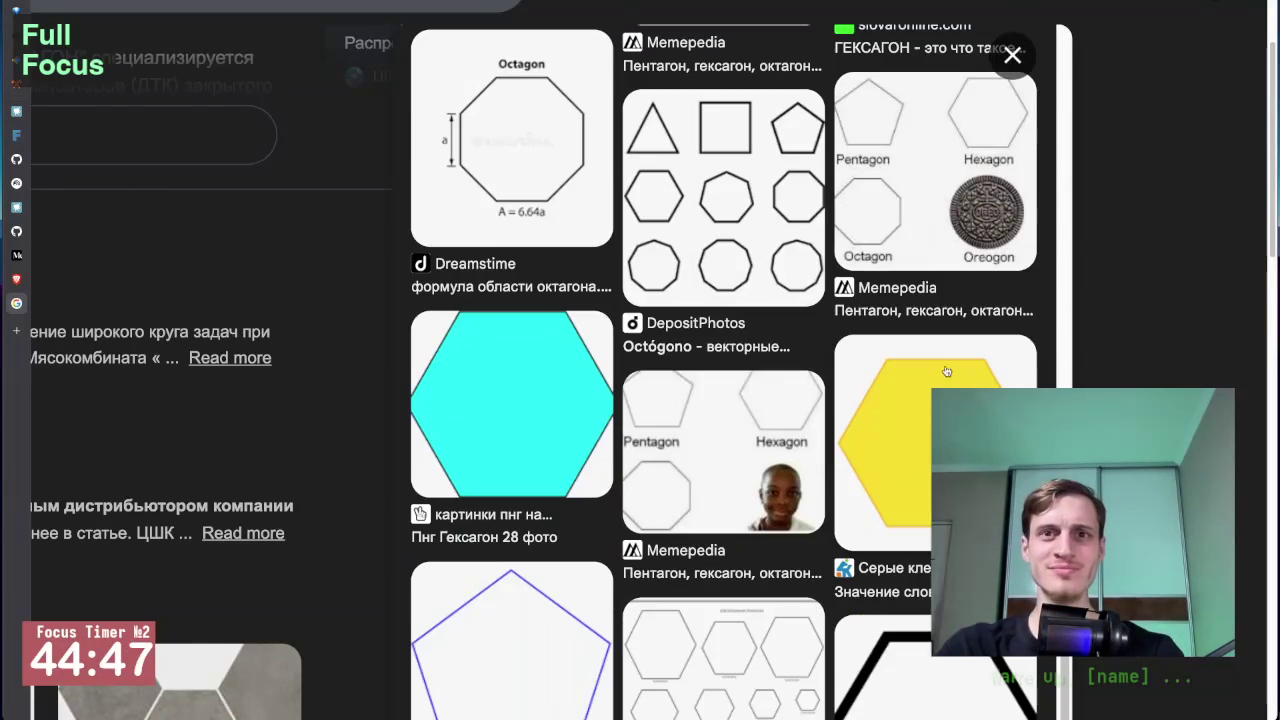
pyautogui.click(934, 202)
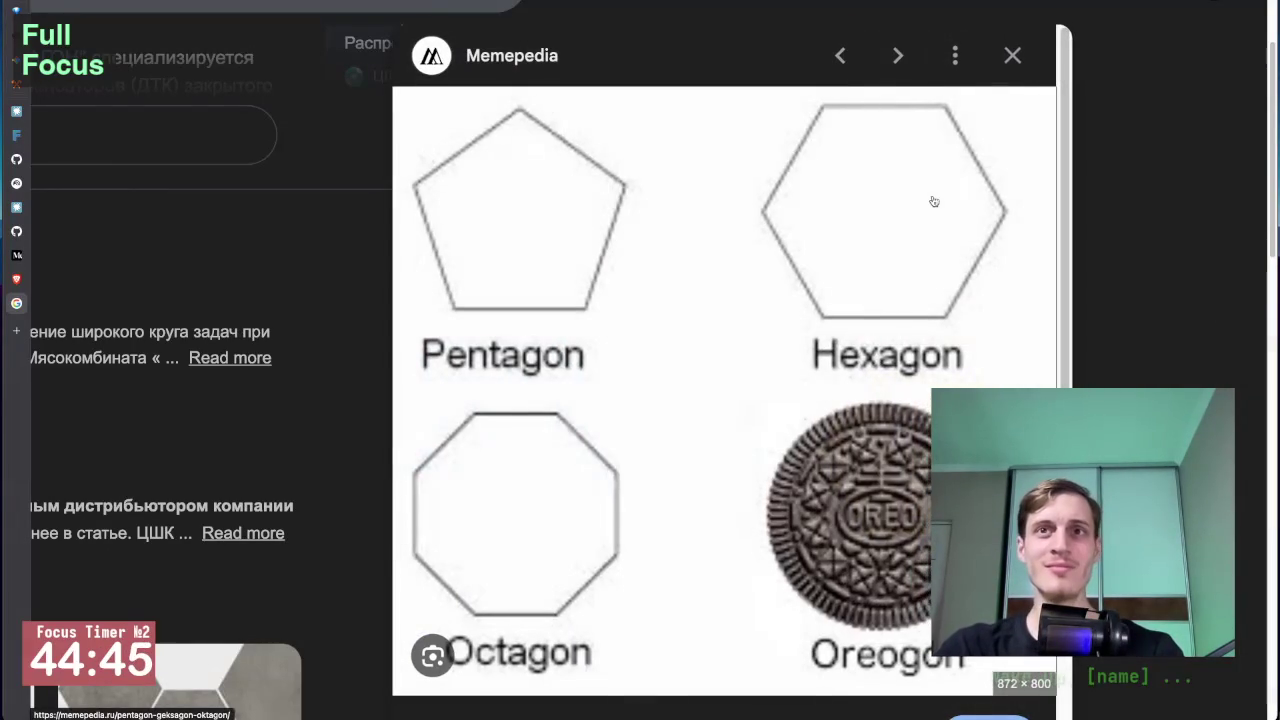
# Step: Open the Memepedia image in its own tab and copy it to the clipboard
pyautogui.rightClick(706, 310)
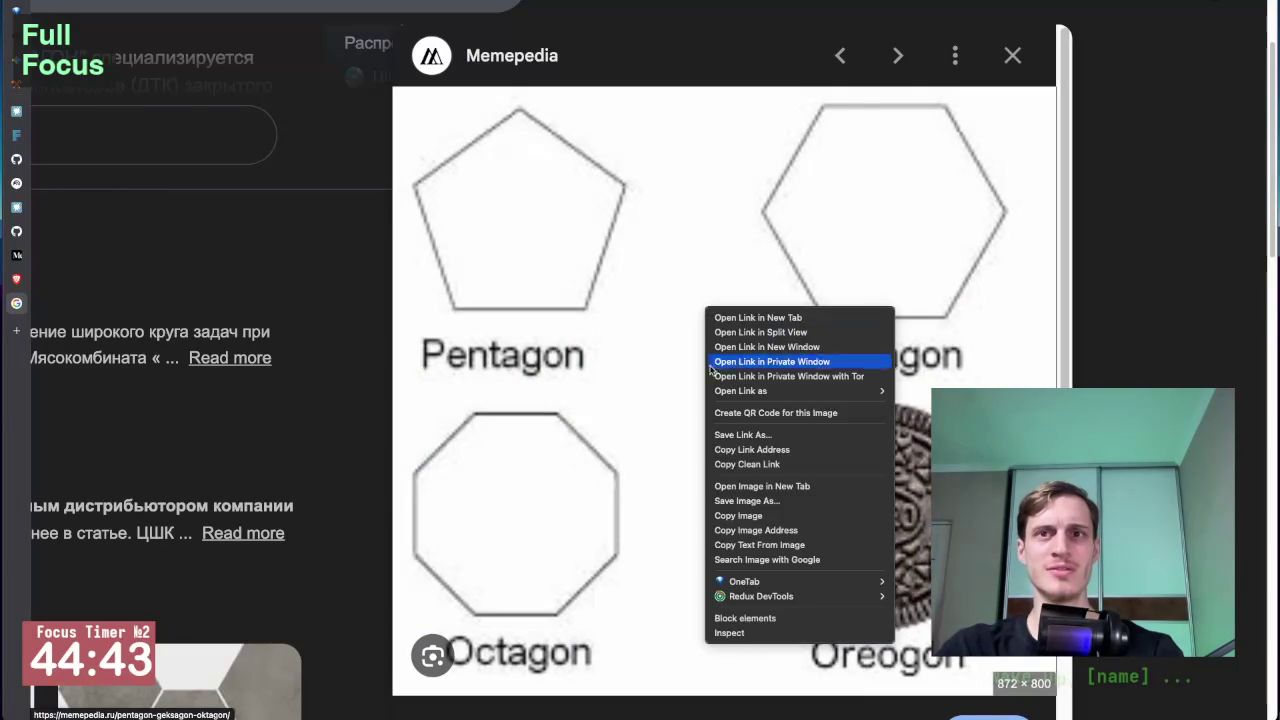
pyautogui.click(760, 486)
pyautogui.hotkey('ctrl', 'Tab')
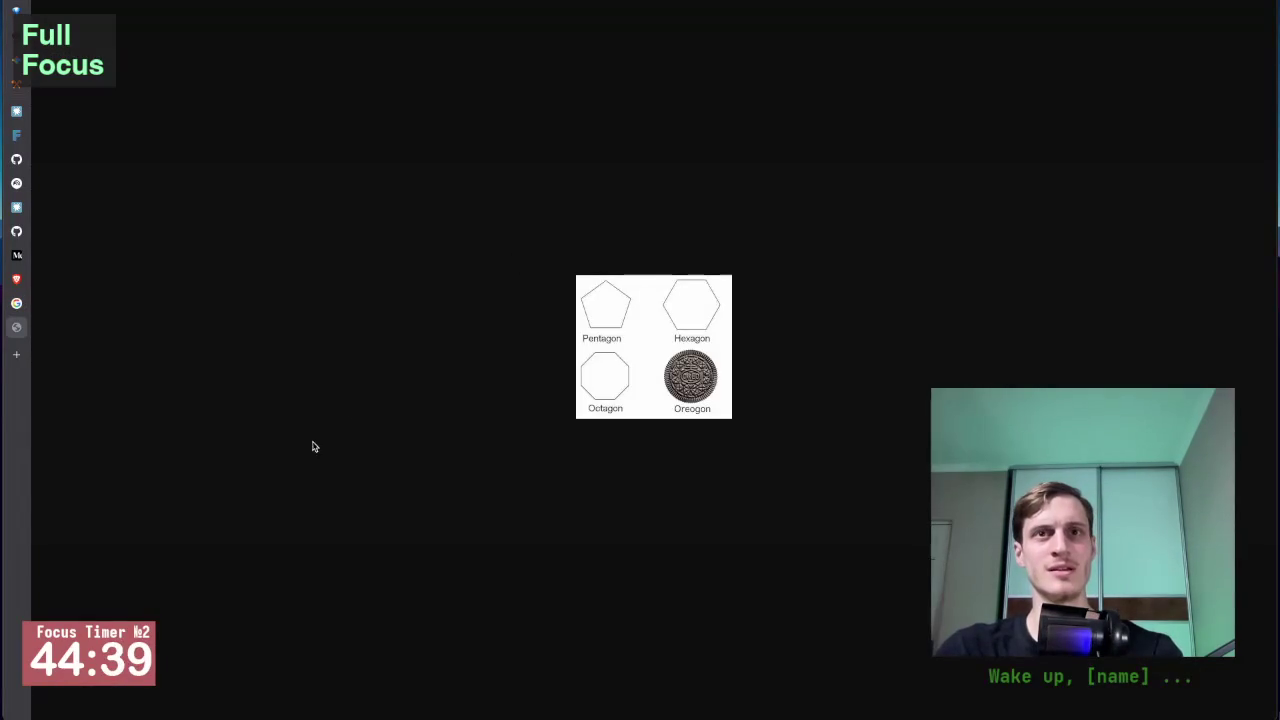
pyautogui.rightClick(669, 361)
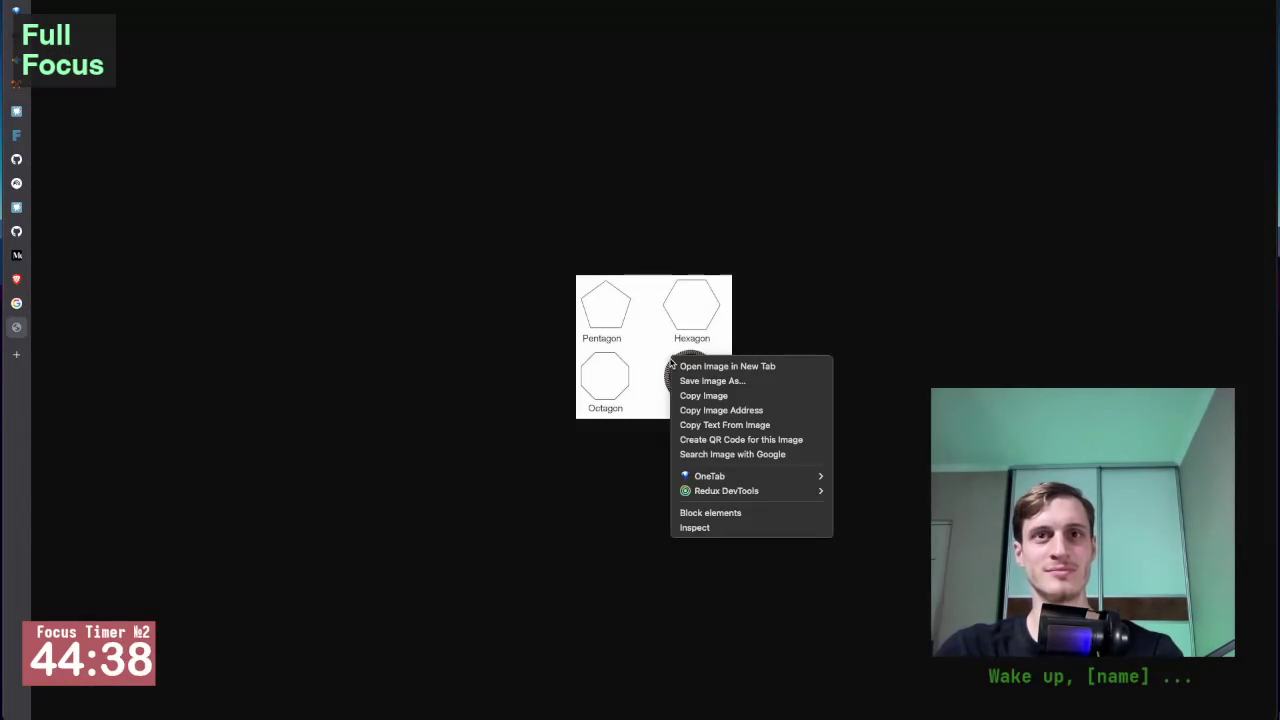
pyautogui.click(709, 395)
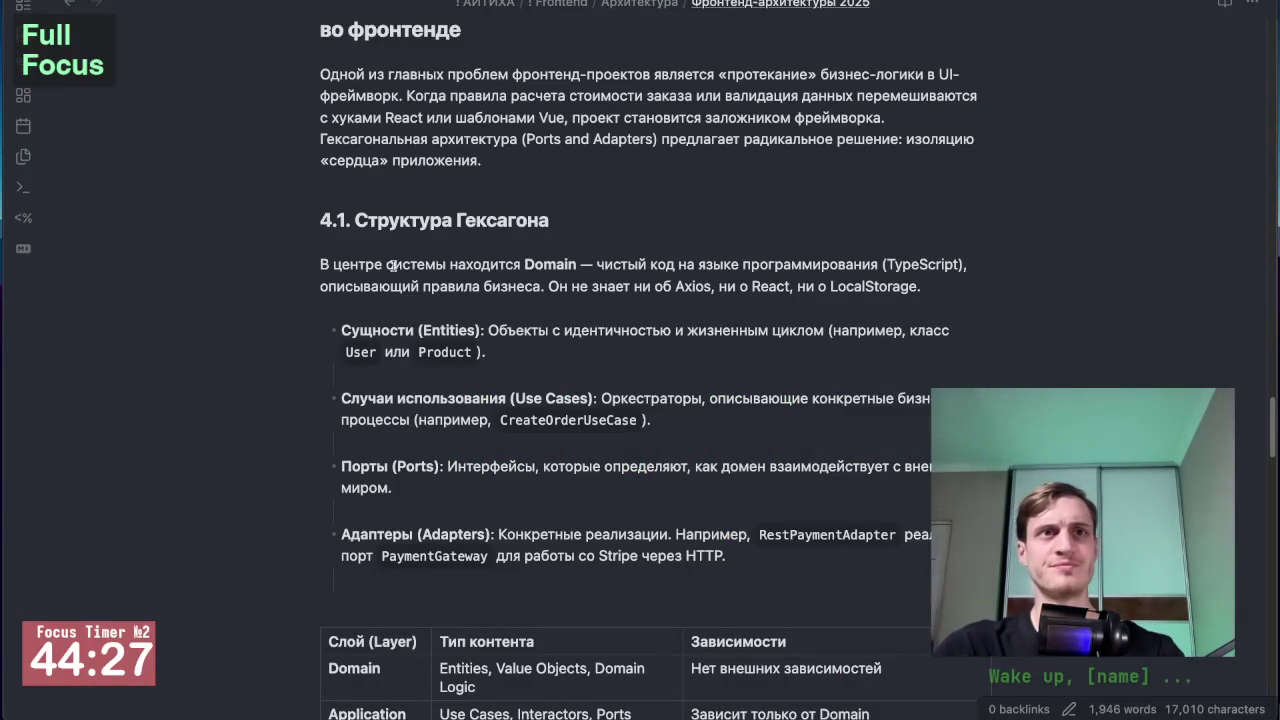
# Step: Scroll through section 4.1 Структура Гексагона to the Domain/Application/Infrastructure layer table
pyautogui.scroll(-2, 270, 438)
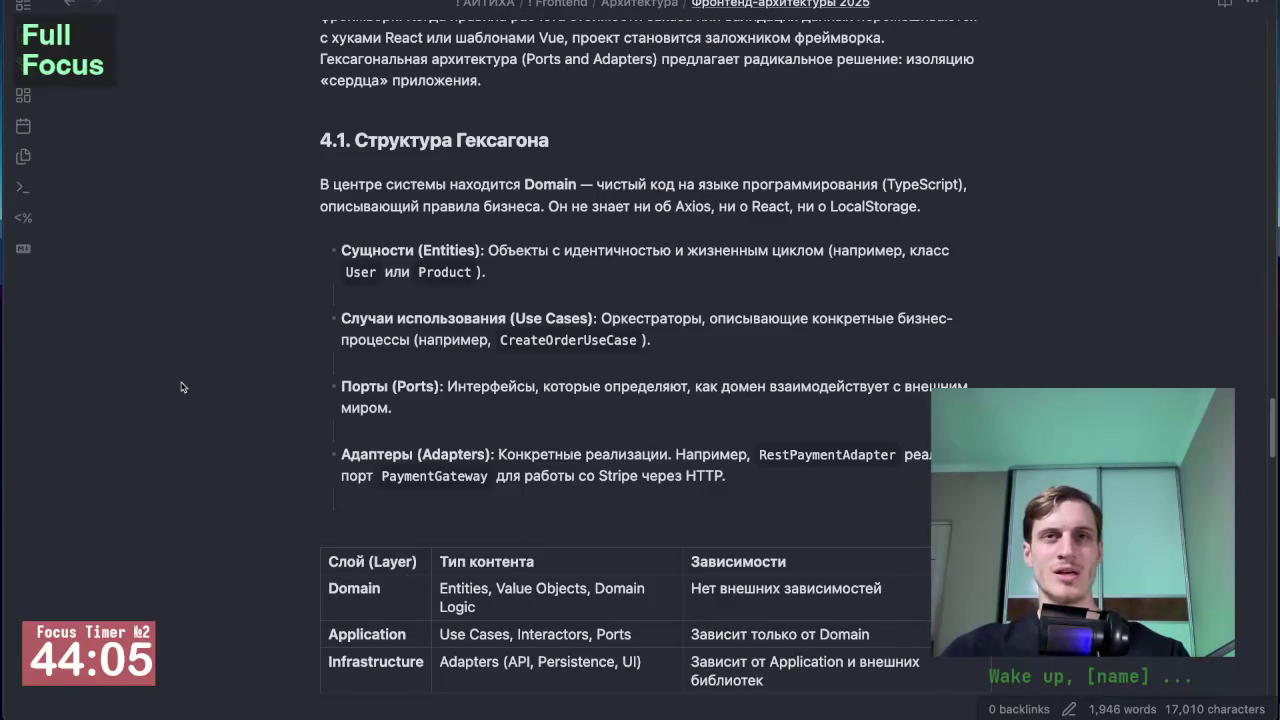
pyautogui.scroll(-1, 182, 387)
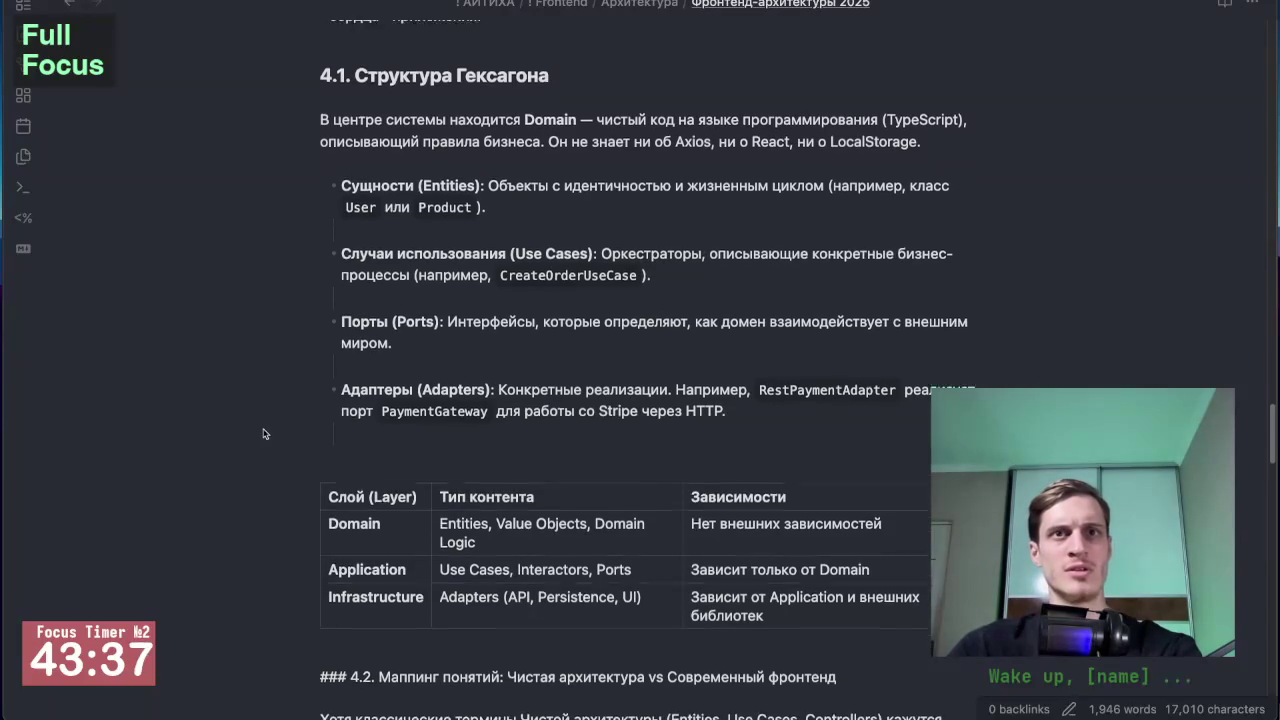
pyautogui.scroll(-3, 295, 400)
pyautogui.scroll(1, 300, 430)
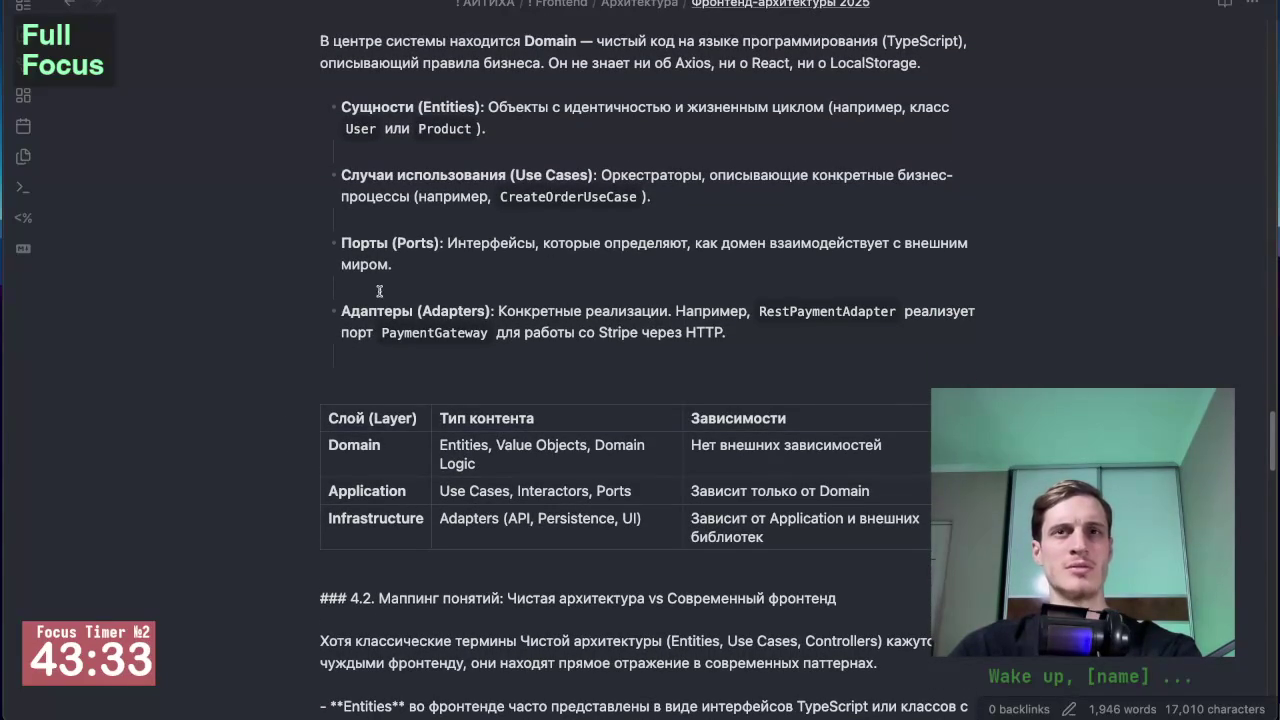
pyautogui.scroll(-1, 267, 360)
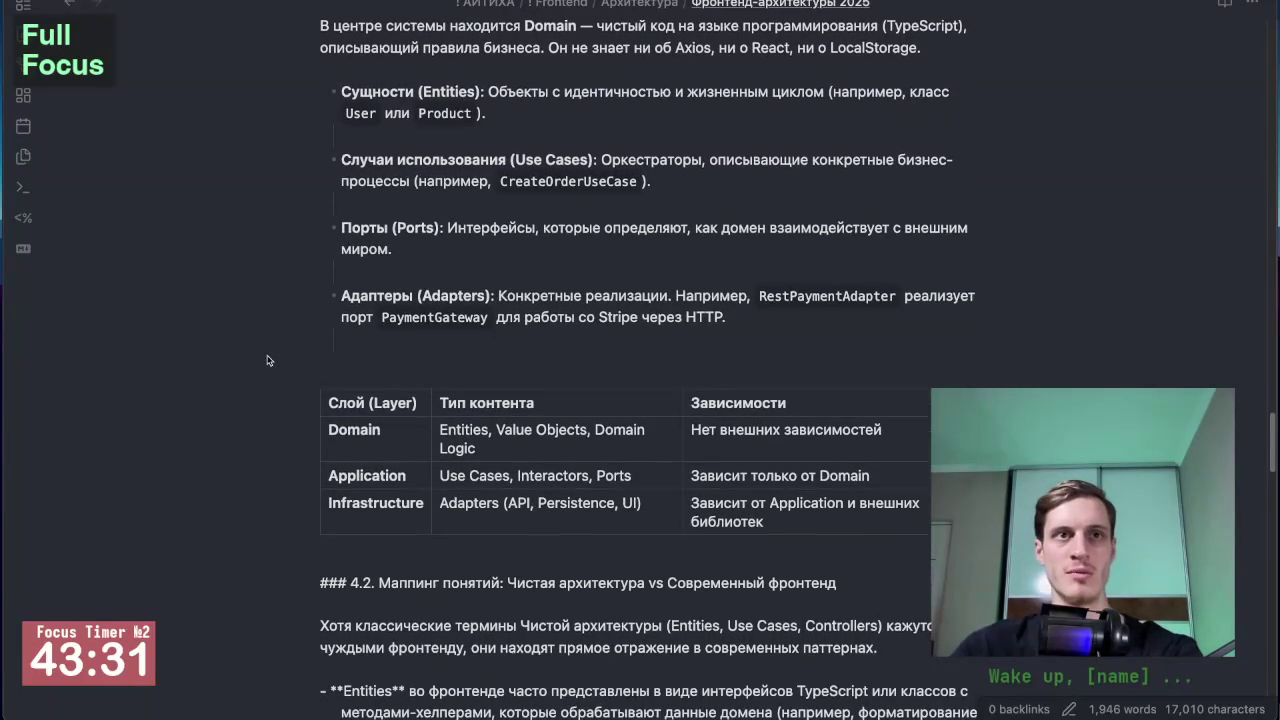
pyautogui.scroll(-1, 267, 360)
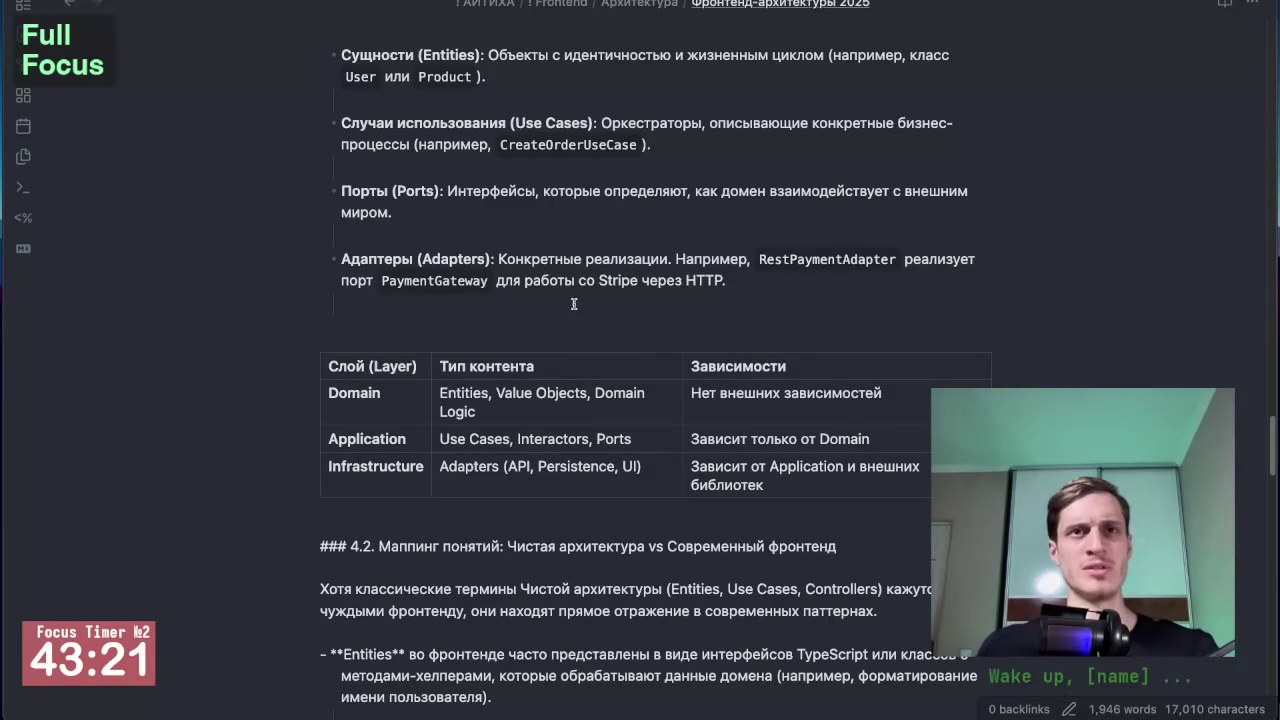
pyautogui.scroll(-2, 255, 397)
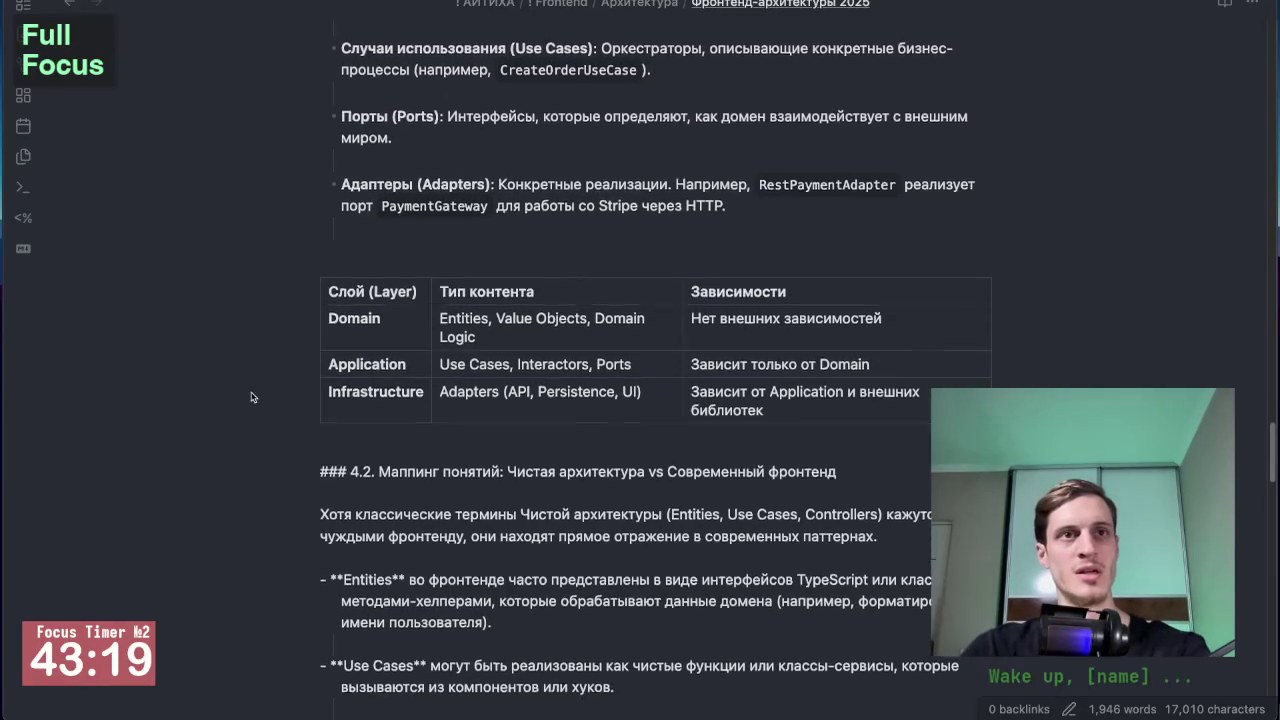
pyautogui.scroll(-2, 234, 343)
pyautogui.scroll(1, 299, 375)
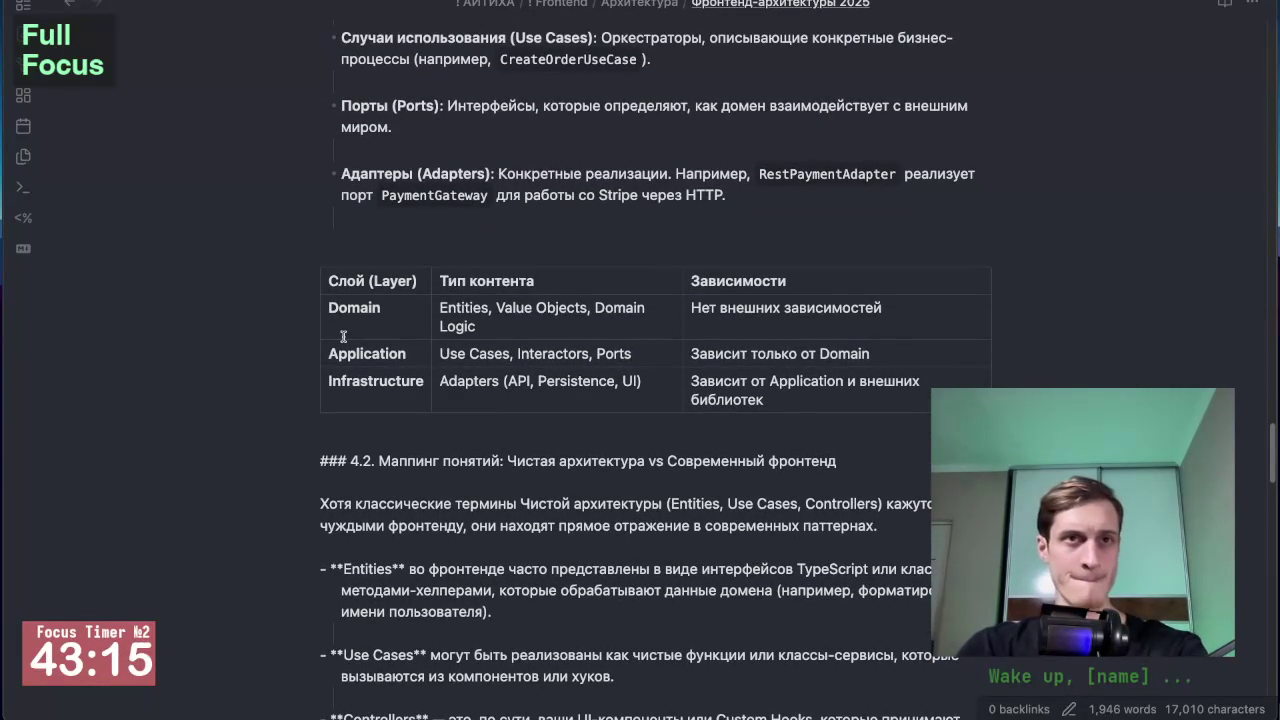
pyautogui.scroll(1, 327, 360)
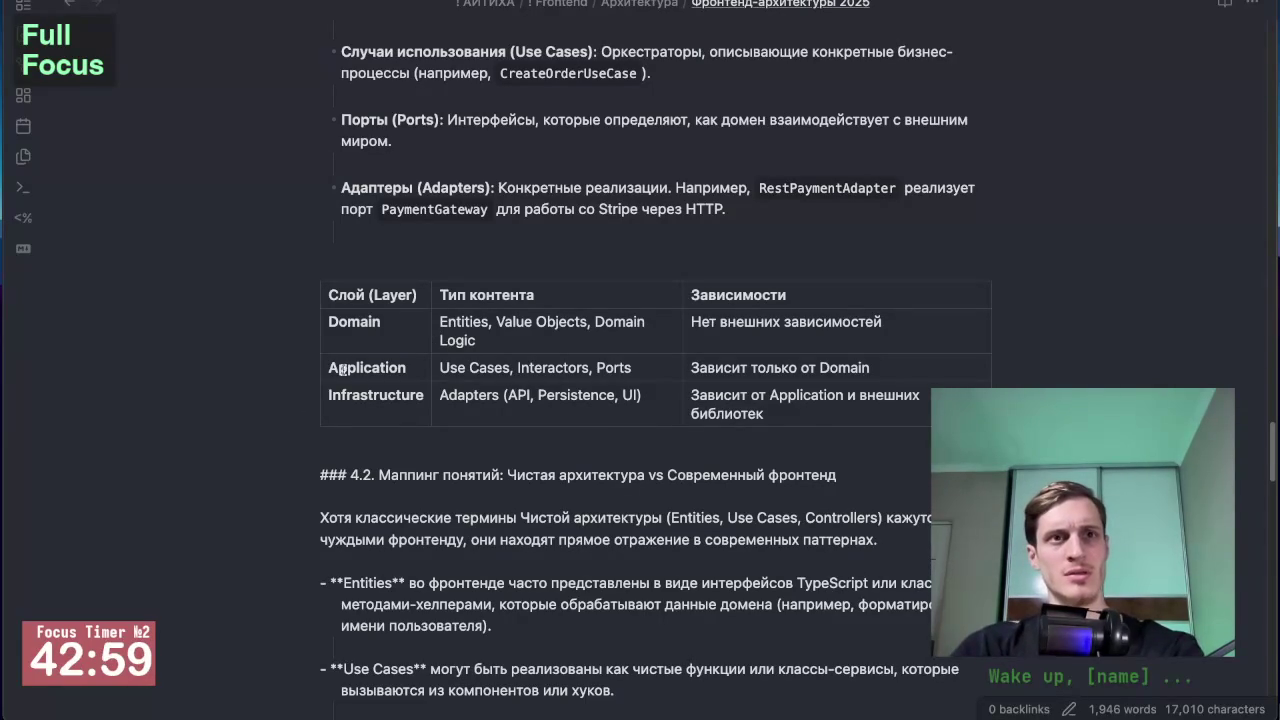
pyautogui.scroll(5, 343, 338)
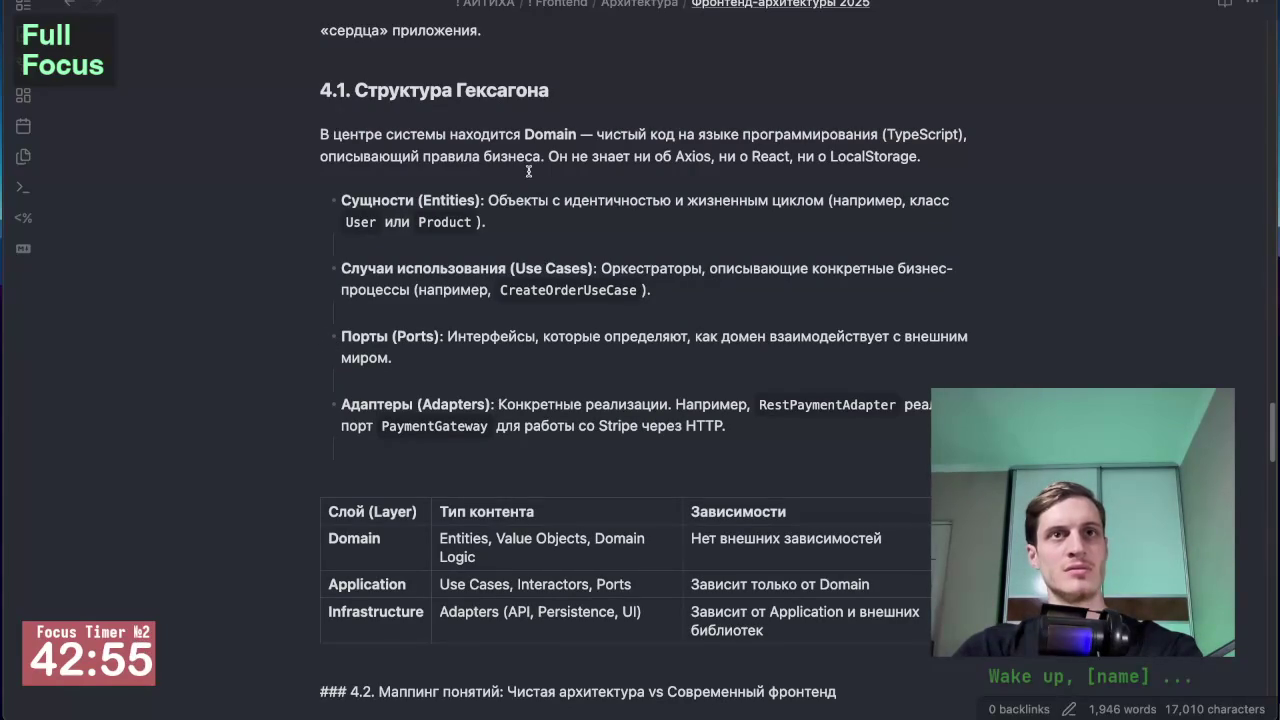
pyautogui.doubleClick(546, 135)
pyautogui.scroll(-4, 383, 367)
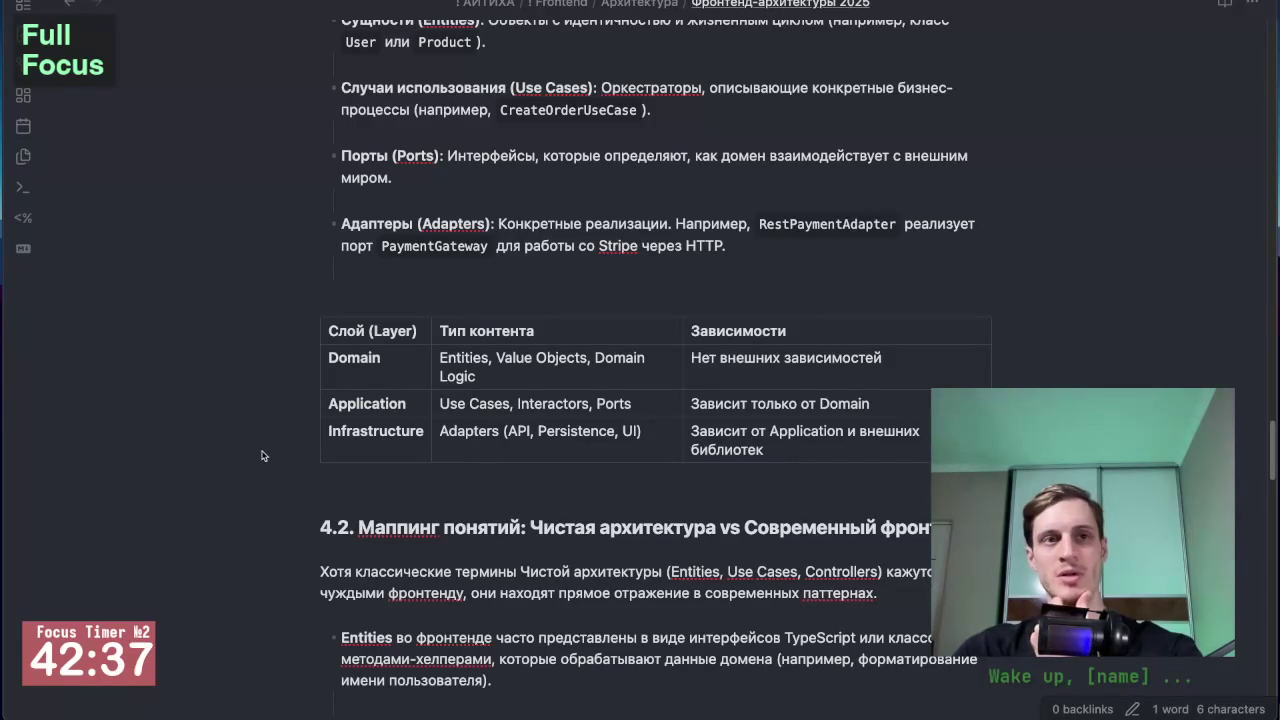
pyautogui.scroll(-1, 262, 465)
pyautogui.scroll(-3, 262, 465)
pyautogui.scroll(-2, 263, 467)
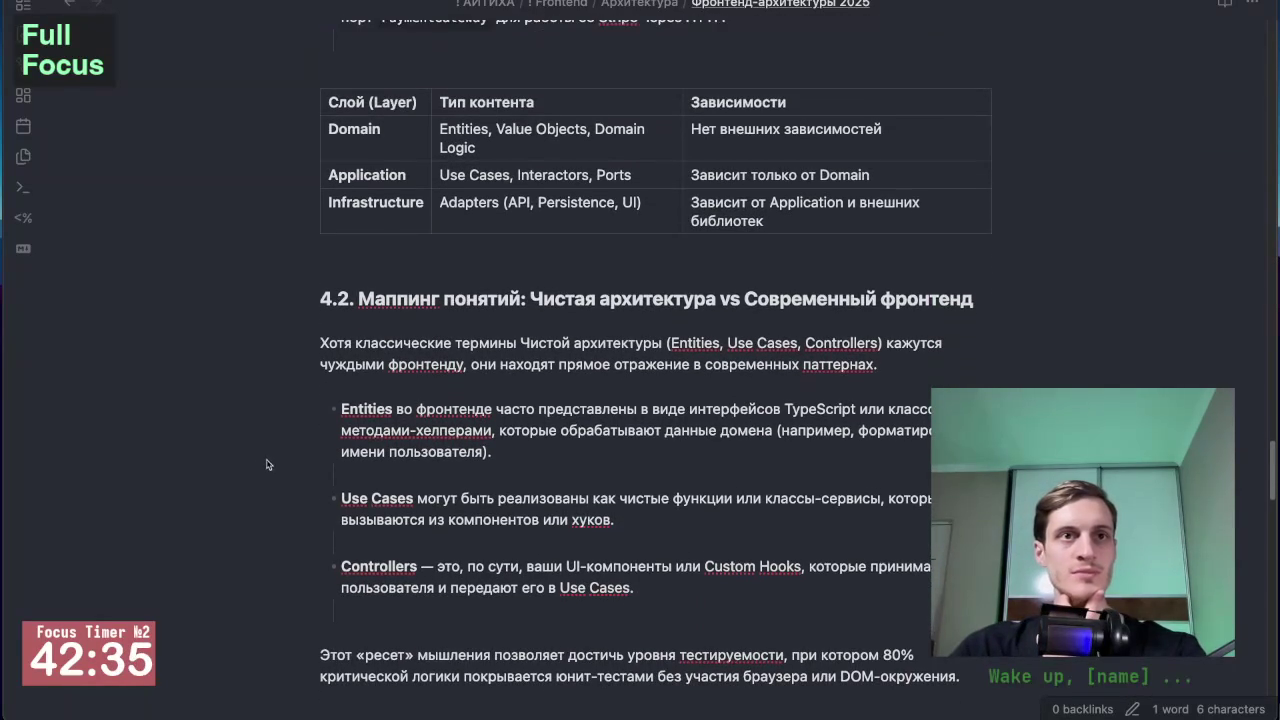
pyautogui.scroll(10, 283, 451)
pyautogui.scroll(8, 290, 458)
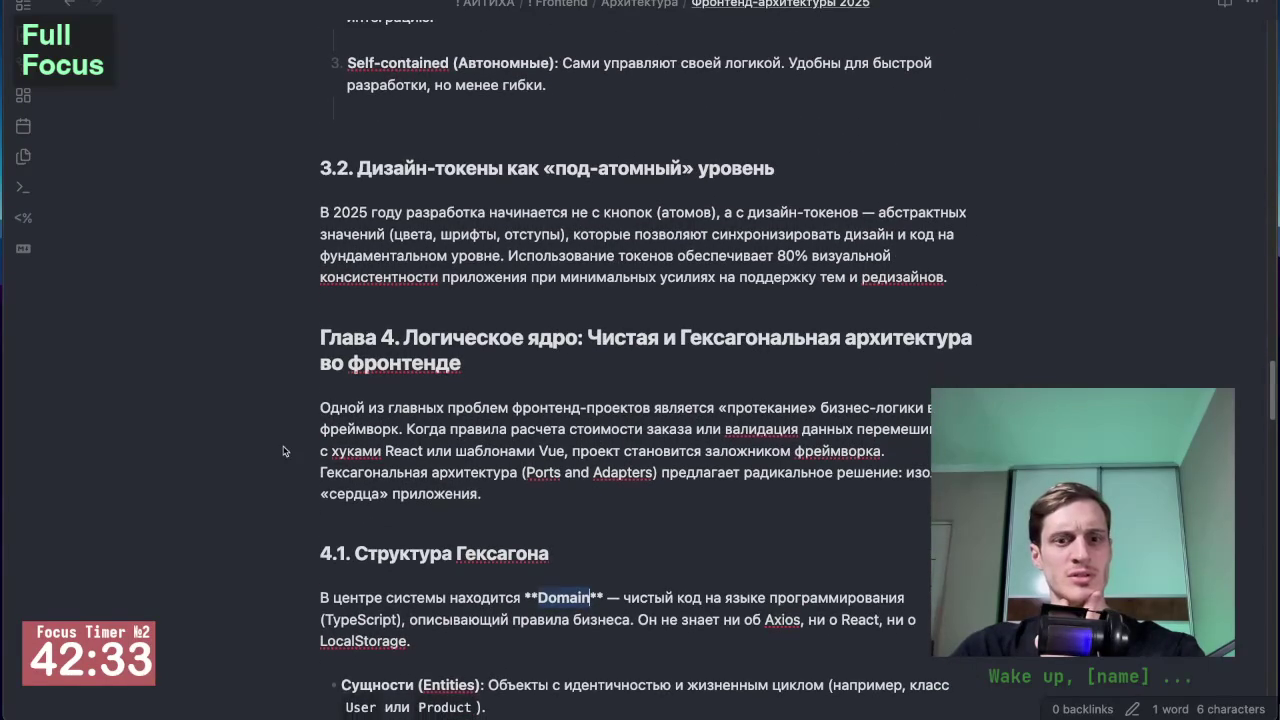
pyautogui.scroll(-2, 413, 383)
pyautogui.scroll(-4, 413, 383)
pyautogui.scroll(-1, 413, 383)
pyautogui.scroll(-8, 413, 383)
pyautogui.scroll(-4, 413, 383)
pyautogui.scroll(-3, 413, 383)
pyautogui.scroll(-1, 380, 244)
pyautogui.scroll(-2, 380, 244)
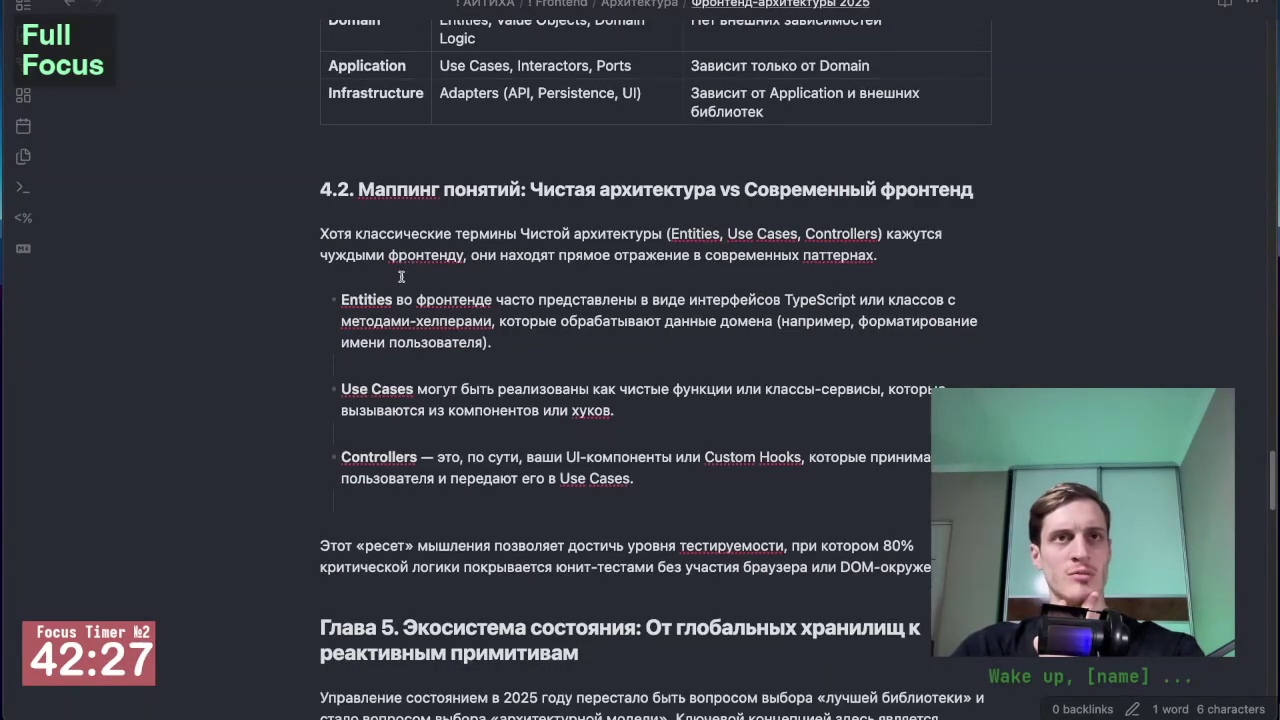
pyautogui.scroll(-1, 213, 292)
pyautogui.scroll(-1, 213, 292)
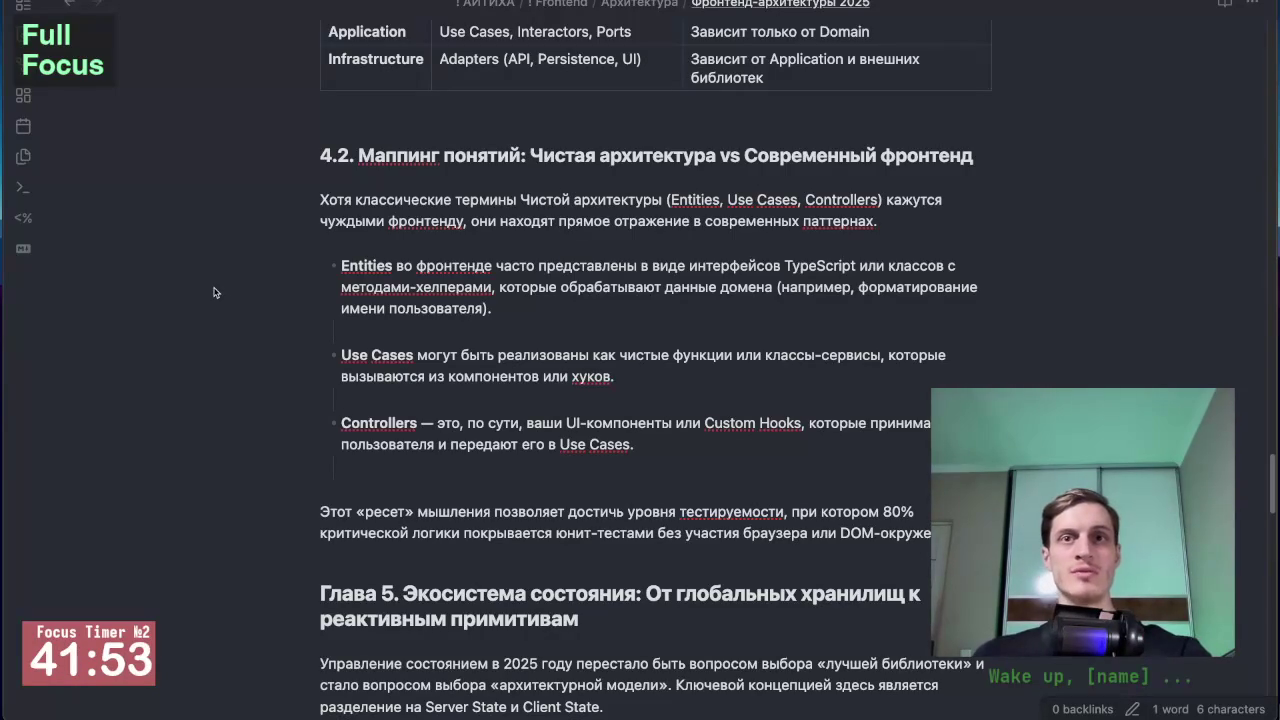
pyautogui.scroll(-1, 213, 292)
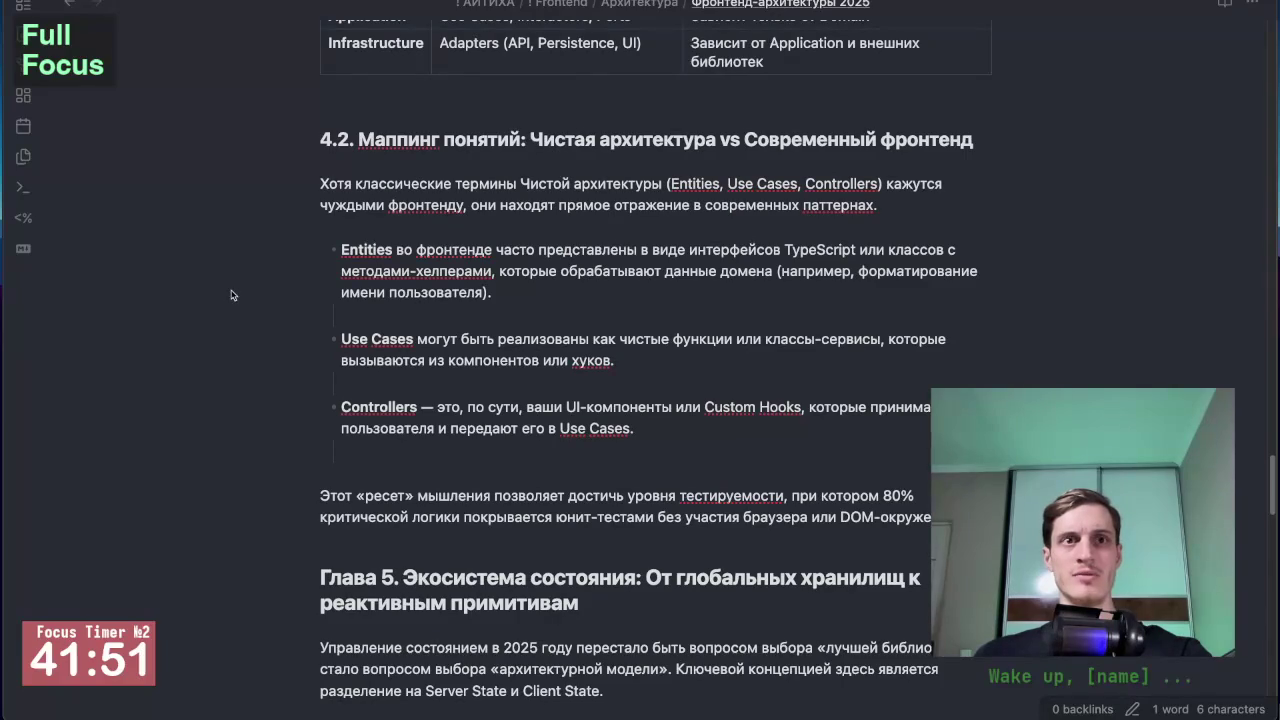
pyautogui.scroll(-1, 231, 295)
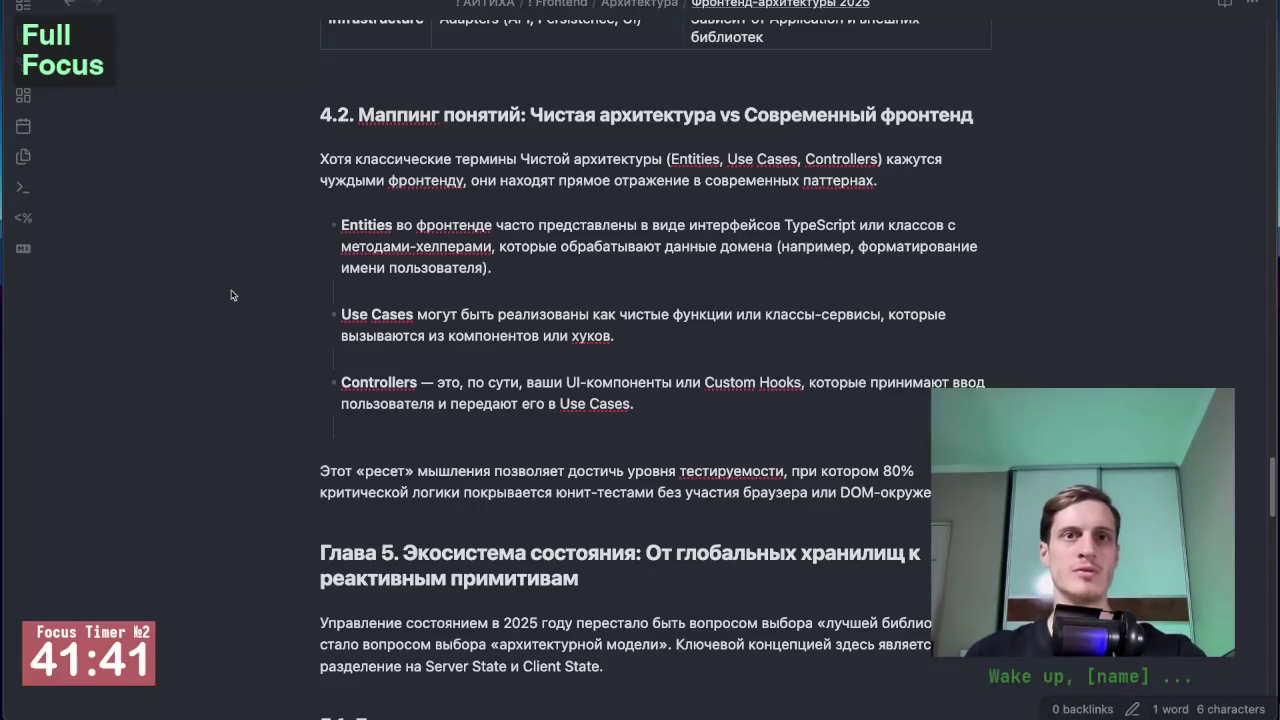
pyautogui.scroll(-1, 231, 295)
pyautogui.scroll(-1, 231, 295)
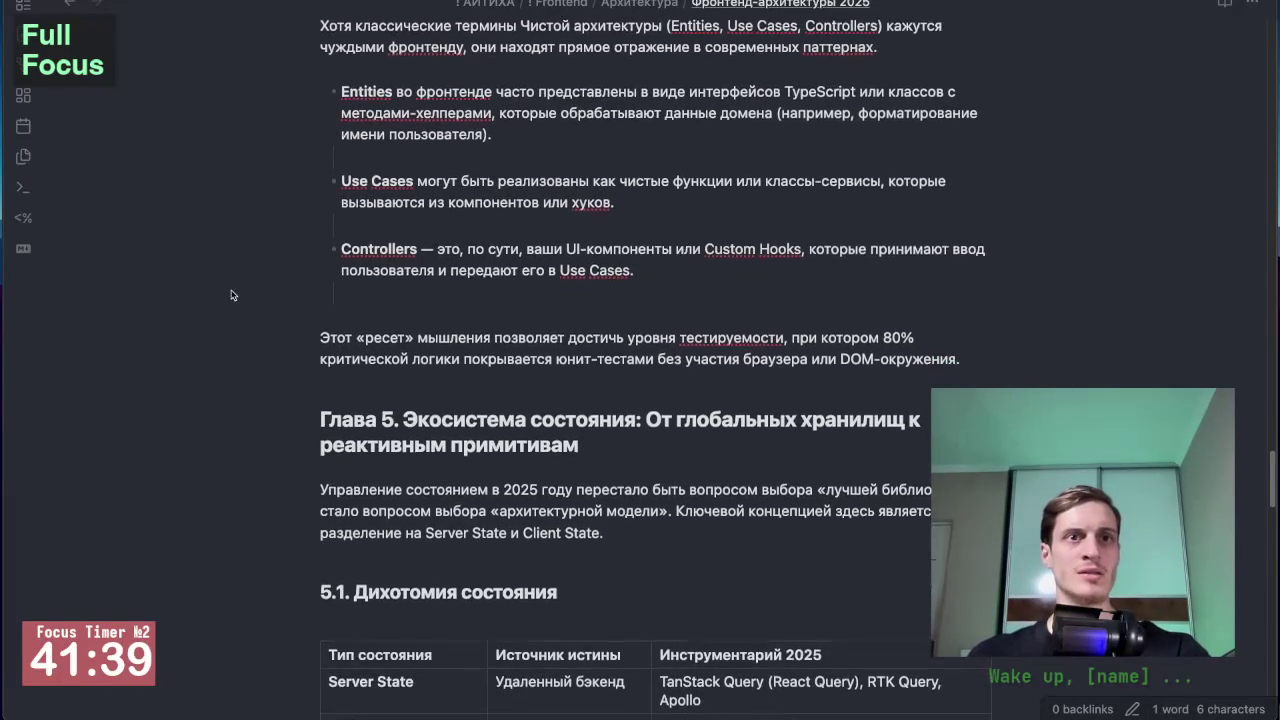
pyautogui.scroll(-1, 231, 295)
pyautogui.scroll(-1, 265, 347)
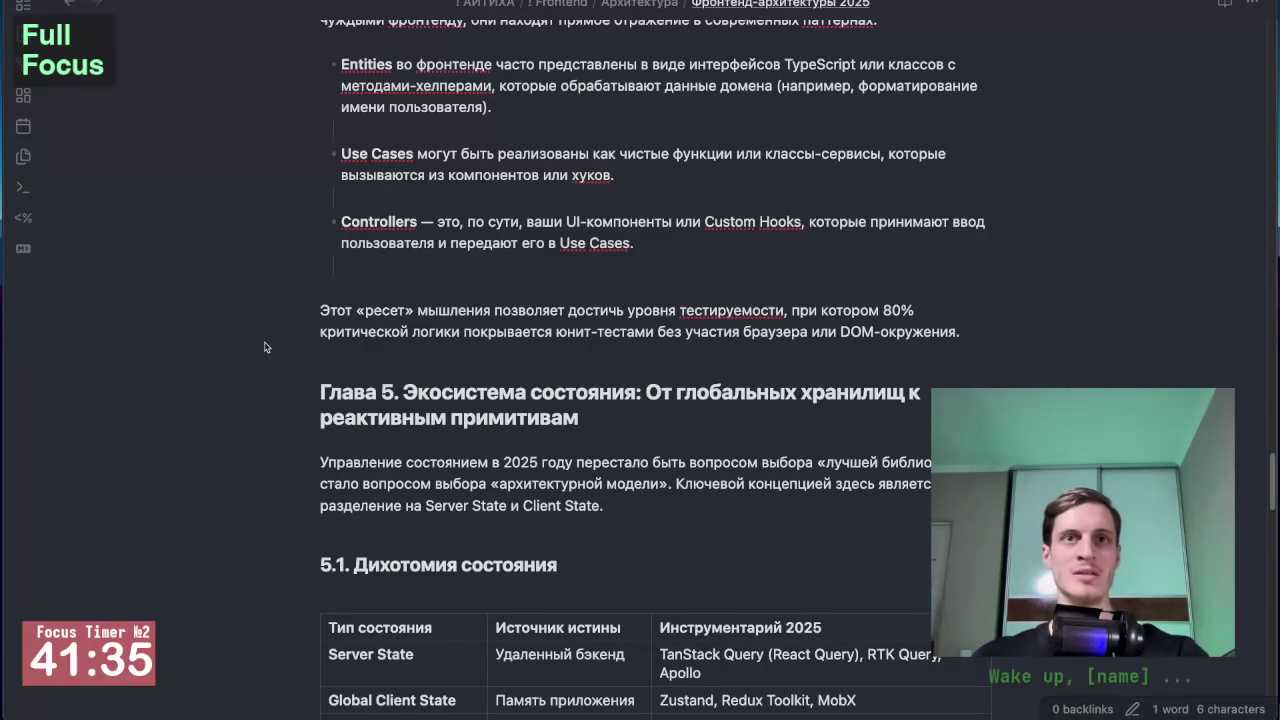
pyautogui.scroll(-1, 265, 347)
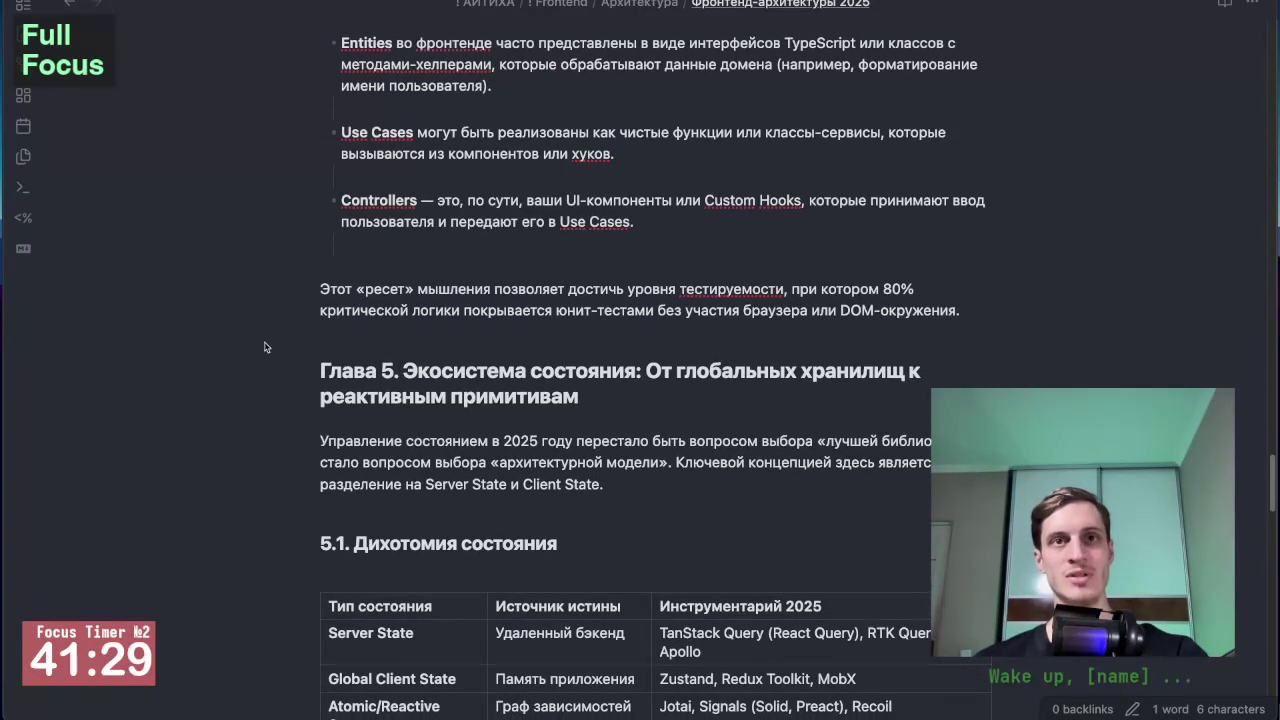
pyautogui.scroll(-1, 265, 347)
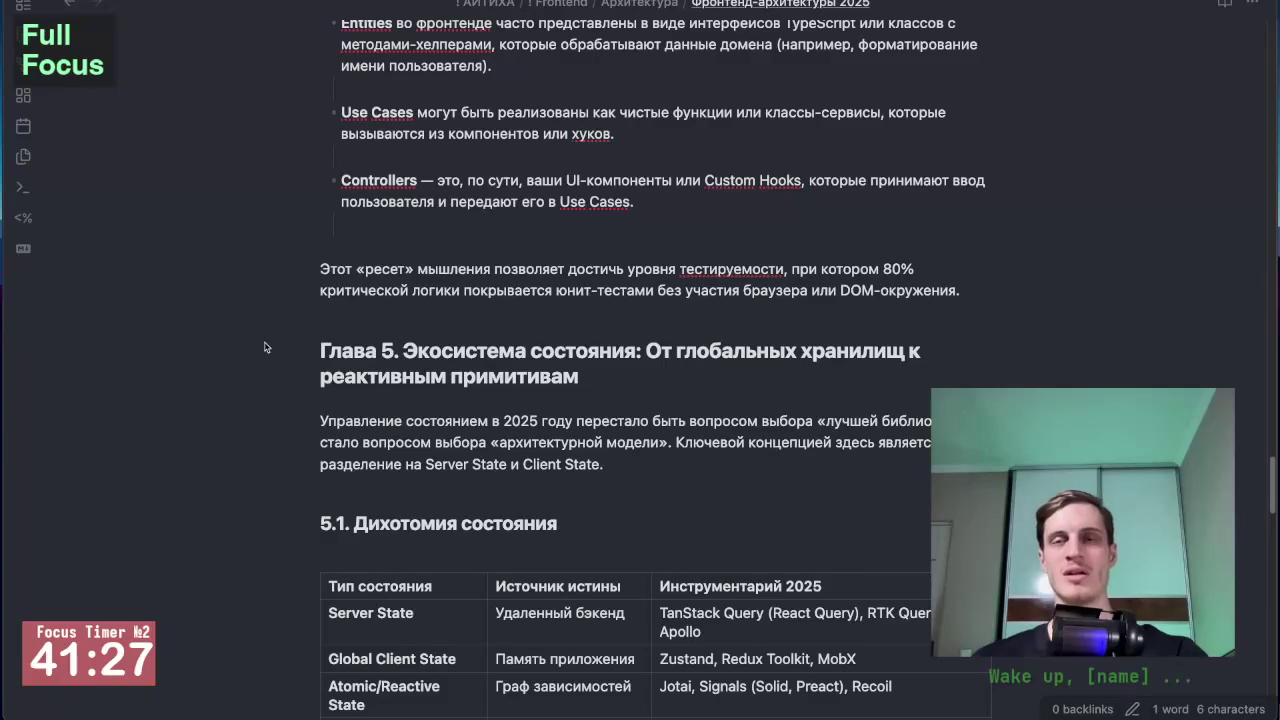
pyautogui.scroll(-1, 265, 347)
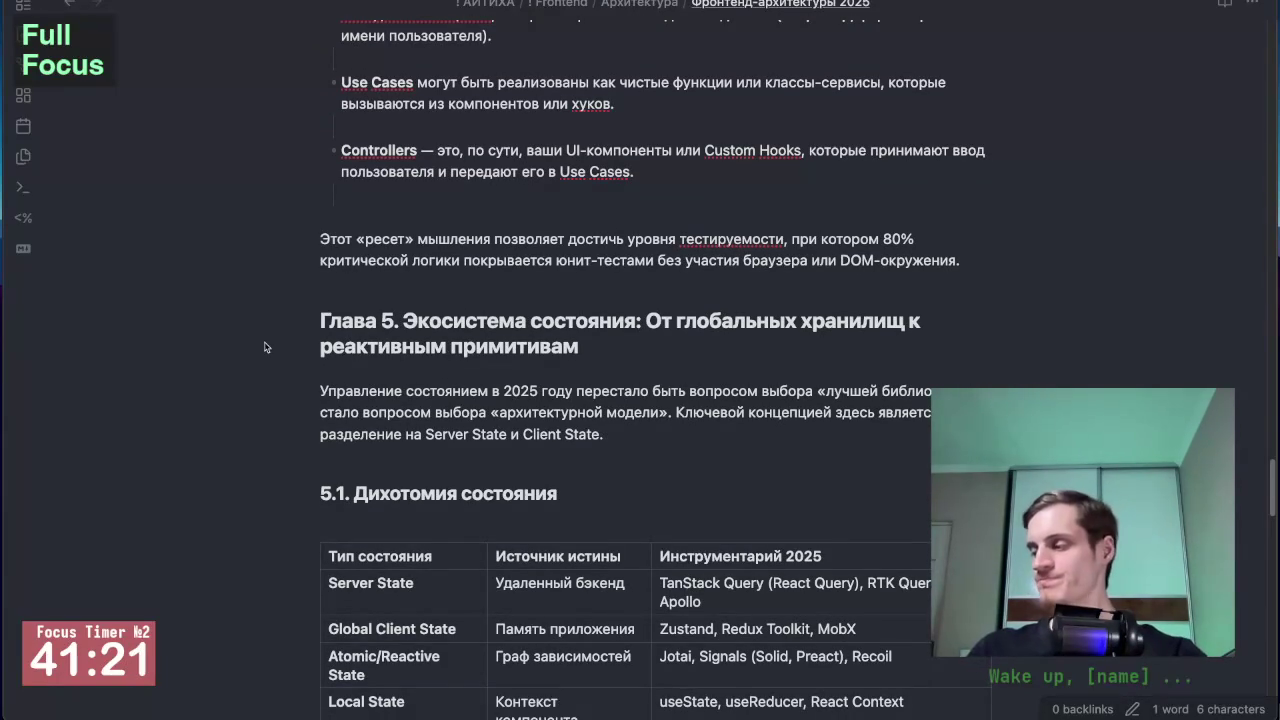
pyautogui.scroll(-1, 265, 347)
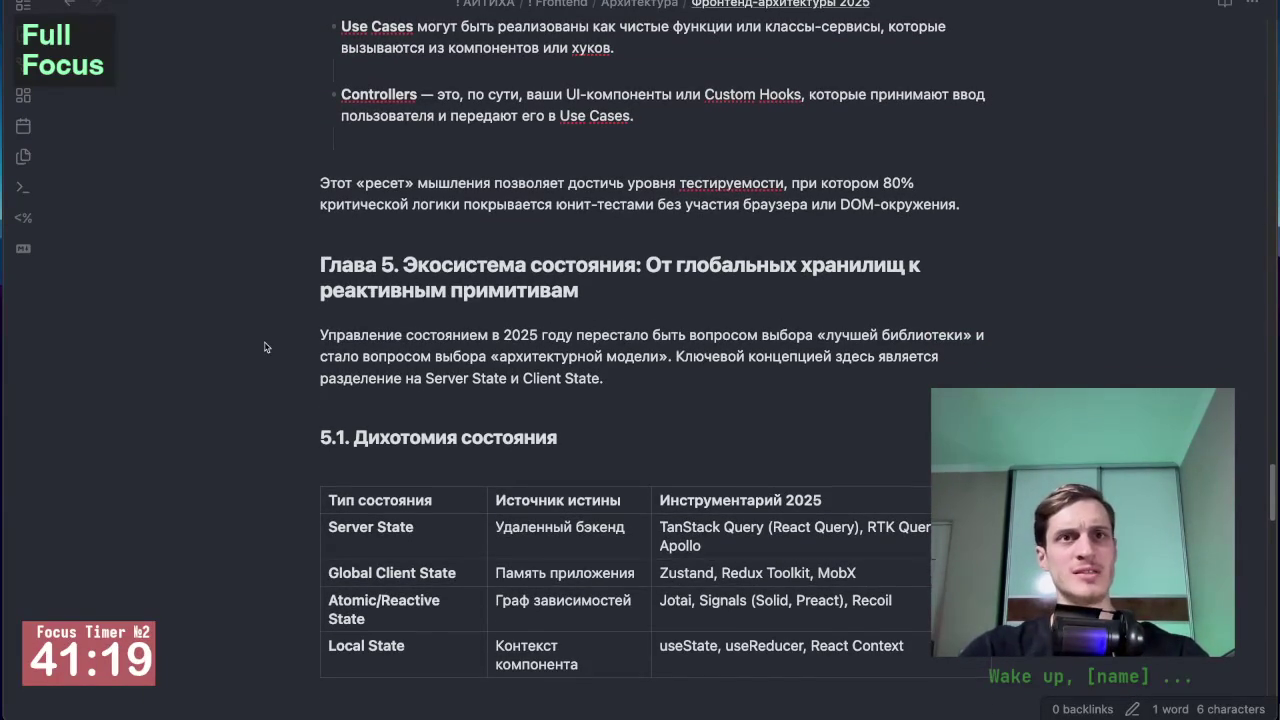
pyautogui.scroll(-3, 265, 347)
pyautogui.scroll(-2, 265, 347)
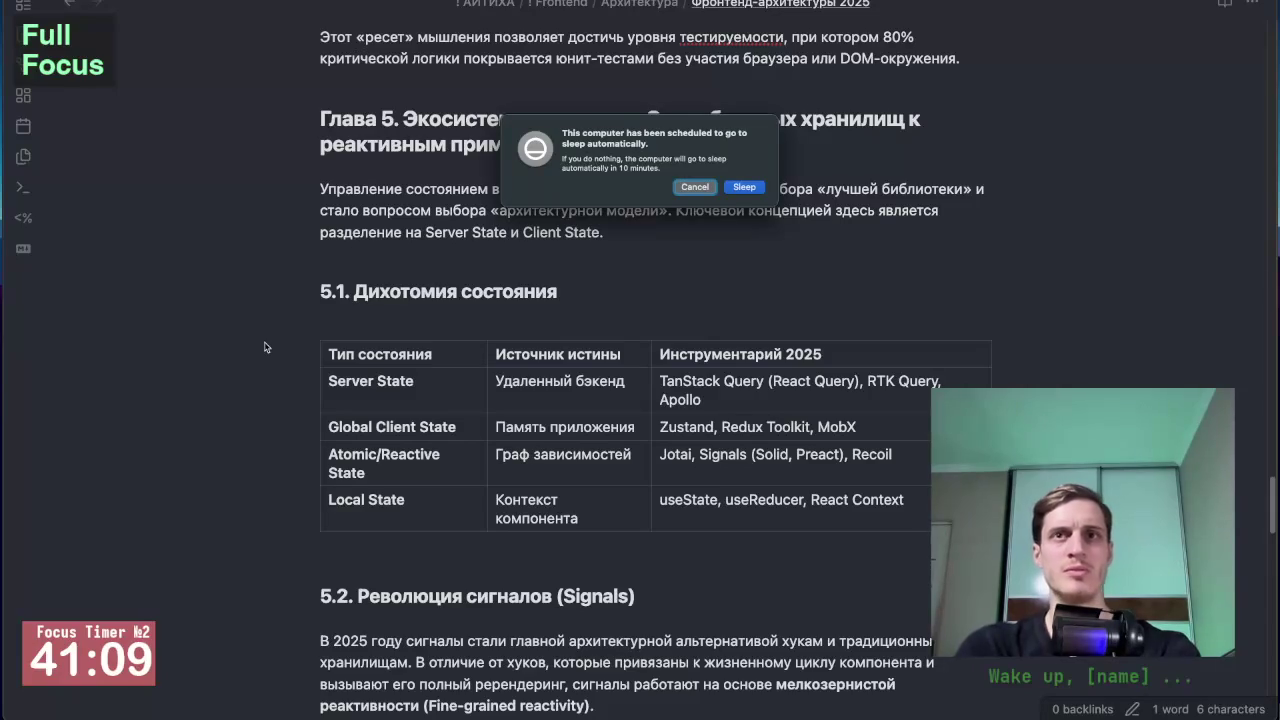
pyautogui.press('Escape')
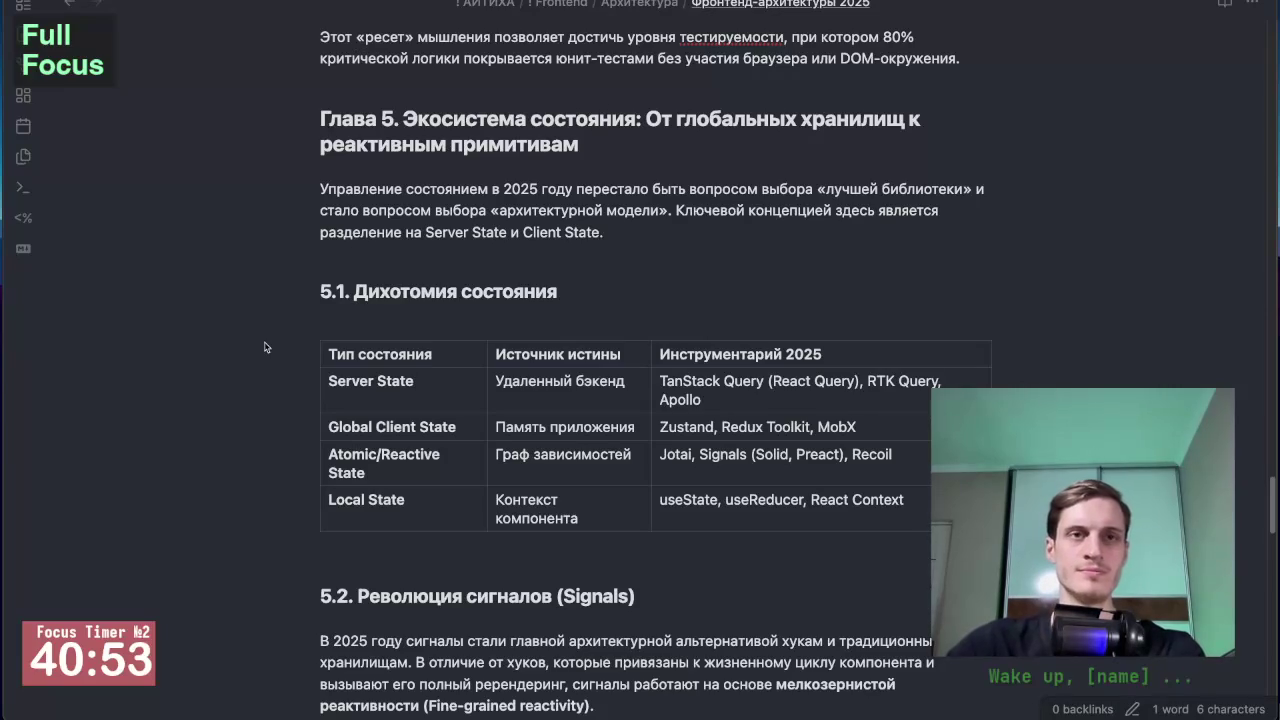
# Step: Scroll past the 5.1 state table to section 5.2 Революция сигналов
pyautogui.scroll(-3, 265, 347)
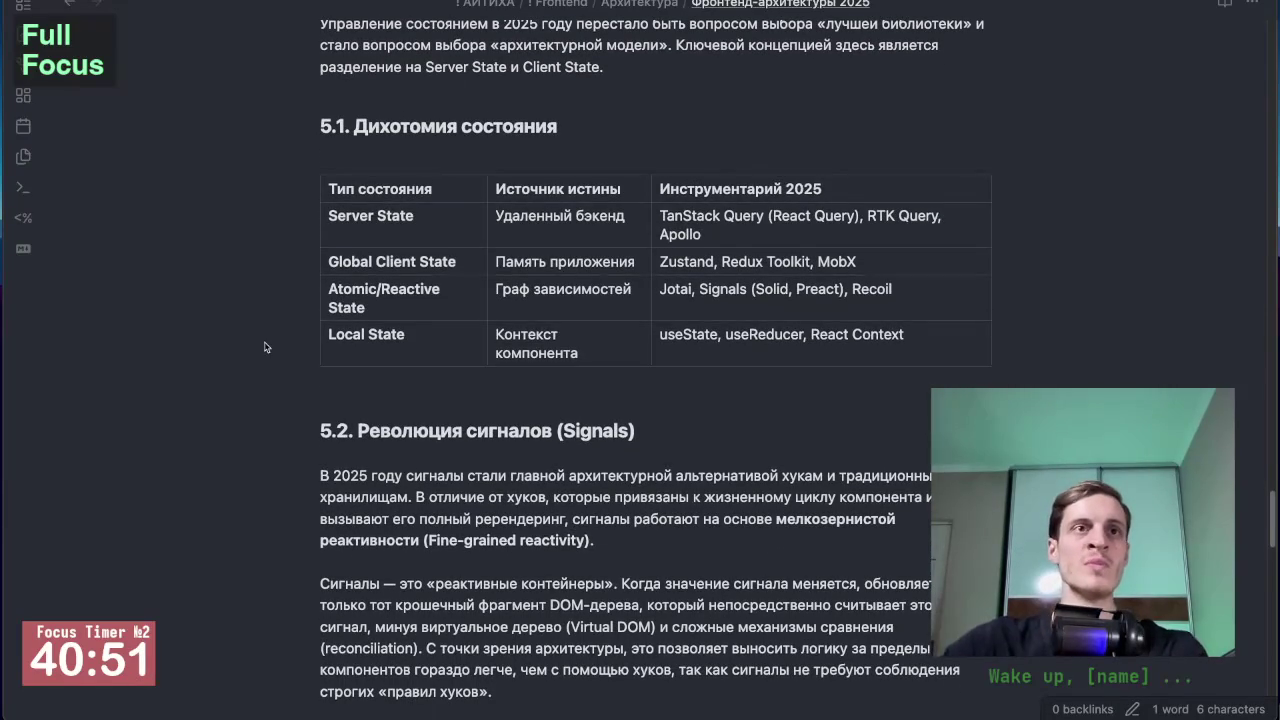
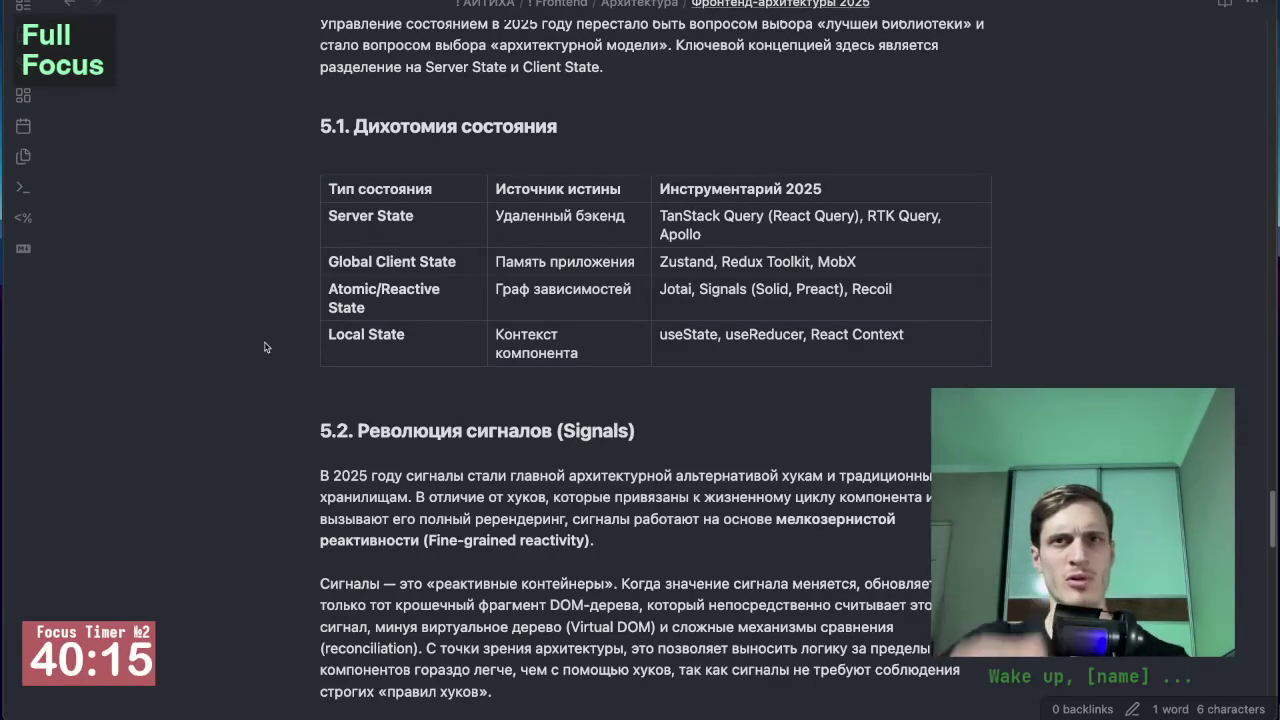
# Step: Close and reopen the architecture note, then start a new Brave tab
pyautogui.press('super+w')
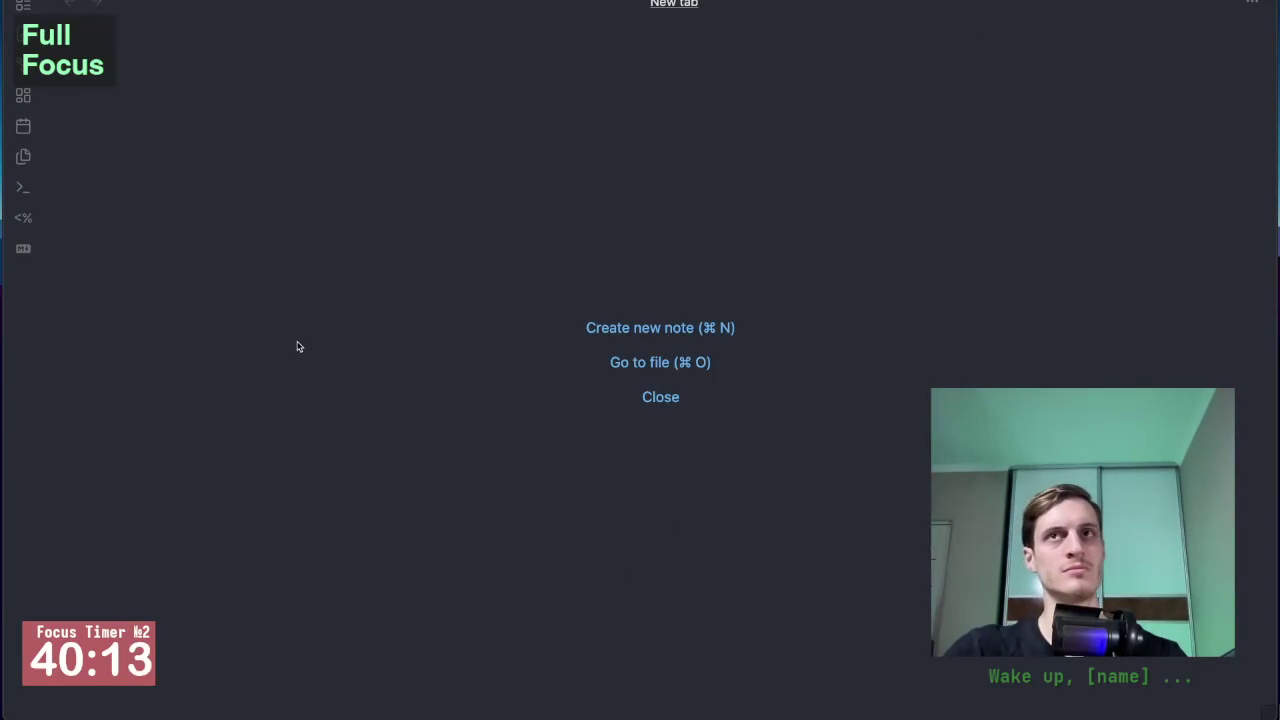
pyautogui.press('super+shift+t')
pyautogui.press('super+Tab')
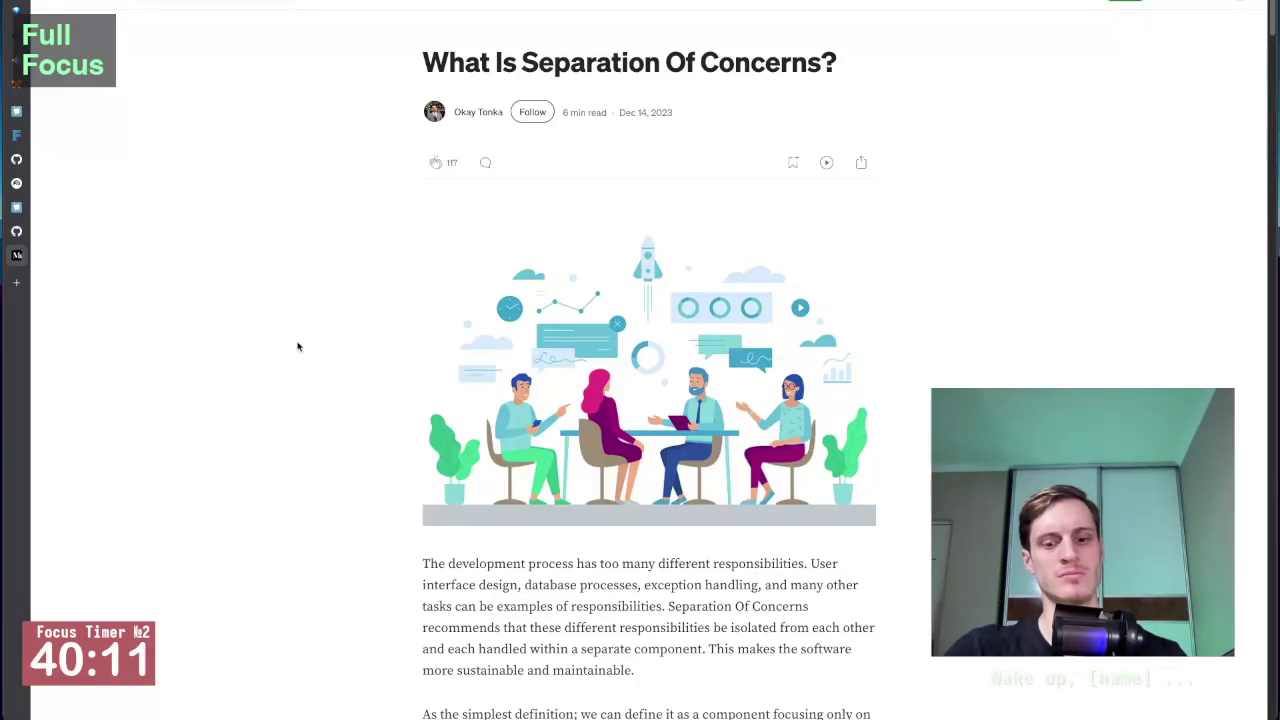
pyautogui.press('super+t')
# Step: Search for 'preact' and open the official preactjs.com site
pyautogui.write('preac')
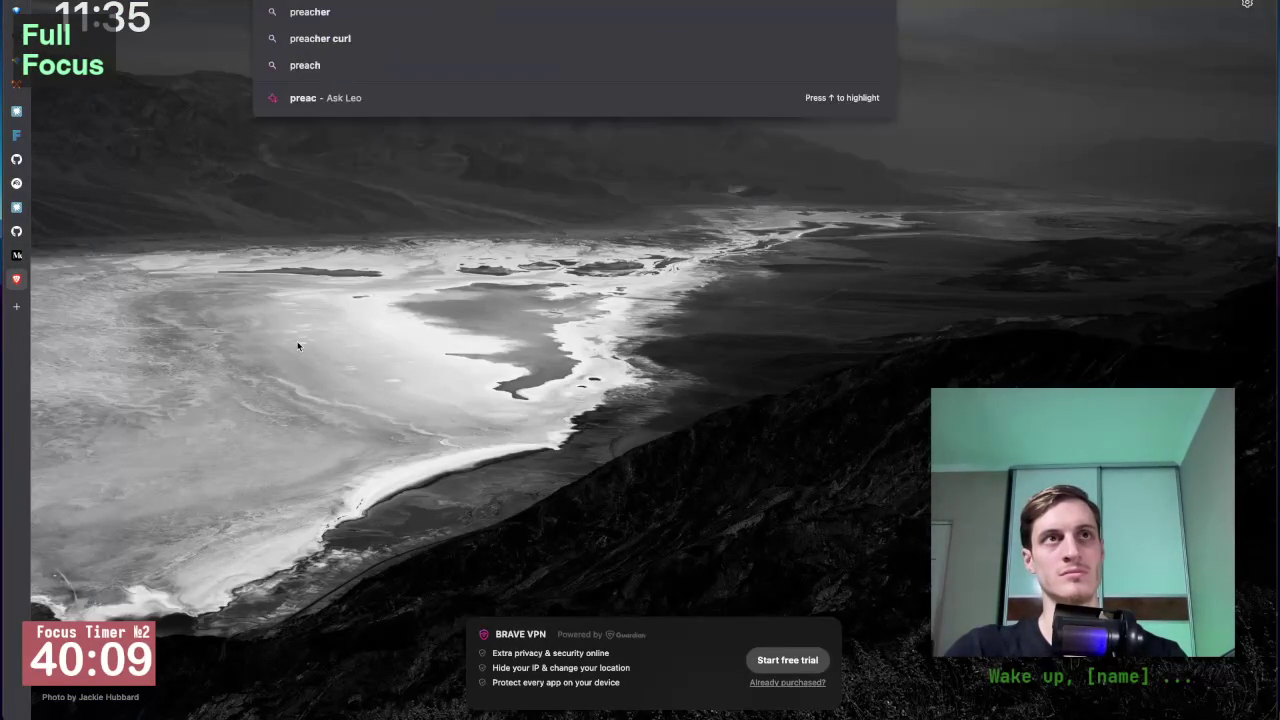
pyautogui.write('t')
pyautogui.press('Return')
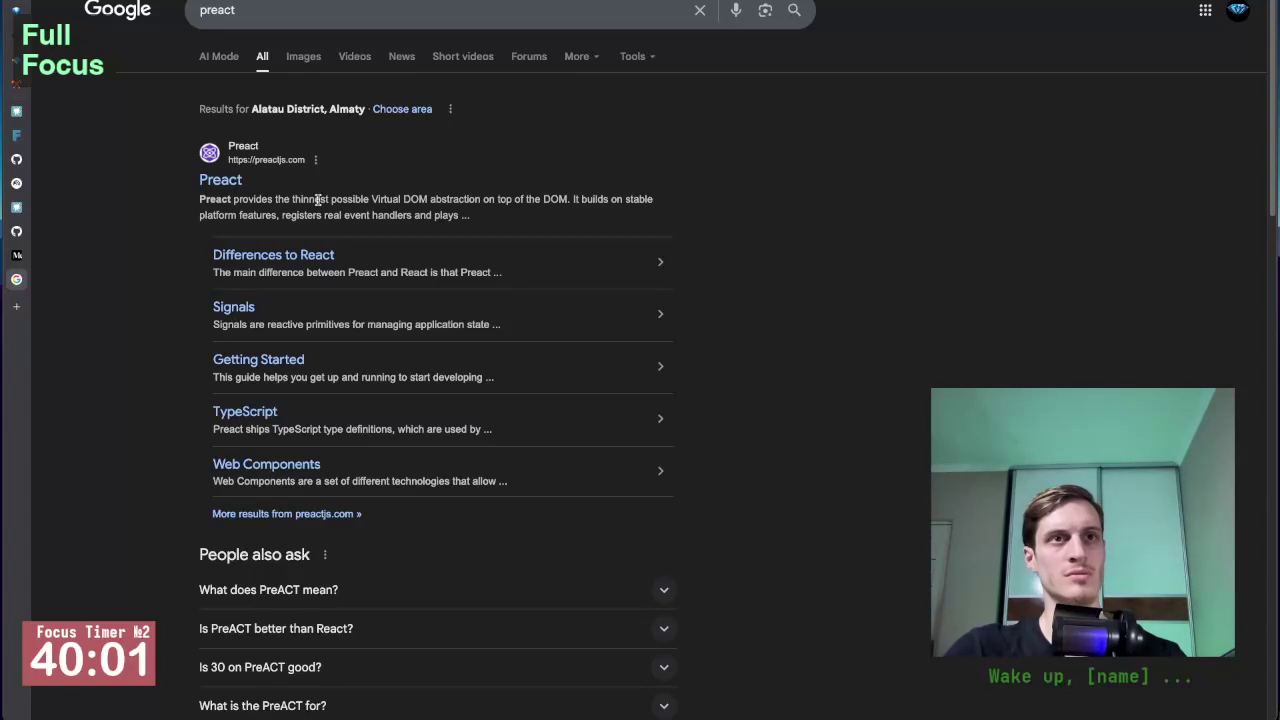
pyautogui.click(229, 182)
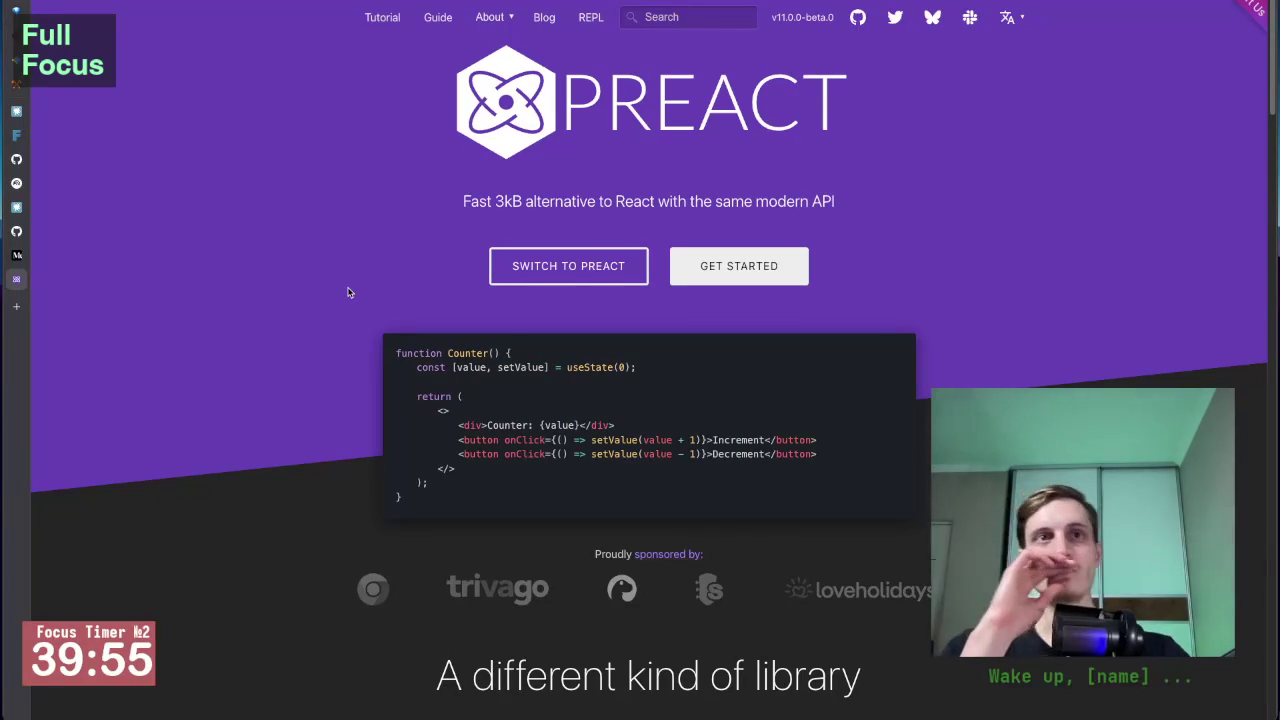
# Step: Scroll through the Preact home page to read it
pyautogui.scroll(1, 349, 238)
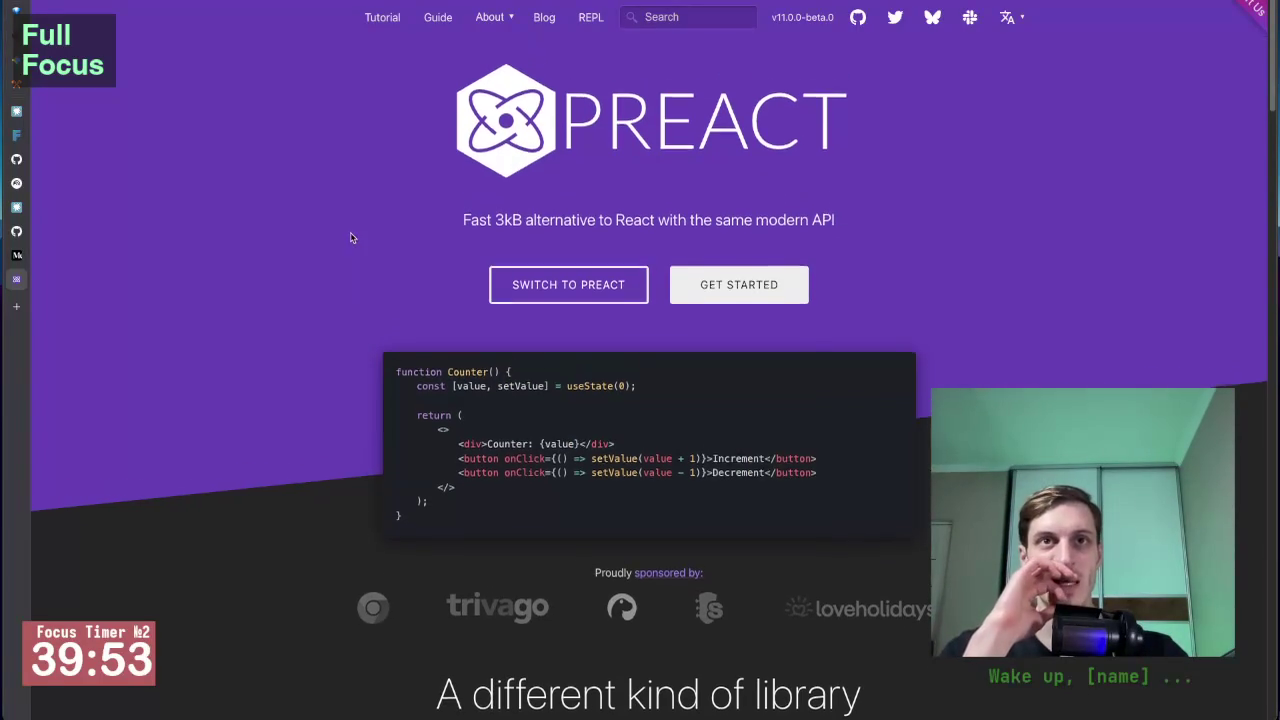
pyautogui.scroll(-1, 350, 237)
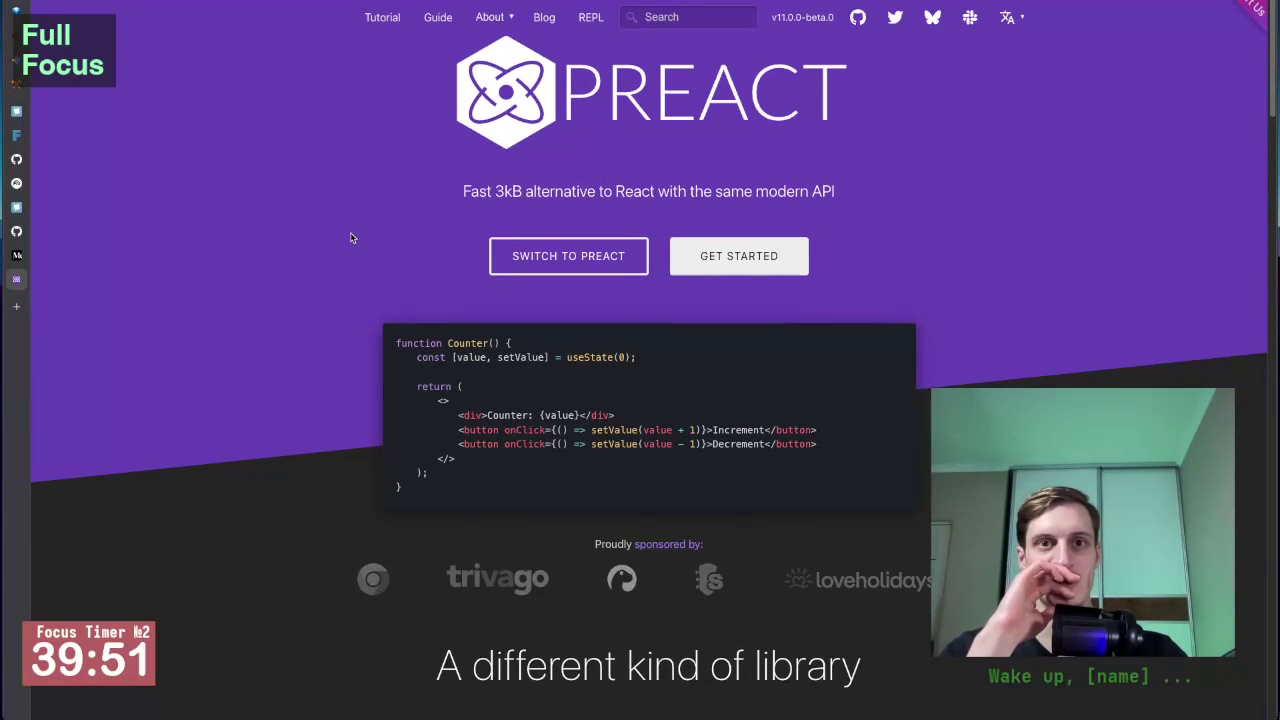
pyautogui.scroll(1, 350, 237)
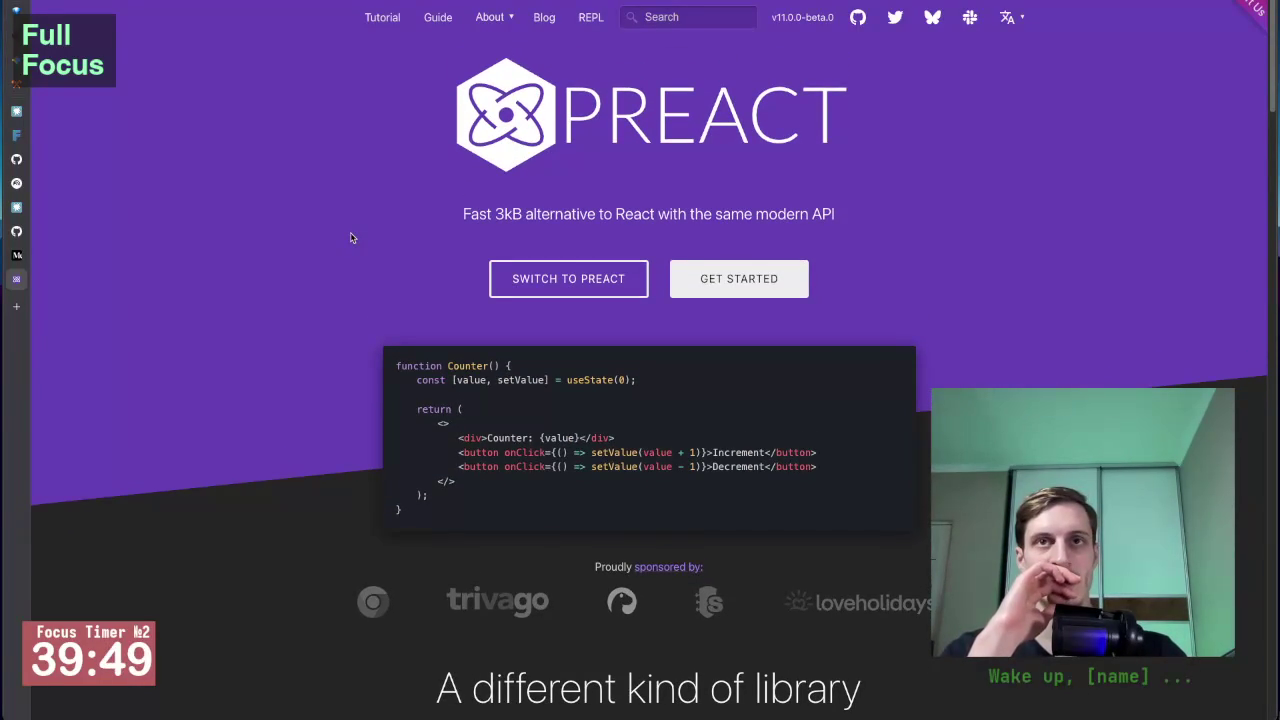
pyautogui.scroll(-2, 356, 214)
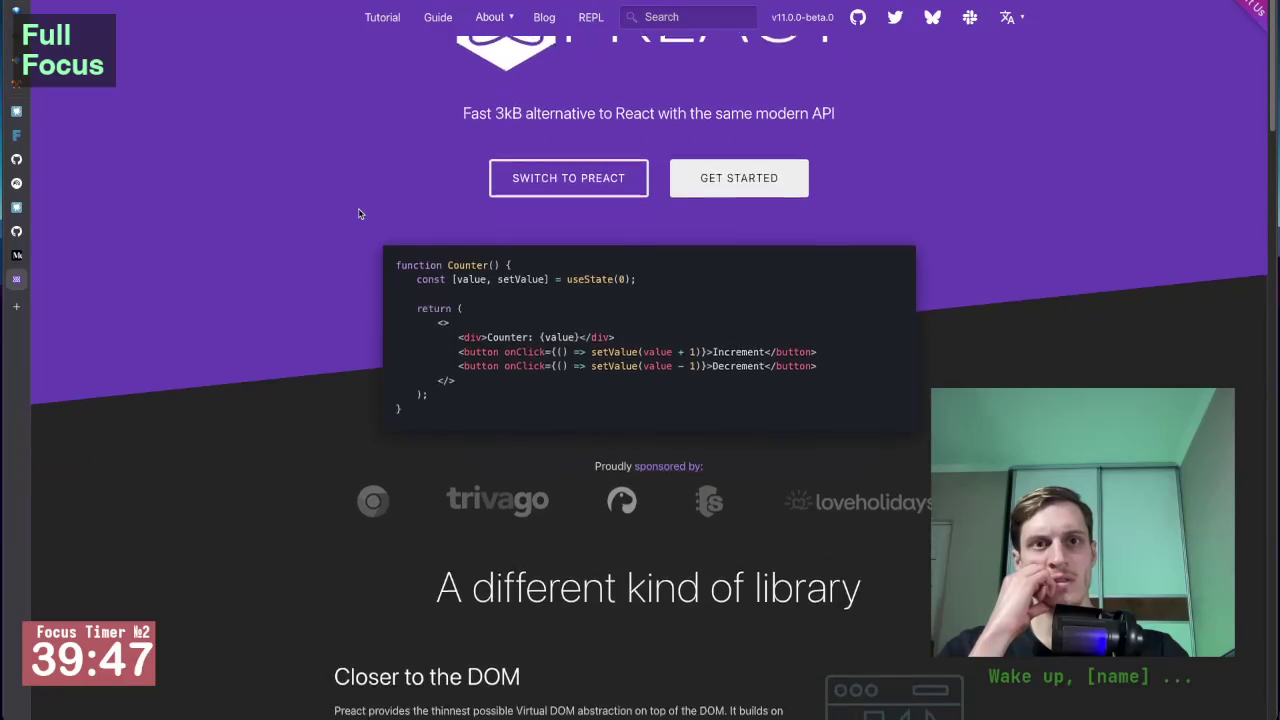
pyautogui.scroll(-3, 360, 213)
pyautogui.scroll(-1, 362, 212)
pyautogui.scroll(-2, 350, 190)
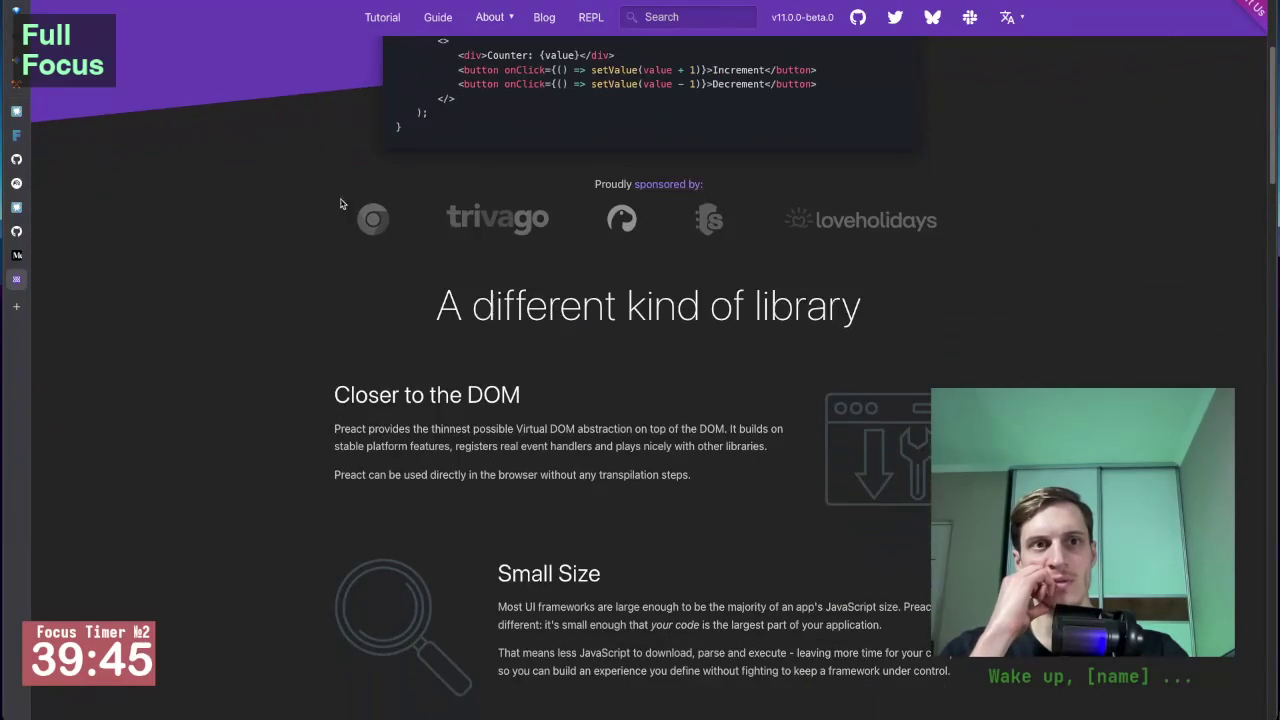
pyautogui.scroll(-1, 325, 360)
pyautogui.scroll(-1, 325, 360)
pyautogui.scroll(-1, 311, 389)
pyautogui.scroll(-2, 311, 385)
pyautogui.scroll(-2, 311, 390)
pyautogui.scroll(-1, 311, 389)
pyautogui.scroll(-1, 311, 389)
pyautogui.scroll(-1, 311, 389)
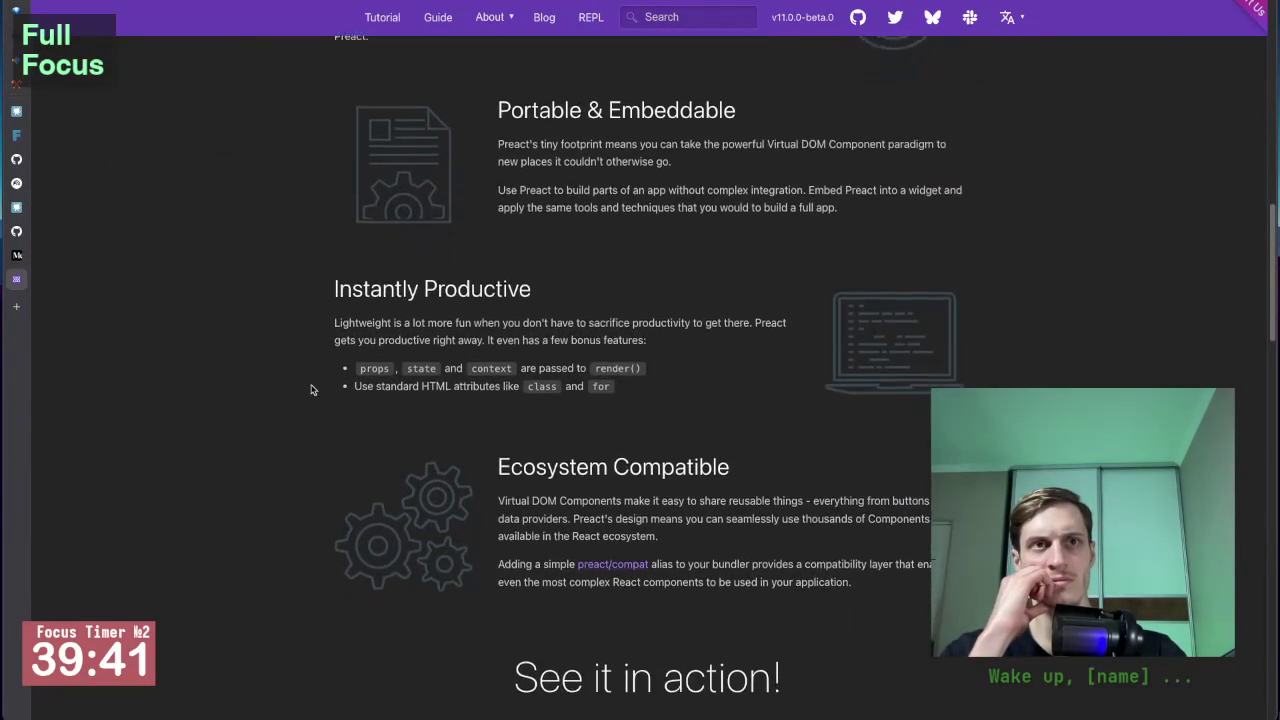
pyautogui.scroll(-1, 311, 389)
pyautogui.scroll(-1, 311, 389)
pyautogui.scroll(-1, 311, 389)
pyautogui.scroll(-2, 311, 389)
pyautogui.scroll(-6, 311, 389)
pyautogui.scroll(-3, 311, 389)
pyautogui.scroll(-3, 311, 389)
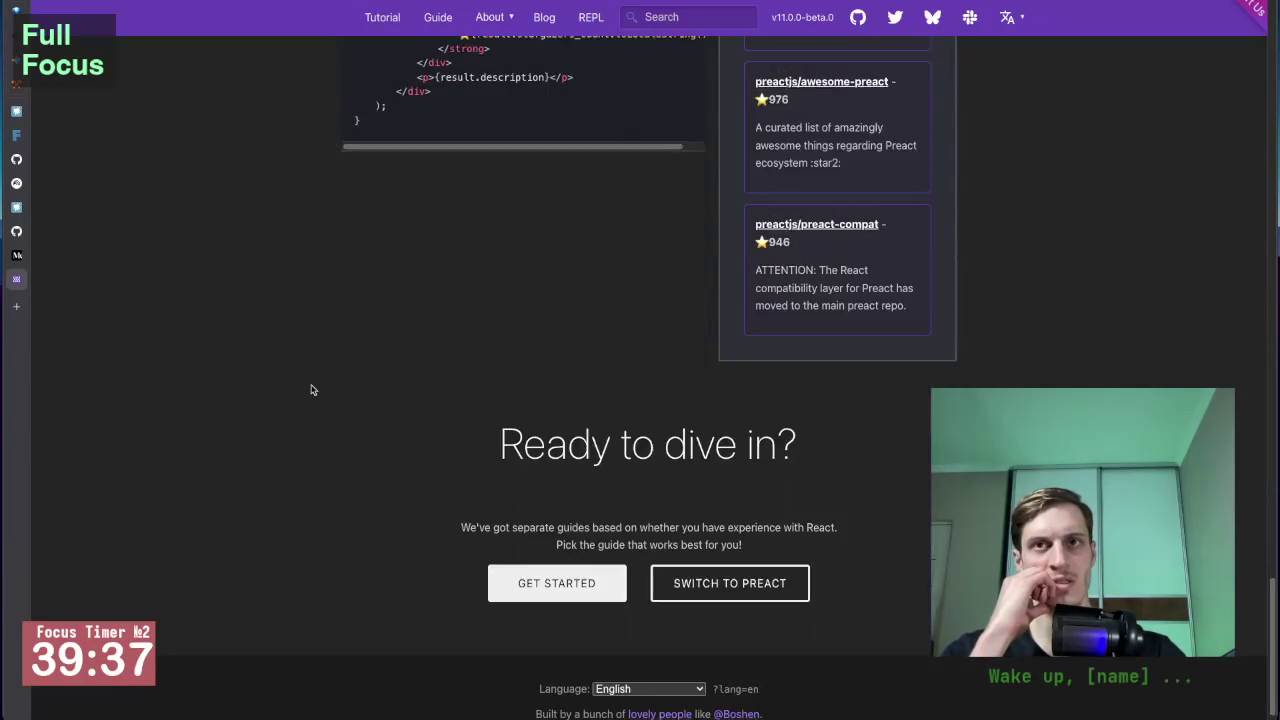
pyautogui.scroll(6, 311, 389)
pyautogui.scroll(-7, 311, 389)
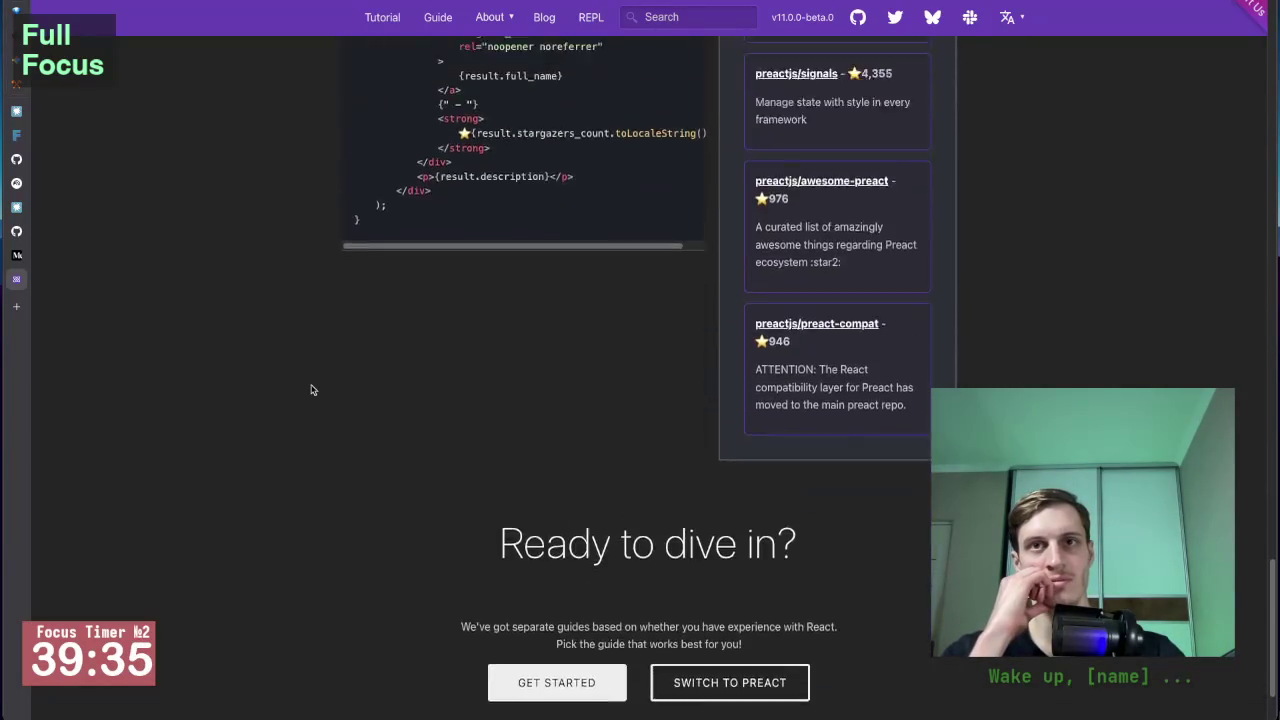
pyautogui.scroll(6, 311, 389)
pyautogui.scroll(-1, 311, 389)
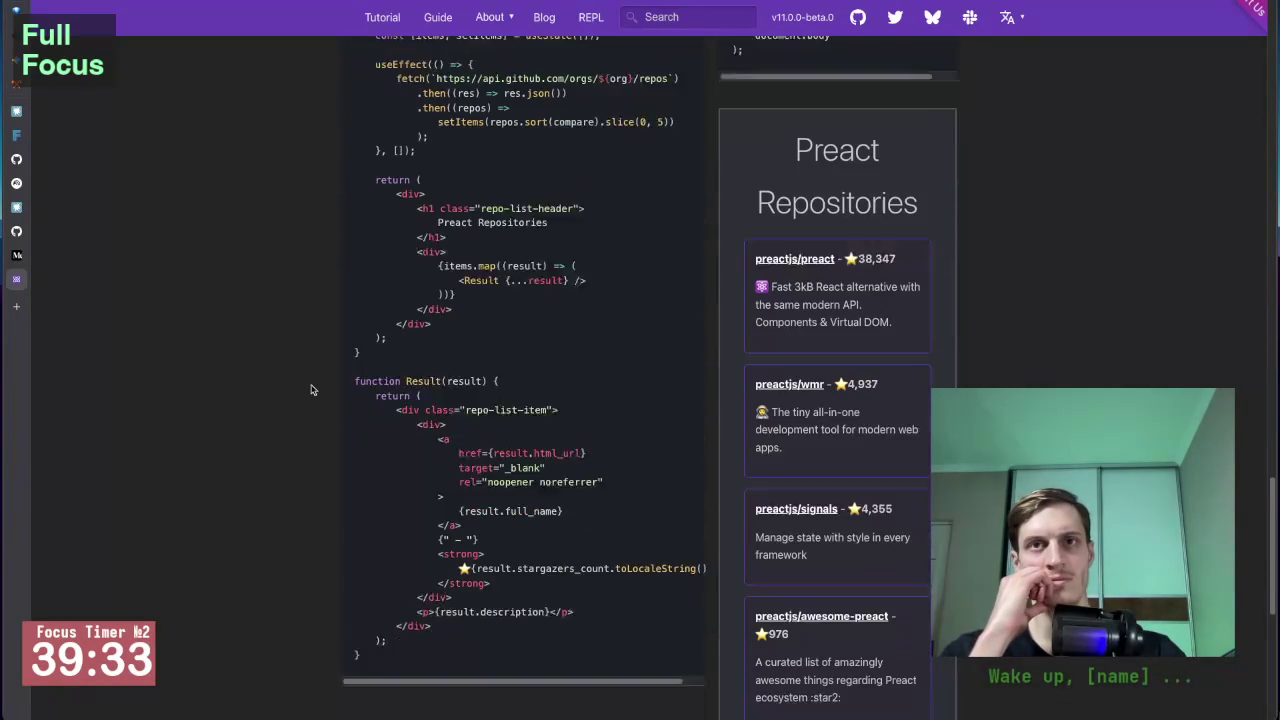
pyautogui.scroll(-1, 311, 389)
pyautogui.scroll(-1, 311, 389)
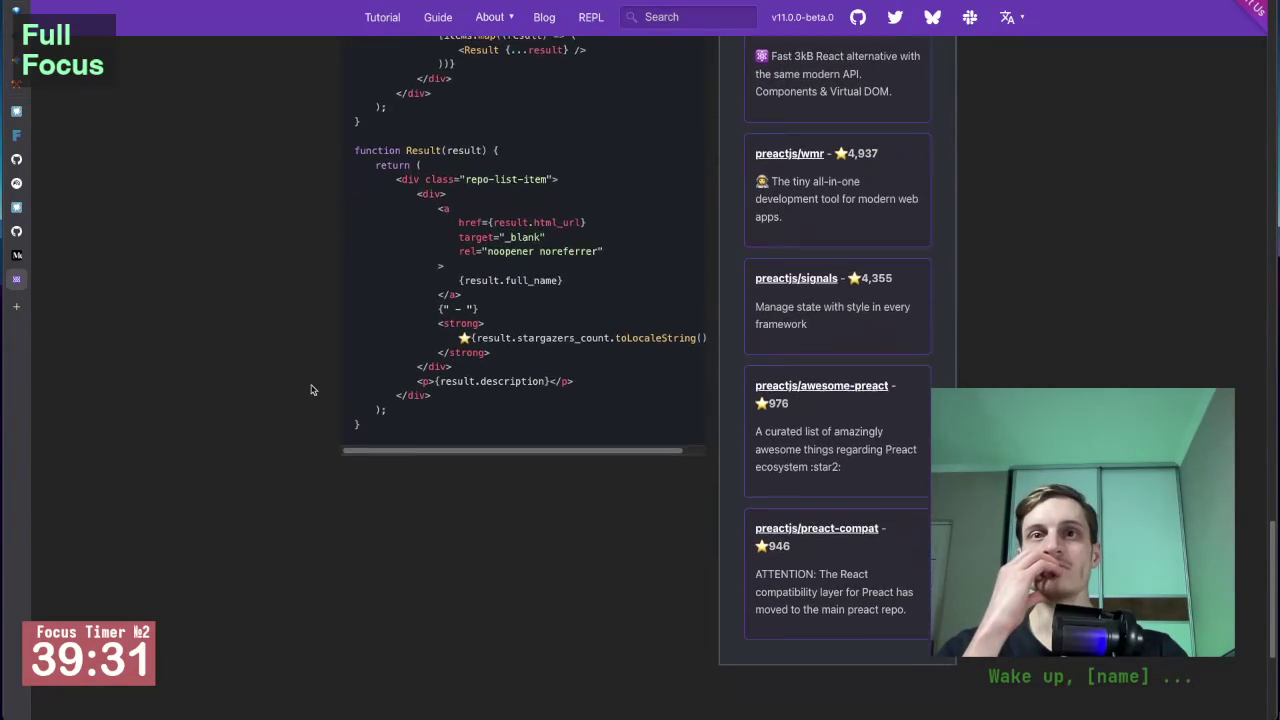
pyautogui.scroll(-1, 308, 416)
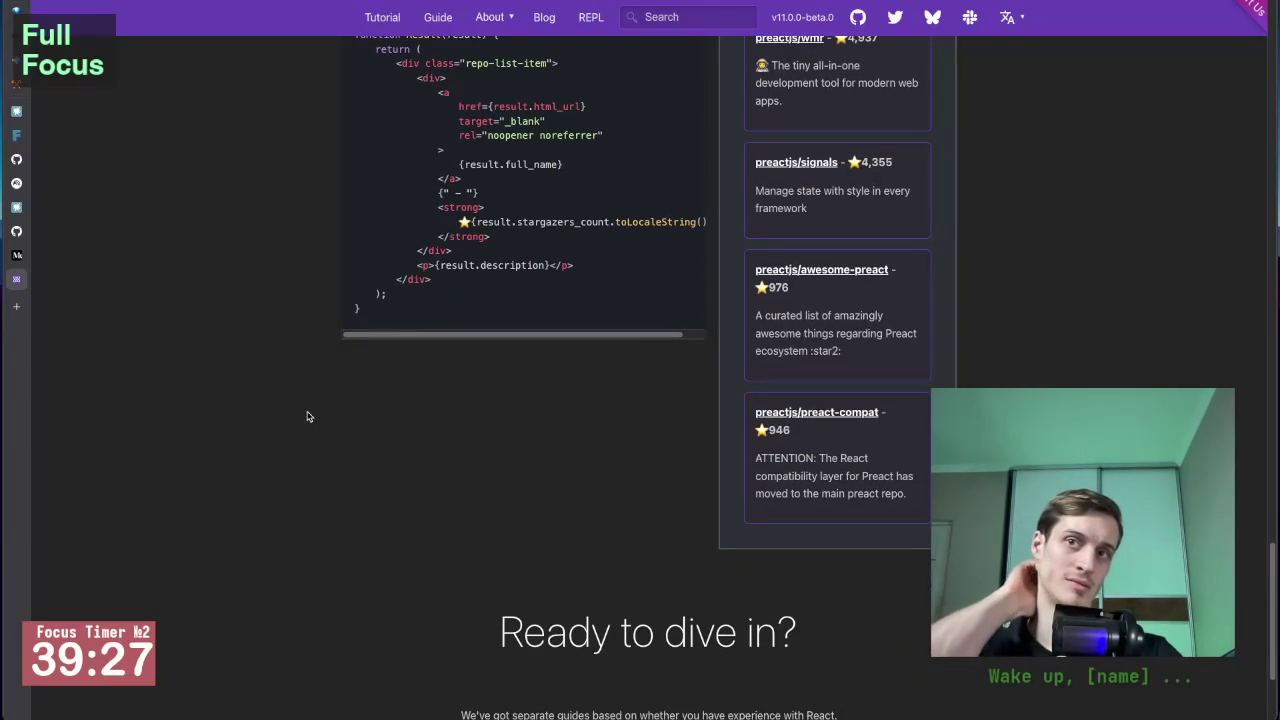
pyautogui.scroll(-1, 308, 416)
pyautogui.scroll(-2, 308, 416)
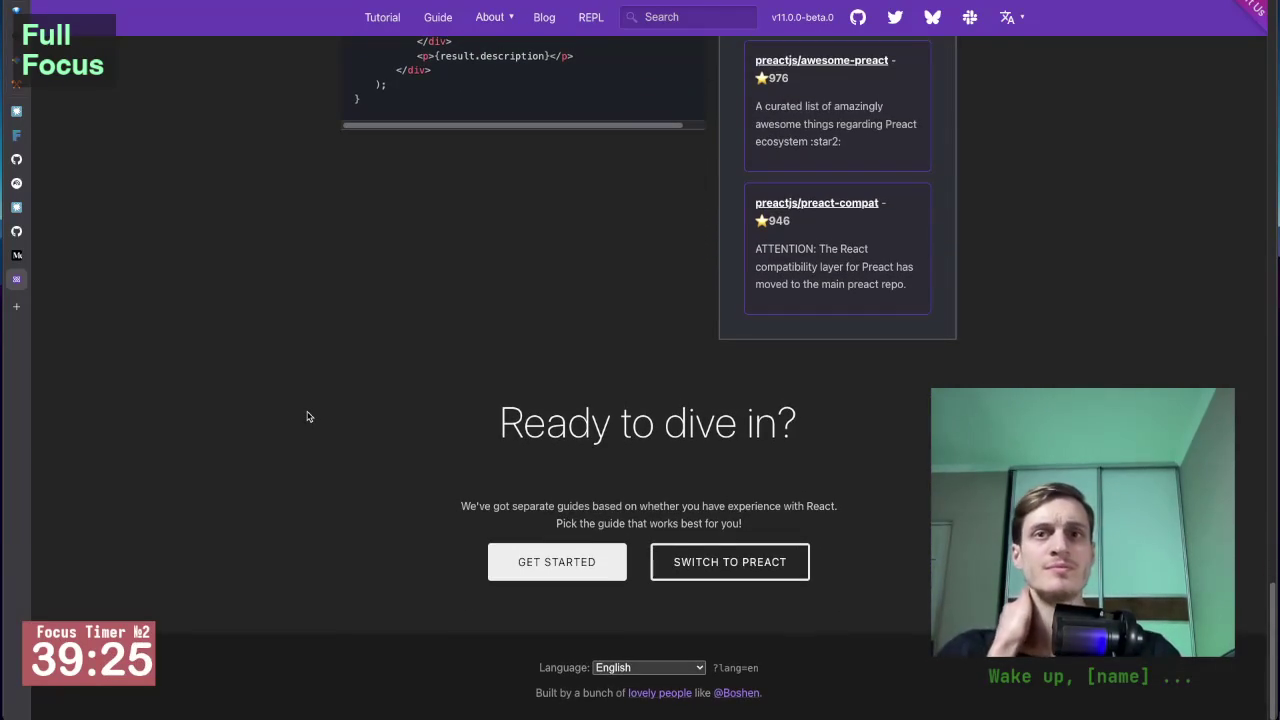
pyautogui.scroll(15, 308, 416)
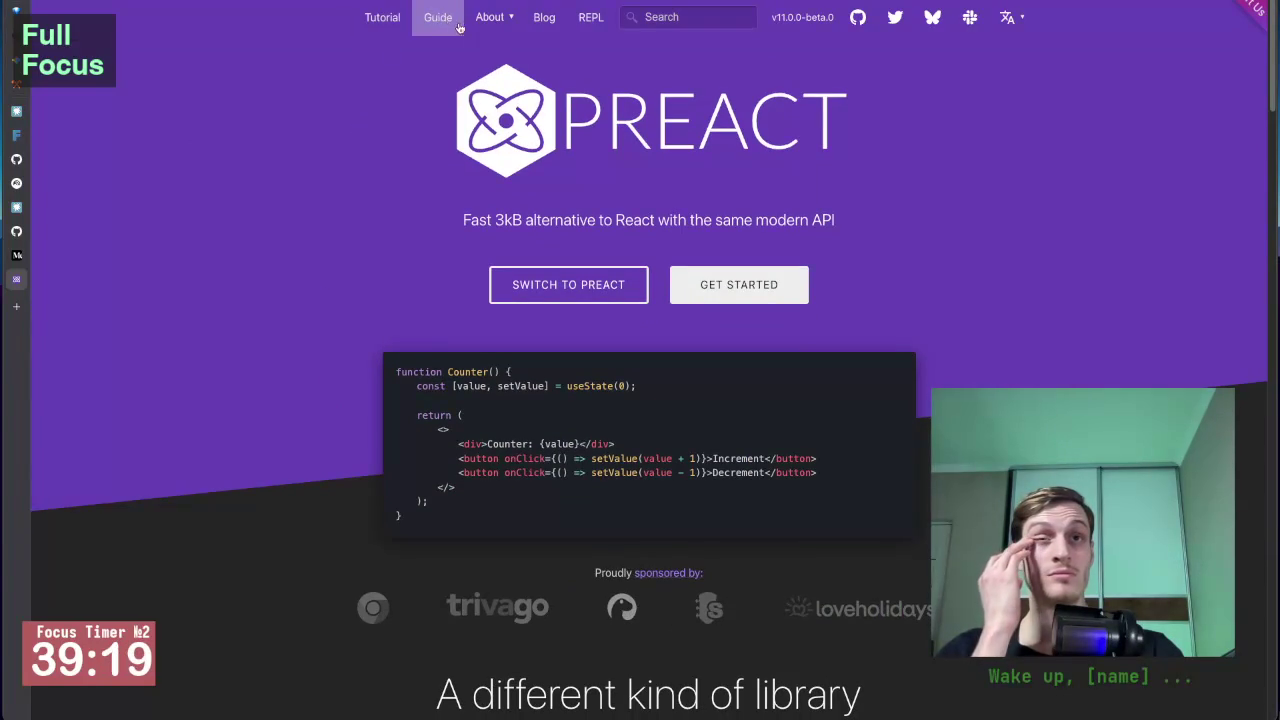
# Step: Browse the About menu without choosing, finish reading, and close the Preact tab
pyautogui.click(492, 30)
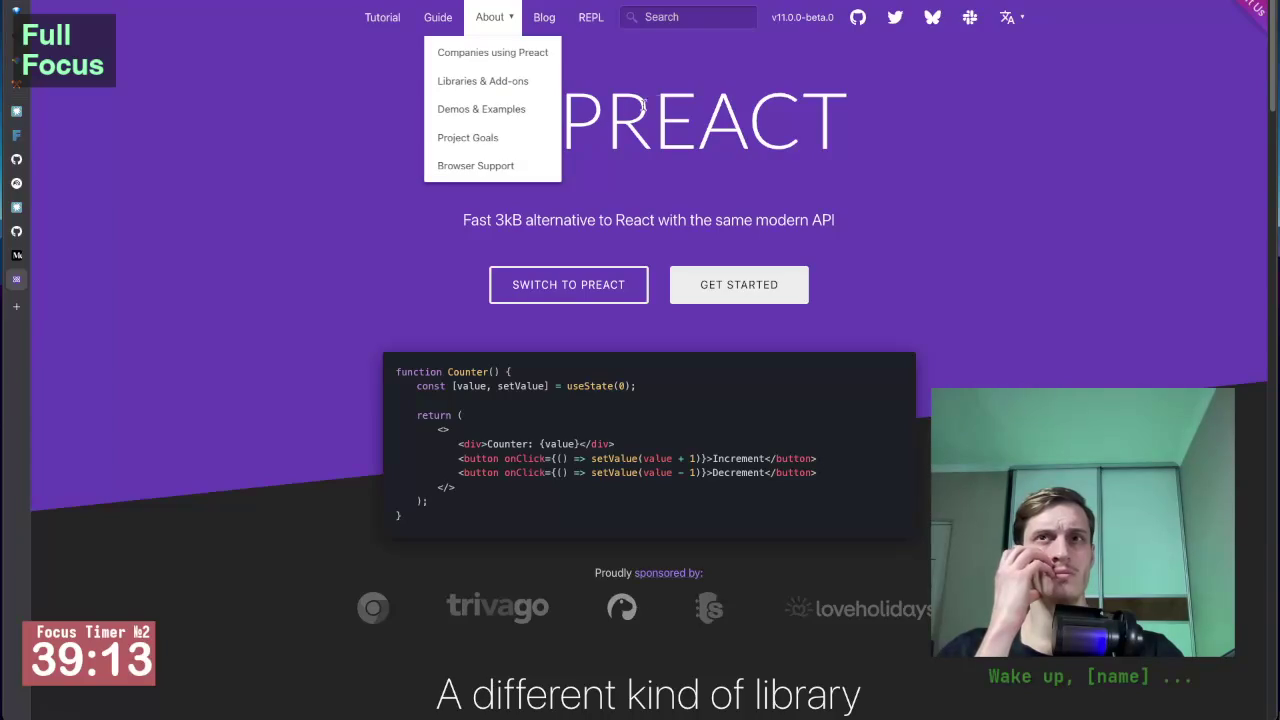
pyautogui.click(695, 83)
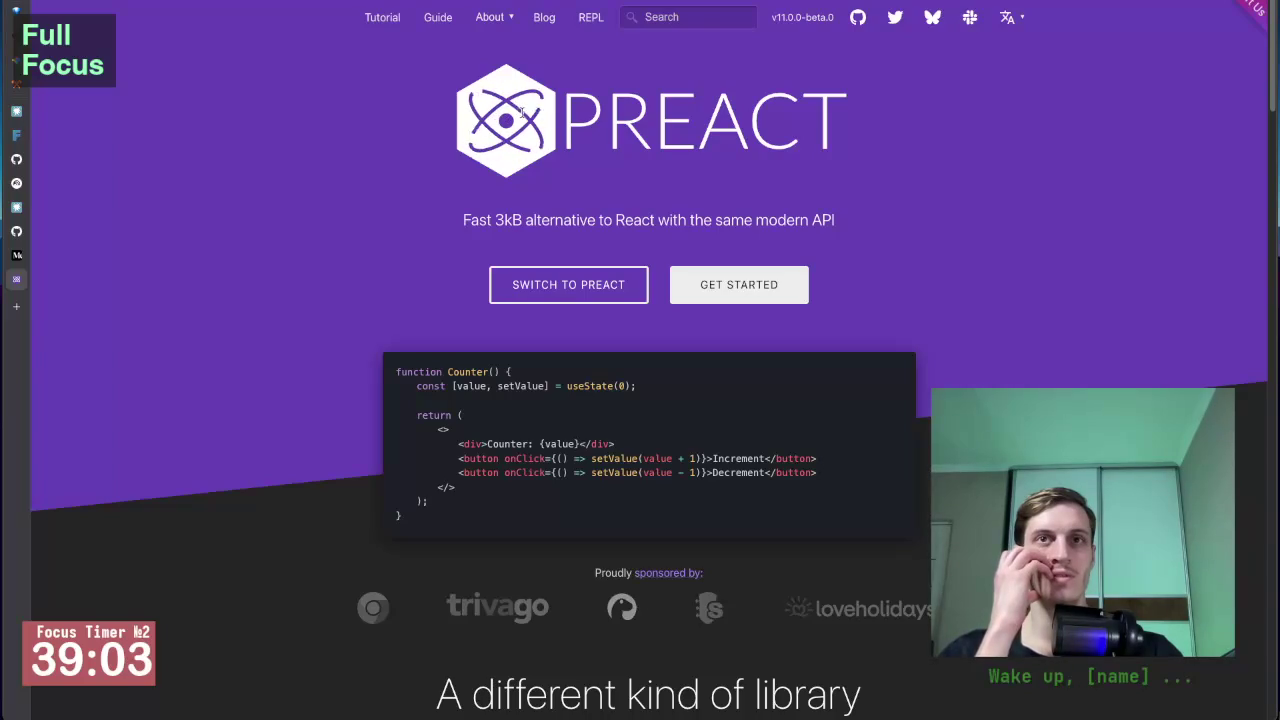
pyautogui.scroll(-1, 520, 118)
pyautogui.scroll(-1, 520, 118)
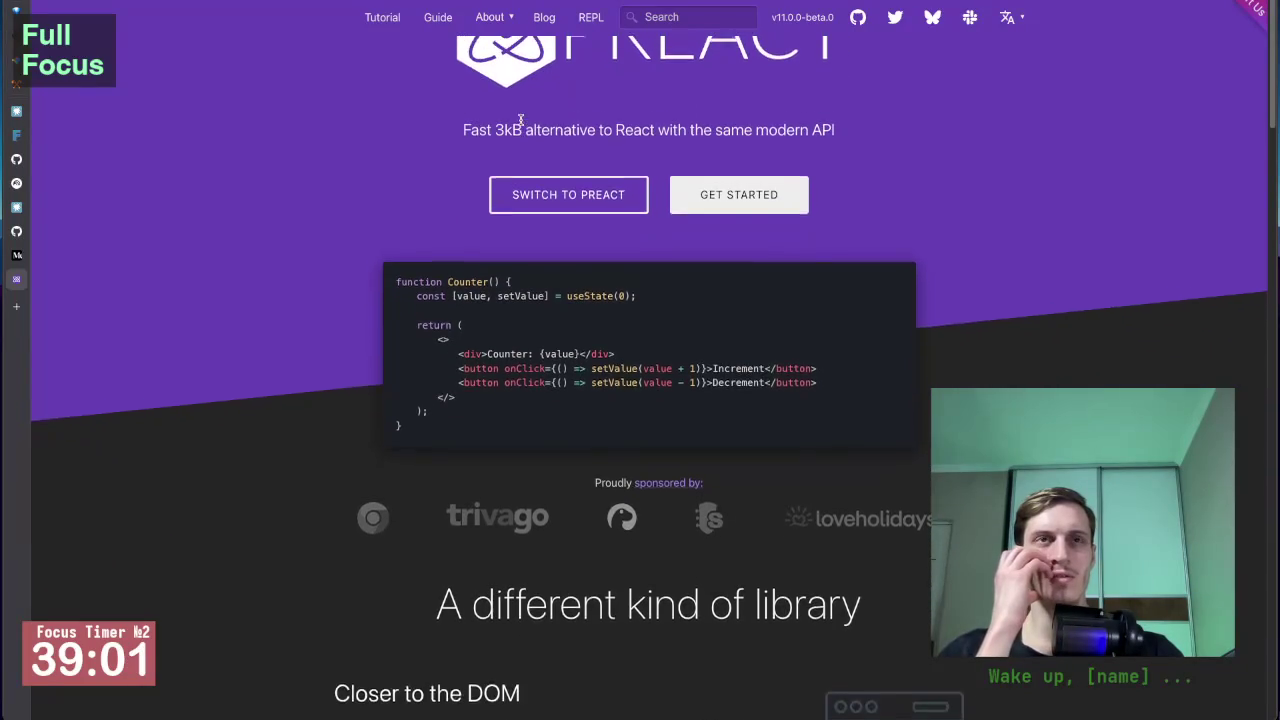
pyautogui.scroll(2, 520, 118)
pyautogui.scroll(-2, 239, 334)
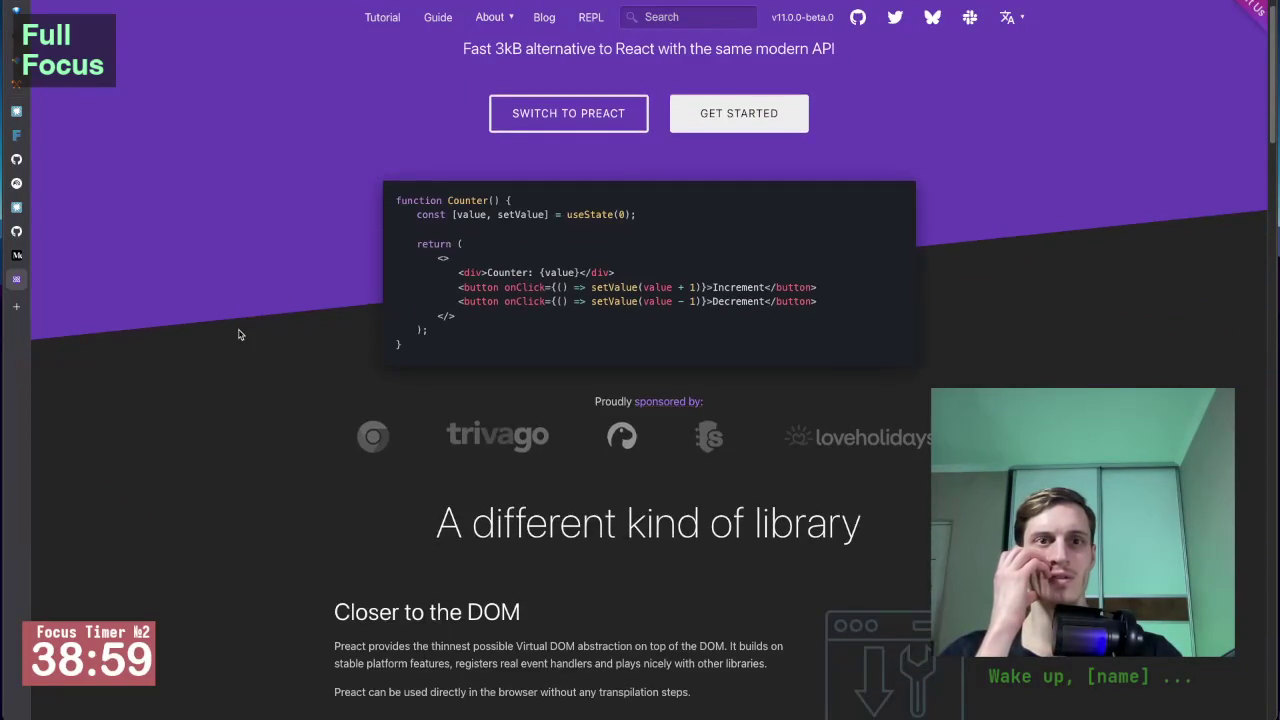
pyautogui.scroll(-3, 239, 334)
pyautogui.scroll(-5, 239, 334)
pyautogui.scroll(-3, 239, 334)
pyautogui.hotkey('ctrl', 'w')
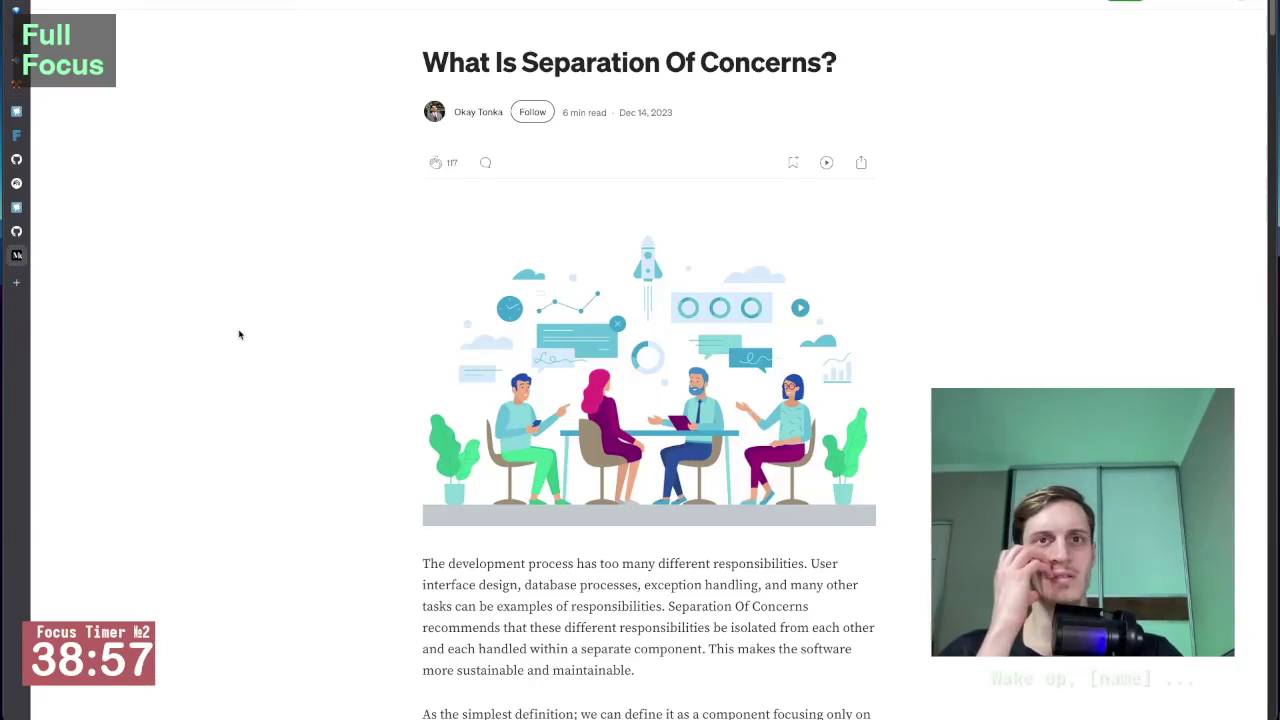
pyautogui.hotkey('alt', 'Tab')
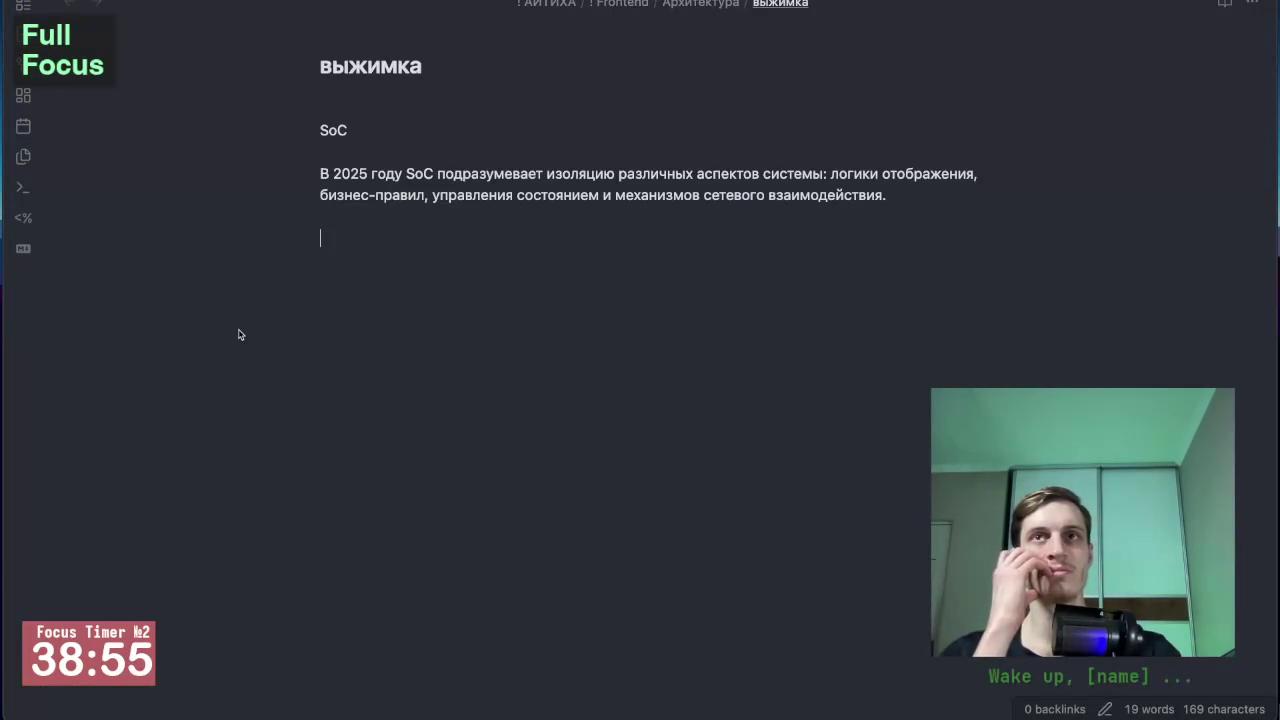
pyautogui.hotkey('ctrl', 'Tab')
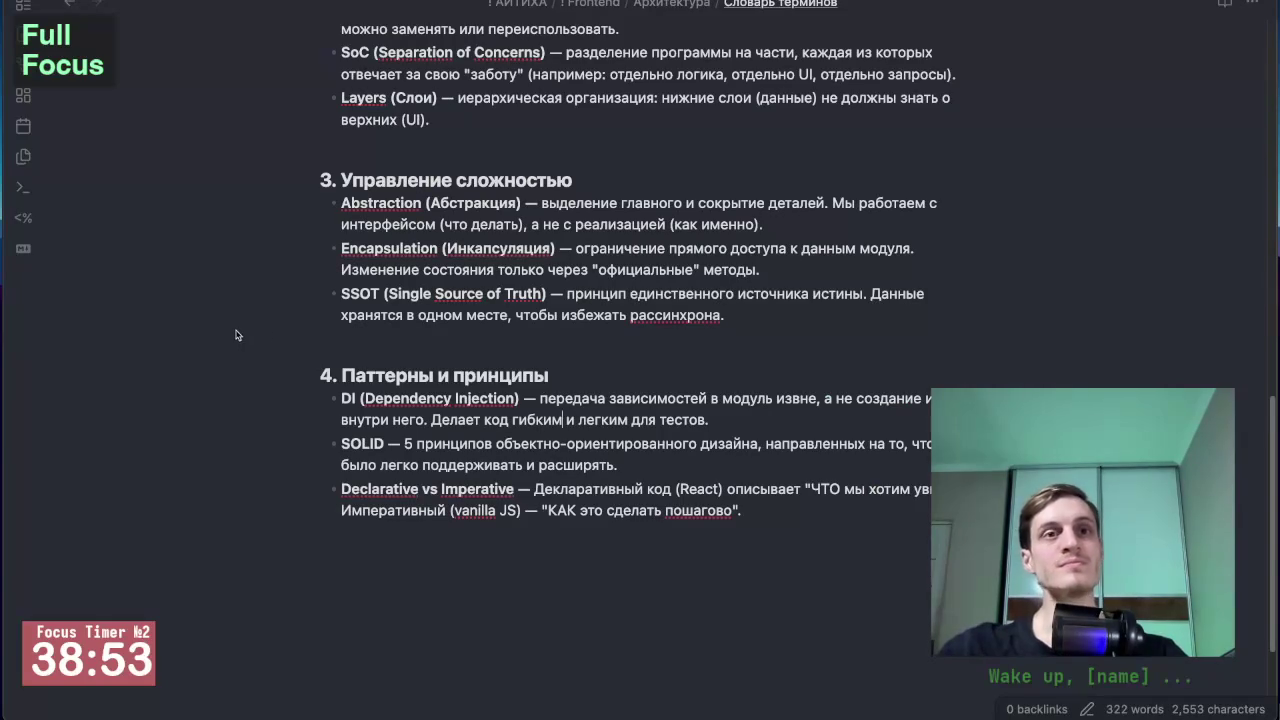
pyautogui.hotkey('ctrl', 'Tab')
pyautogui.scroll(-2, 443, 492)
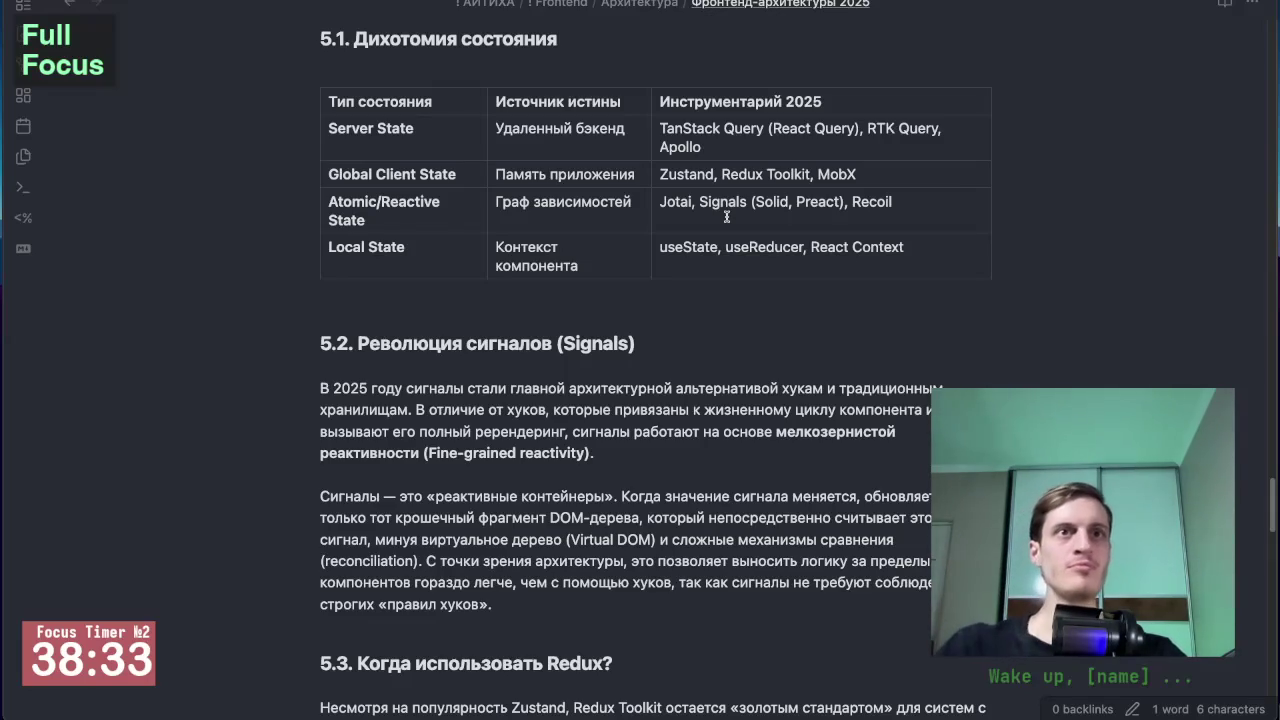
pyautogui.scroll(-3, 283, 409)
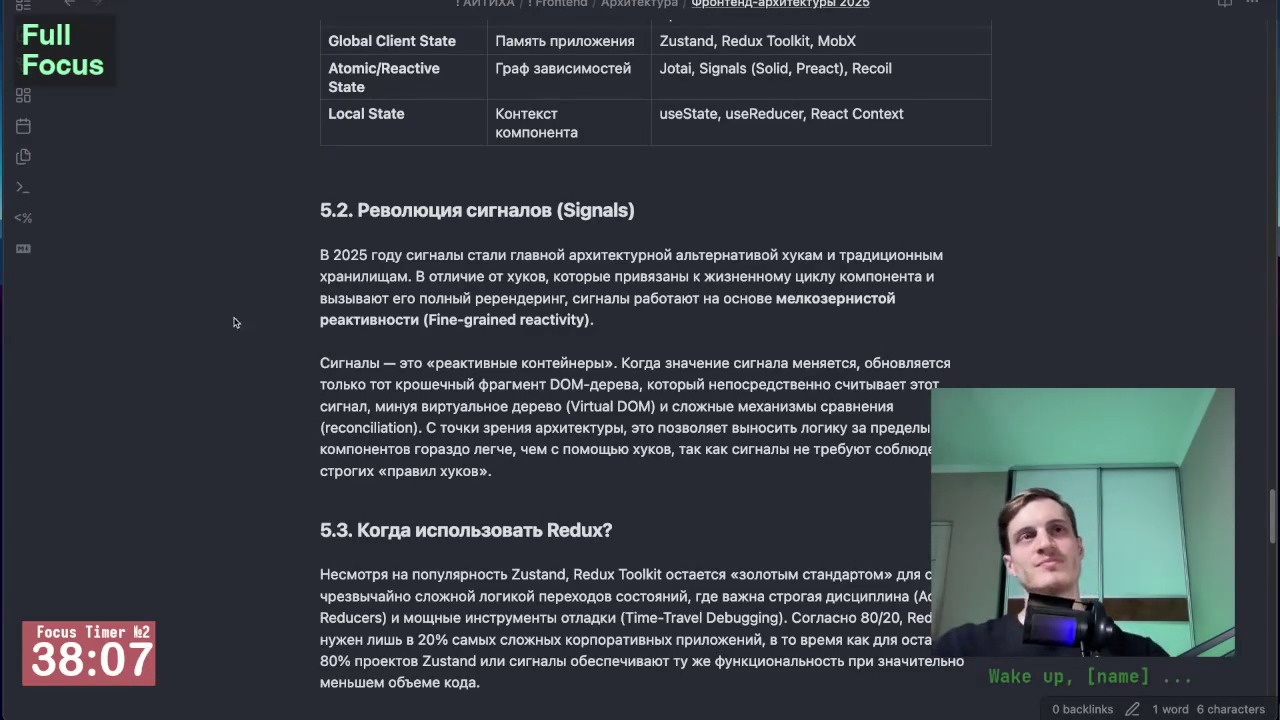
pyautogui.hotkey('alt', 'Tab')
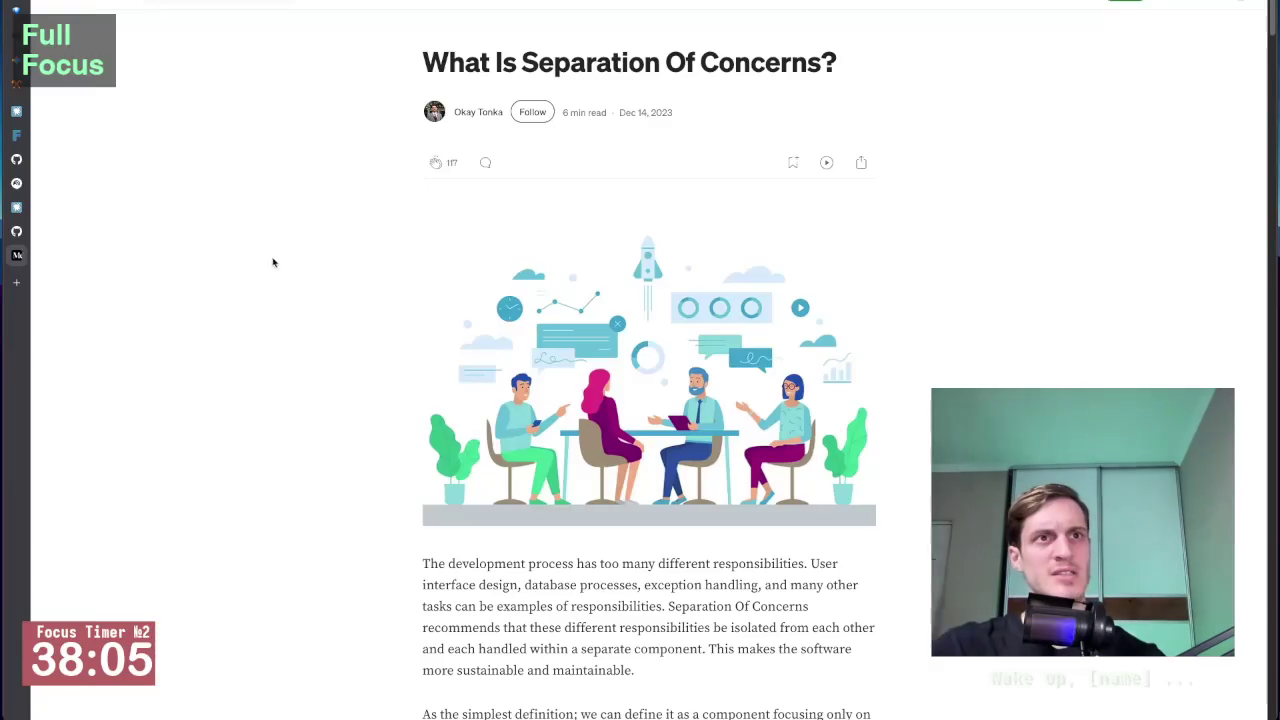
# Step: In Gemini, draft a Russian question about Fiber in the context of React
pyautogui.hotkey('ctrl', 'Tab')
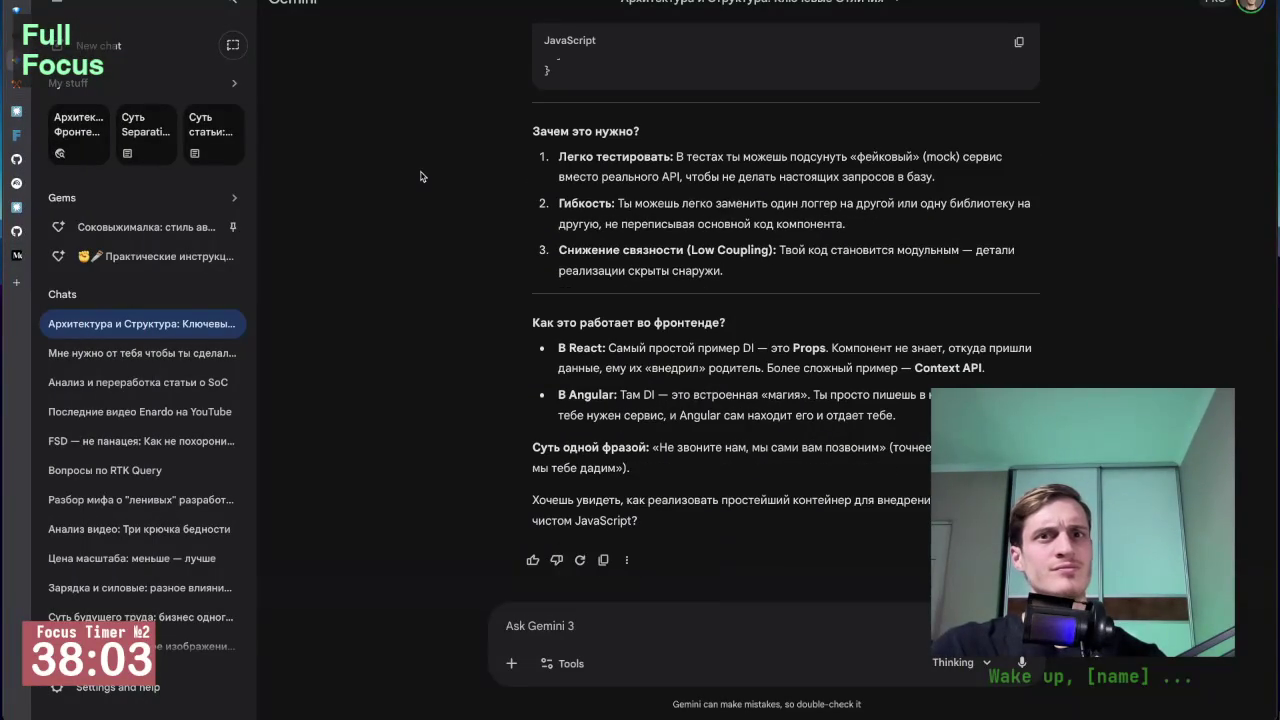
pyautogui.write('что такое')
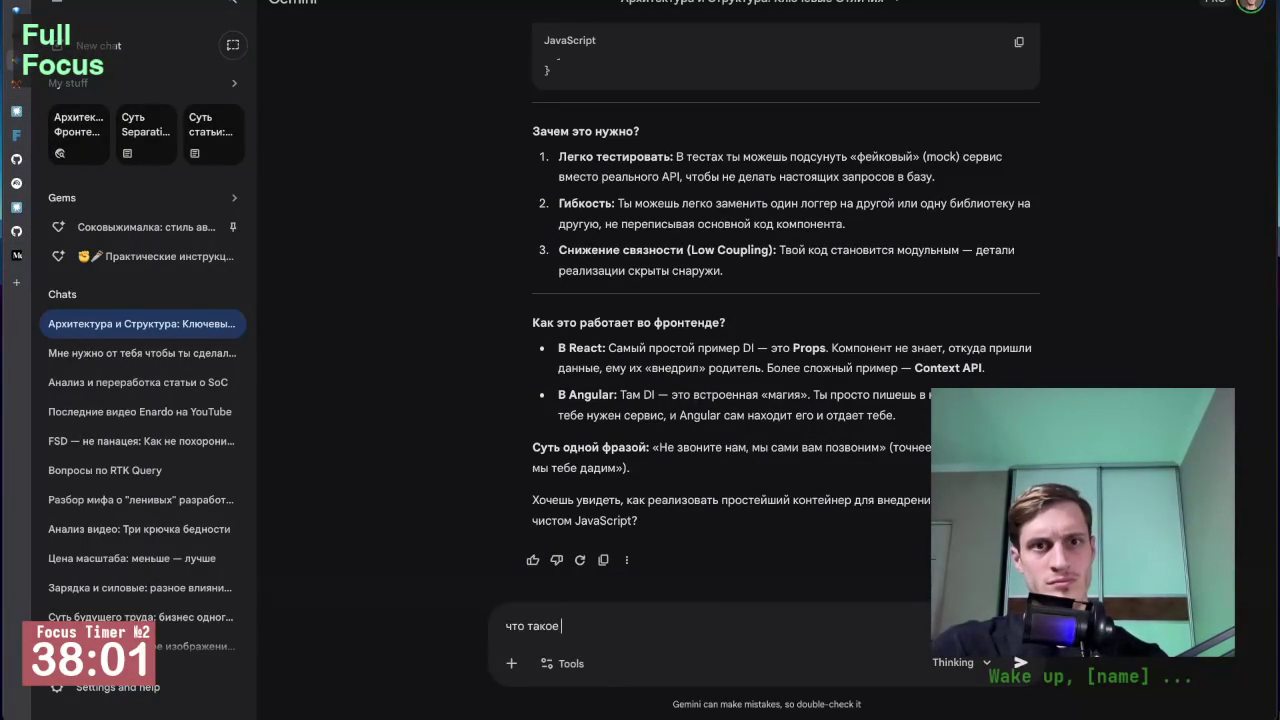
pyautogui.hotkey('ctrl', 'space')
pyautogui.write('r в контесте')
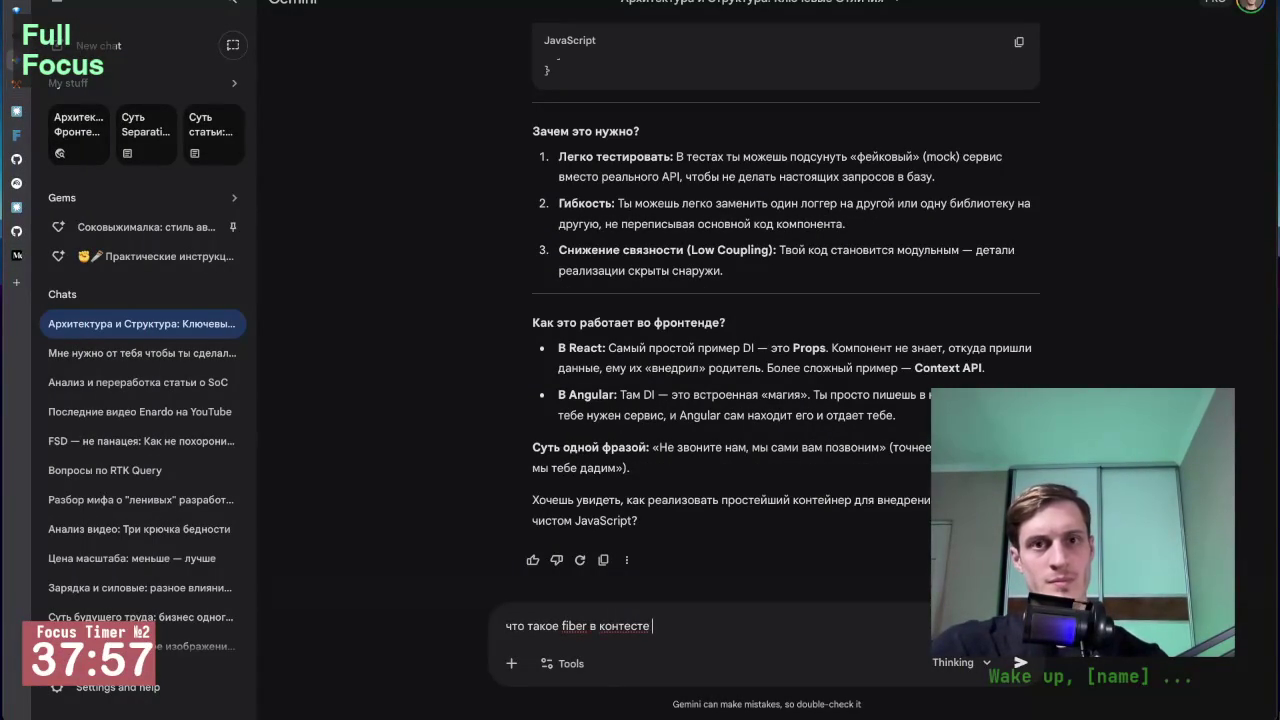
pyautogui.press('BackSpace')
pyautogui.press('BackSpace')
pyautogui.write('react –')
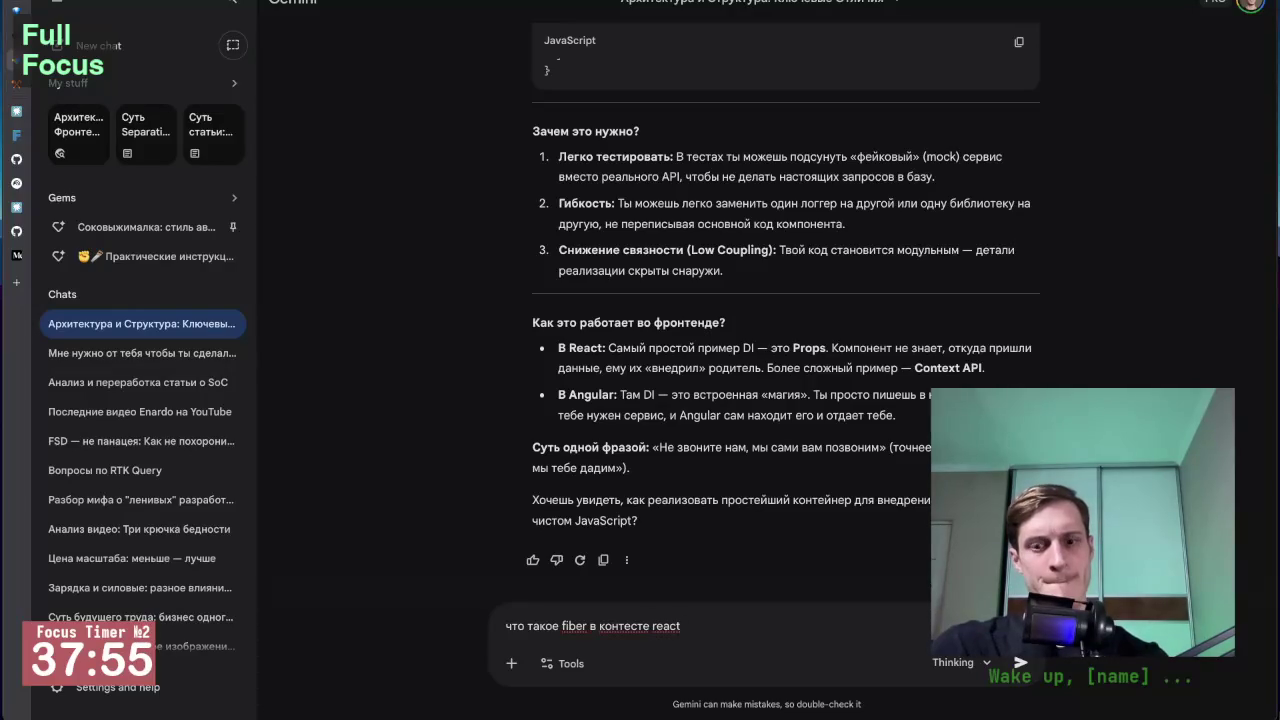
pyautogui.write(' покороче пр')
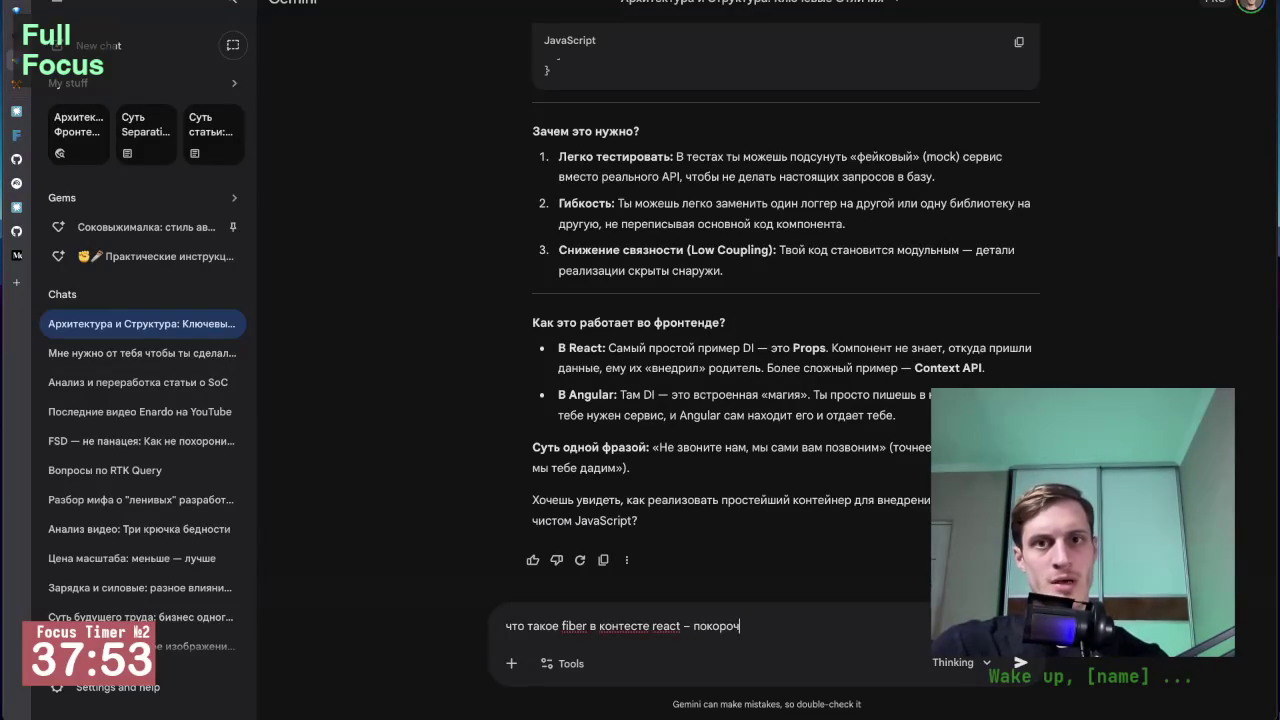
pyautogui.write('остыми сло')
# Step: Rework the prompt to ask briefly and simply, send it, and return to Obsidian
pyautogui.hotkey('ctrl', 'a')
pyautogui.hotkey('ctrl', 'x')
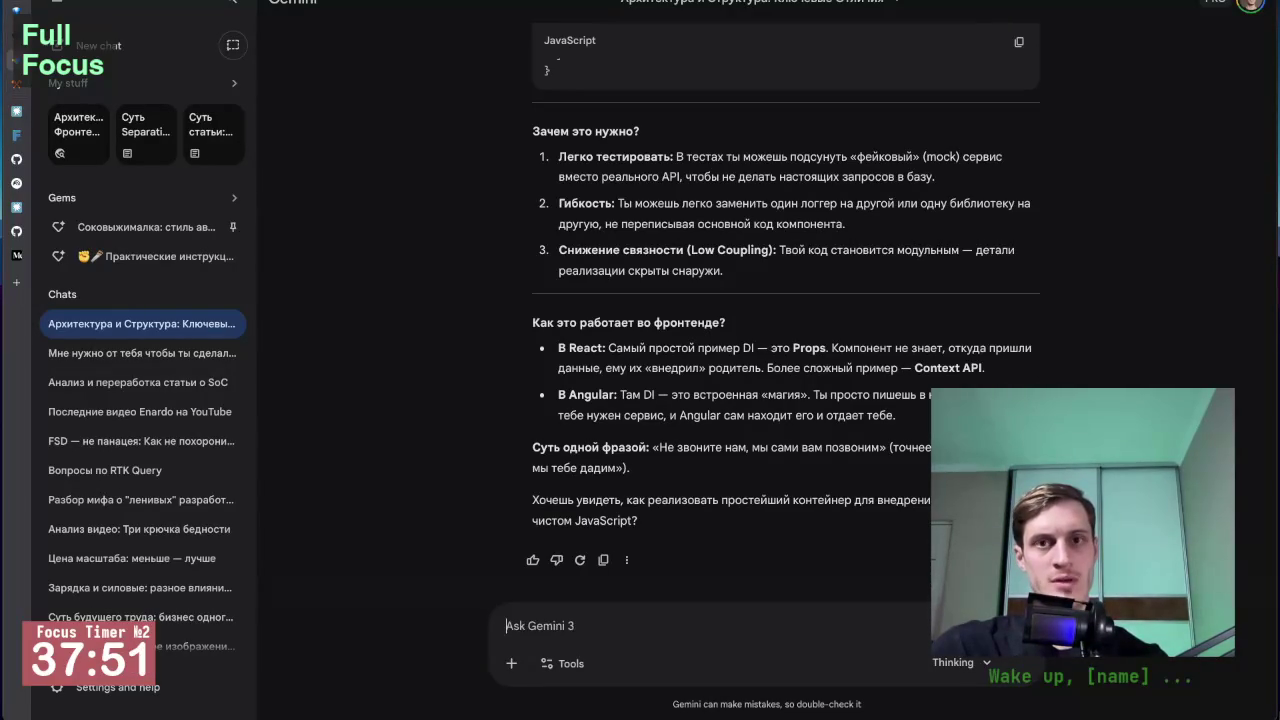
pyautogui.hotkey('ctrl', 'v')
pyautogui.hotkey('ctrl', 'BackSpace')
pyautogui.hotkey('ctrl', 'BackSpace')
pyautogui.write('и оп')
pyautogui.write('про')
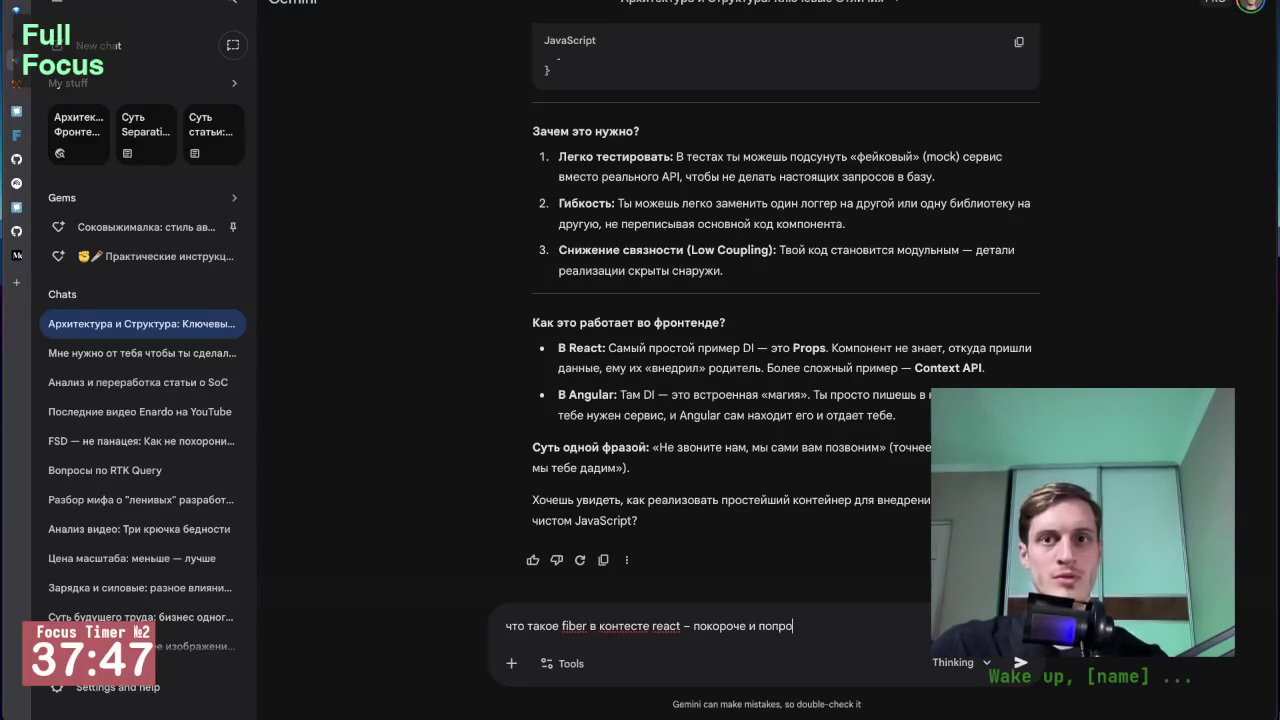
pyautogui.press('Return')
pyautogui.hotkey('alt', 'Tab')
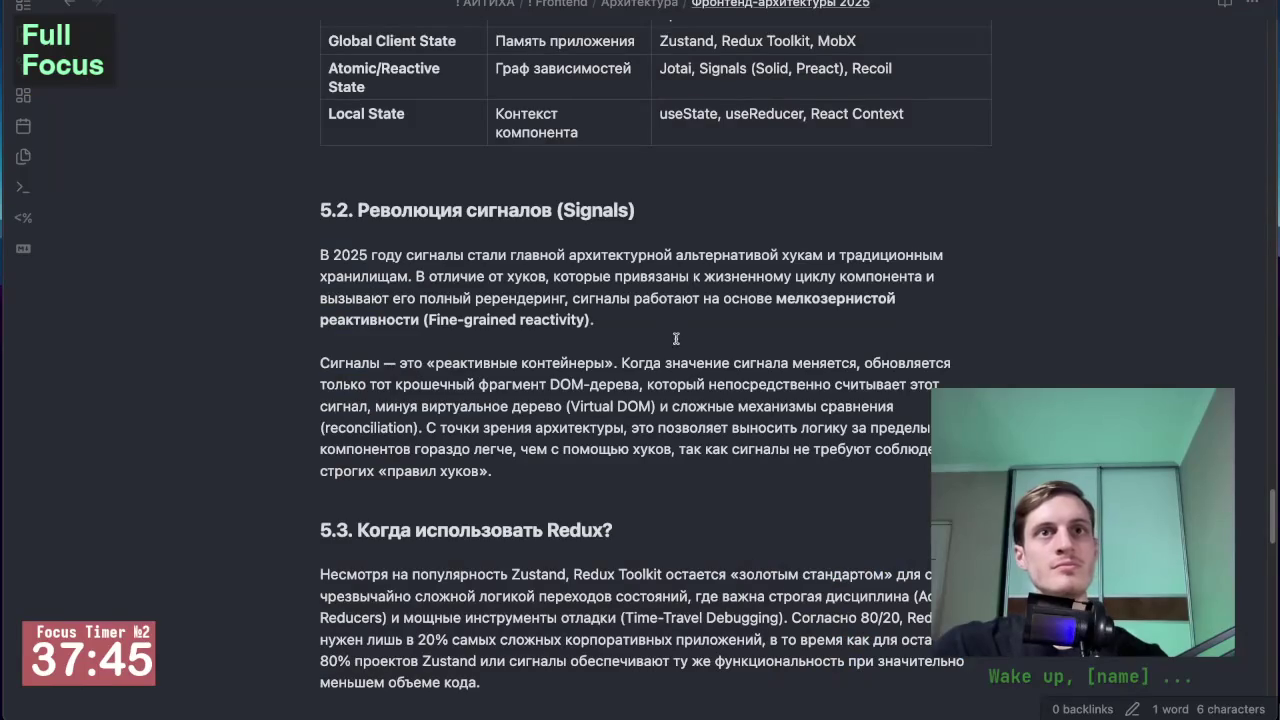
# Step: Read through section 5.2 Signals until 5.3 'Когда использовать Redux?' appears
pyautogui.scroll(-1, 380, 395)
pyautogui.scroll(-2, 380, 395)
pyautogui.scroll(-1, 380, 395)
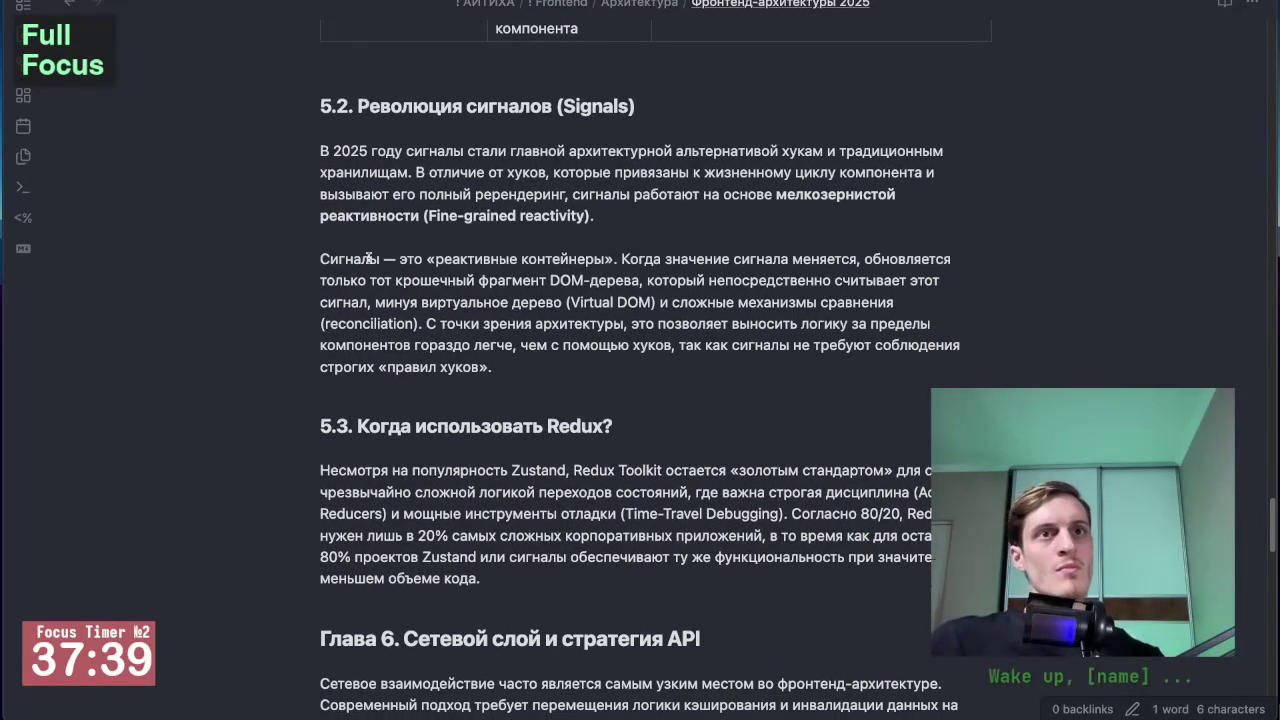
pyautogui.scroll(-2, 370, 250)
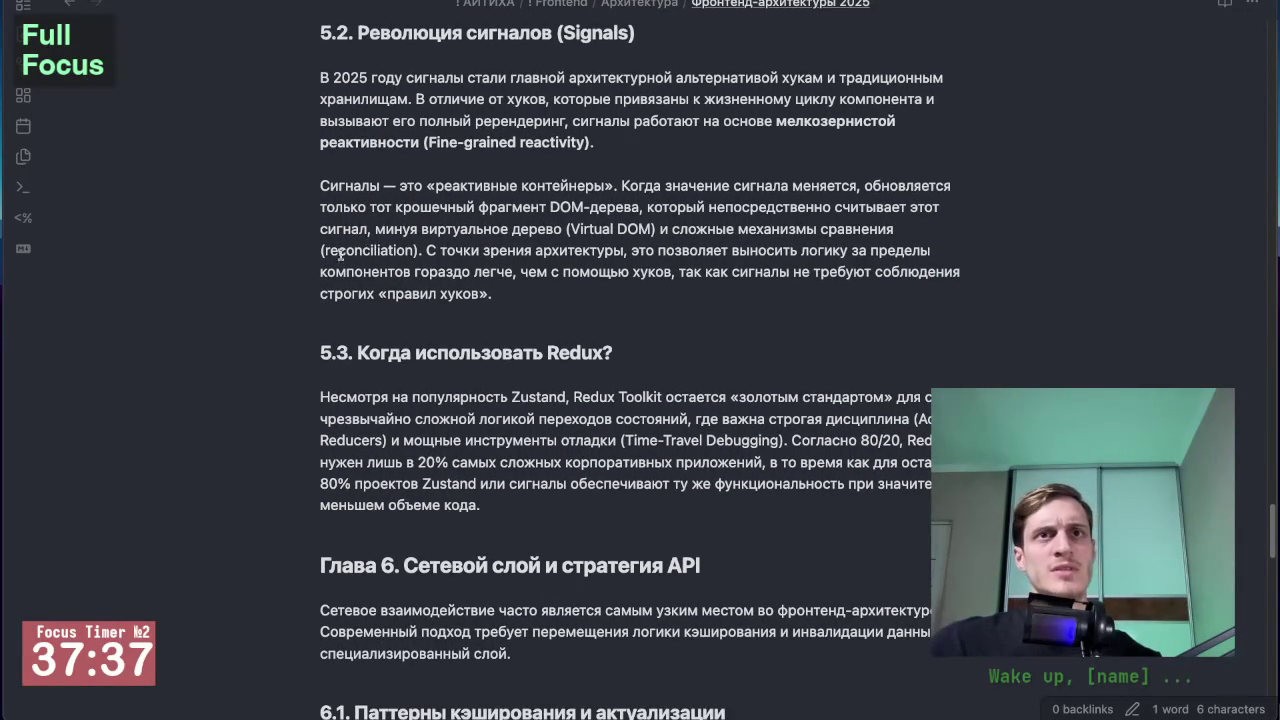
pyautogui.scroll(-1, 293, 276)
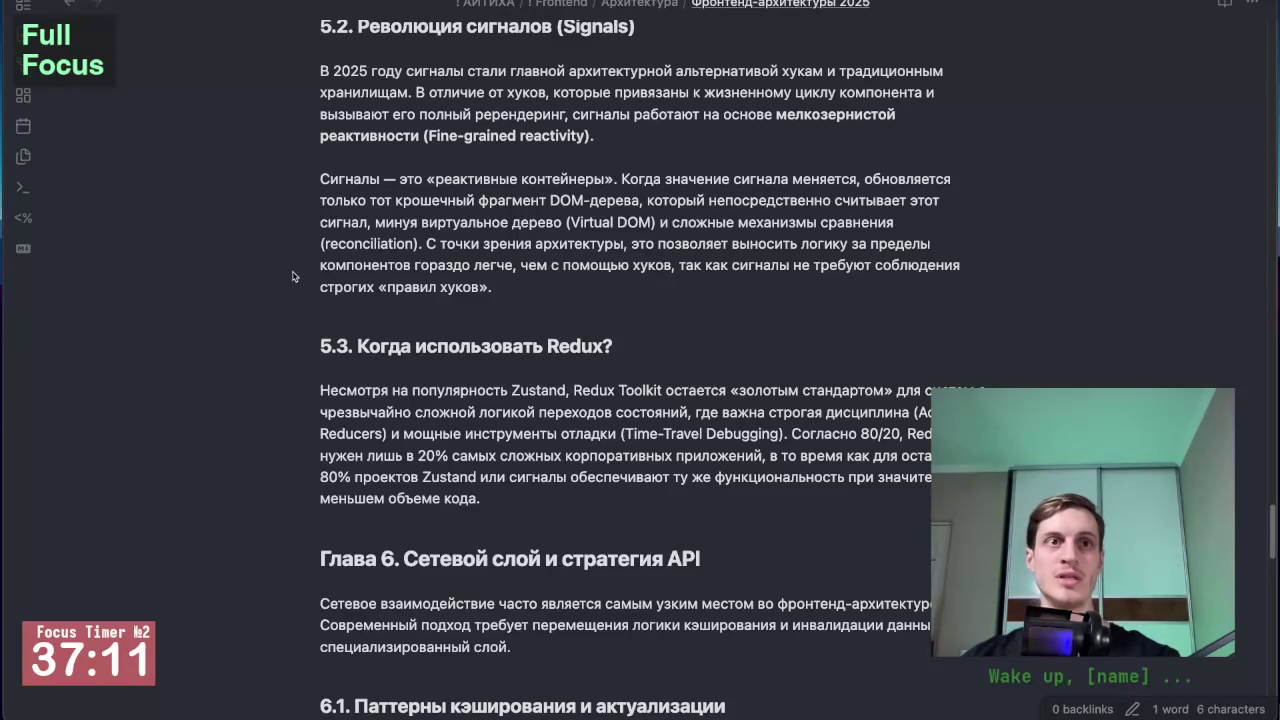
pyautogui.scroll(-2, 293, 276)
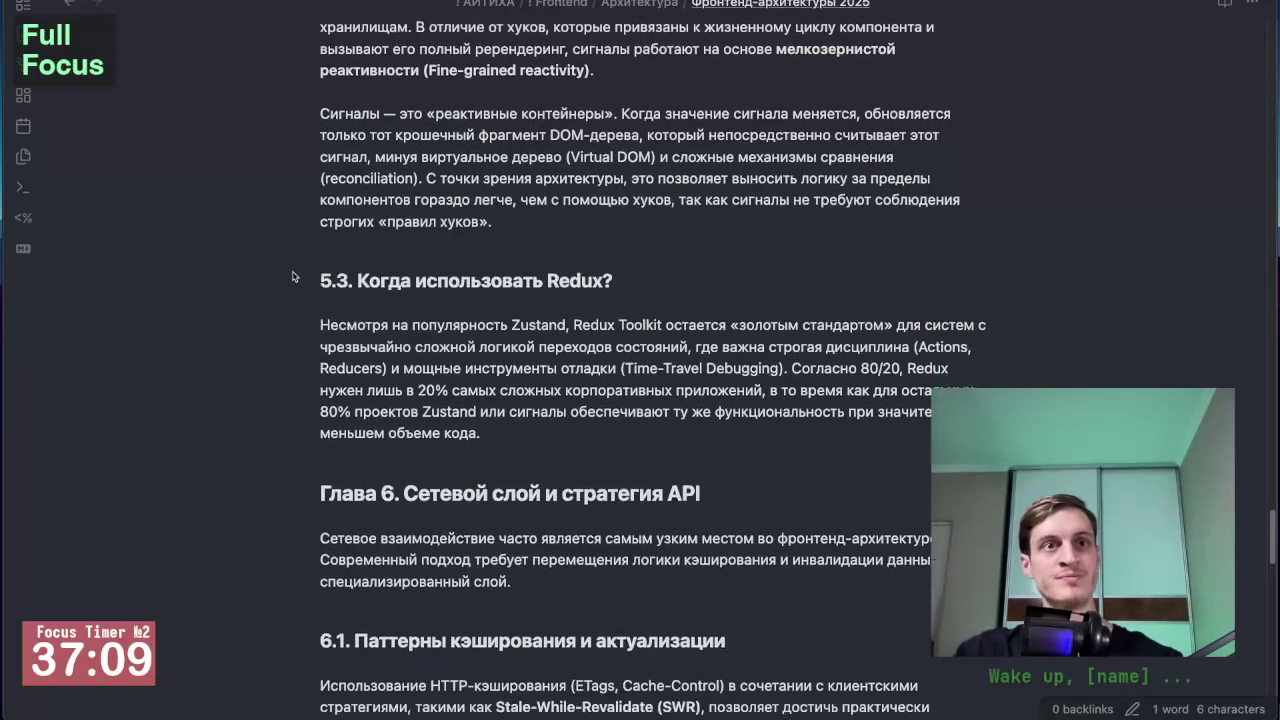
# Step: Scroll past 5.3 on Redux into Chapter 6's caching patterns in section 6.1
pyautogui.scroll(-1, 293, 276)
pyautogui.scroll(-1, 293, 276)
pyautogui.scroll(-2, 293, 276)
pyautogui.scroll(-1, 293, 276)
pyautogui.scroll(-1, 293, 276)
pyautogui.scroll(-1, 293, 276)
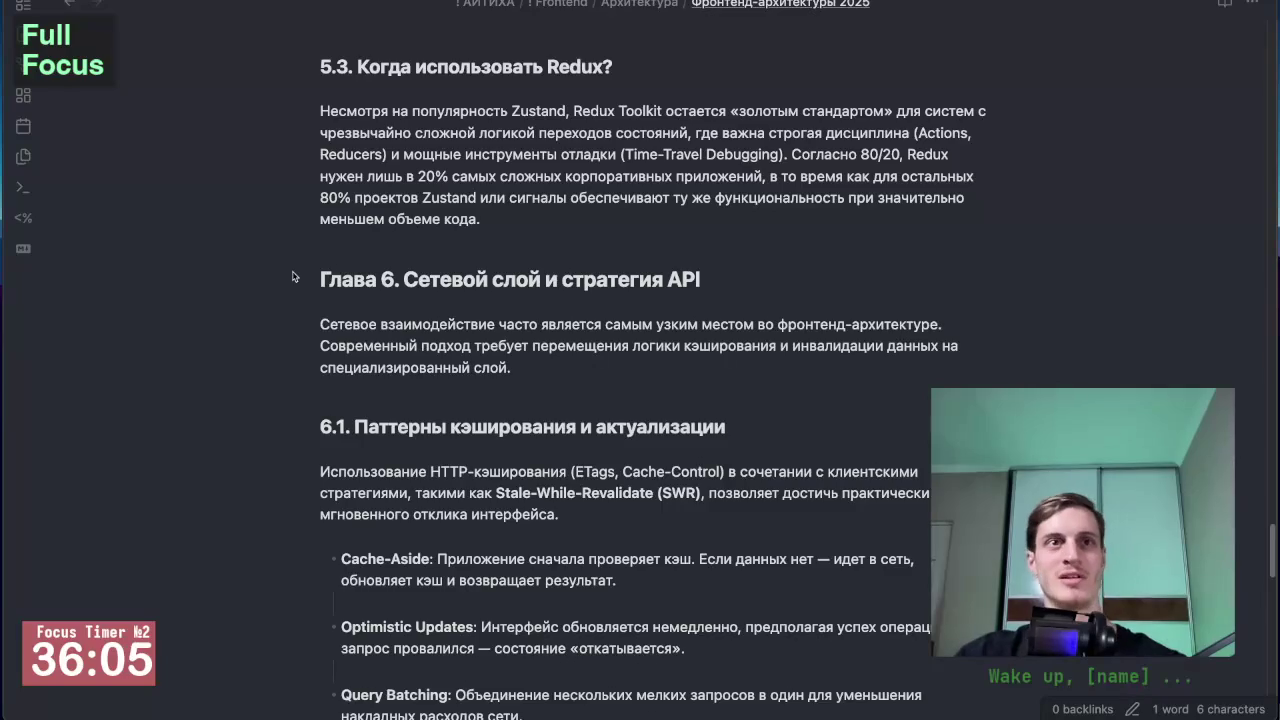
# Step: Read 6.1's Cache-Aside, Optimistic Updates and Query Batching down to 6.2 normalization
pyautogui.scroll(-2, 293, 276)
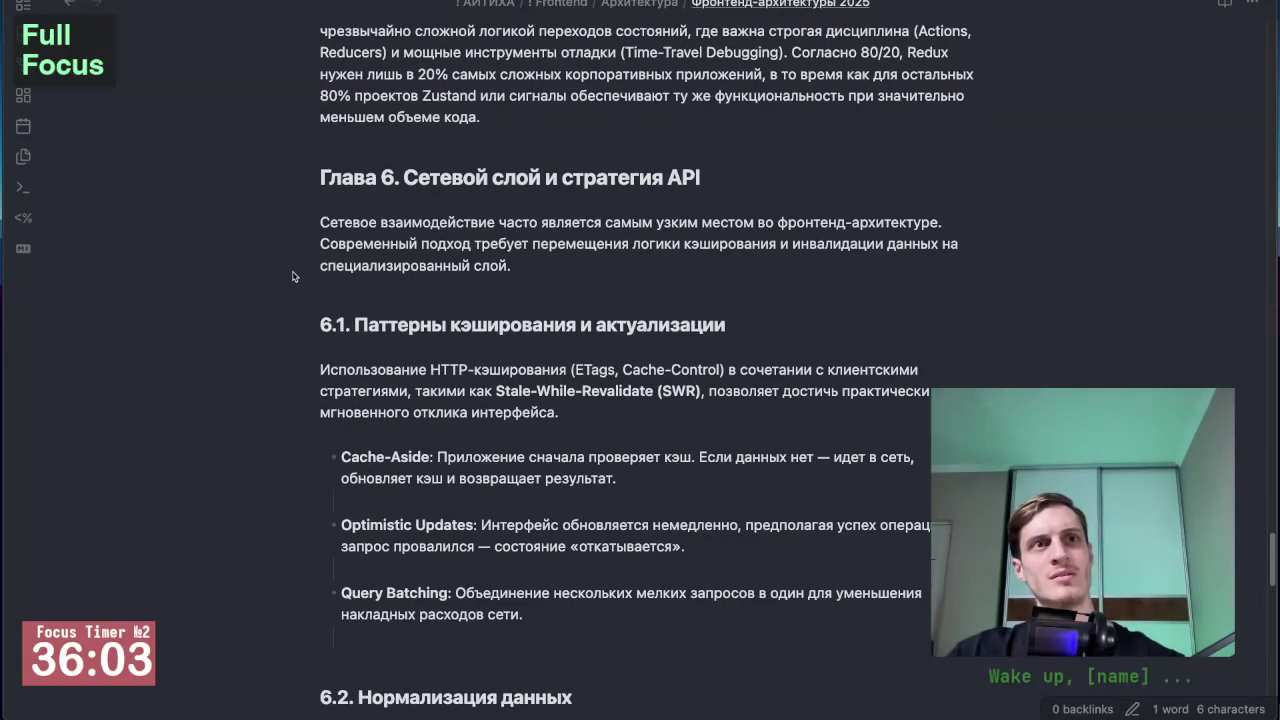
pyautogui.scroll(-1, 293, 276)
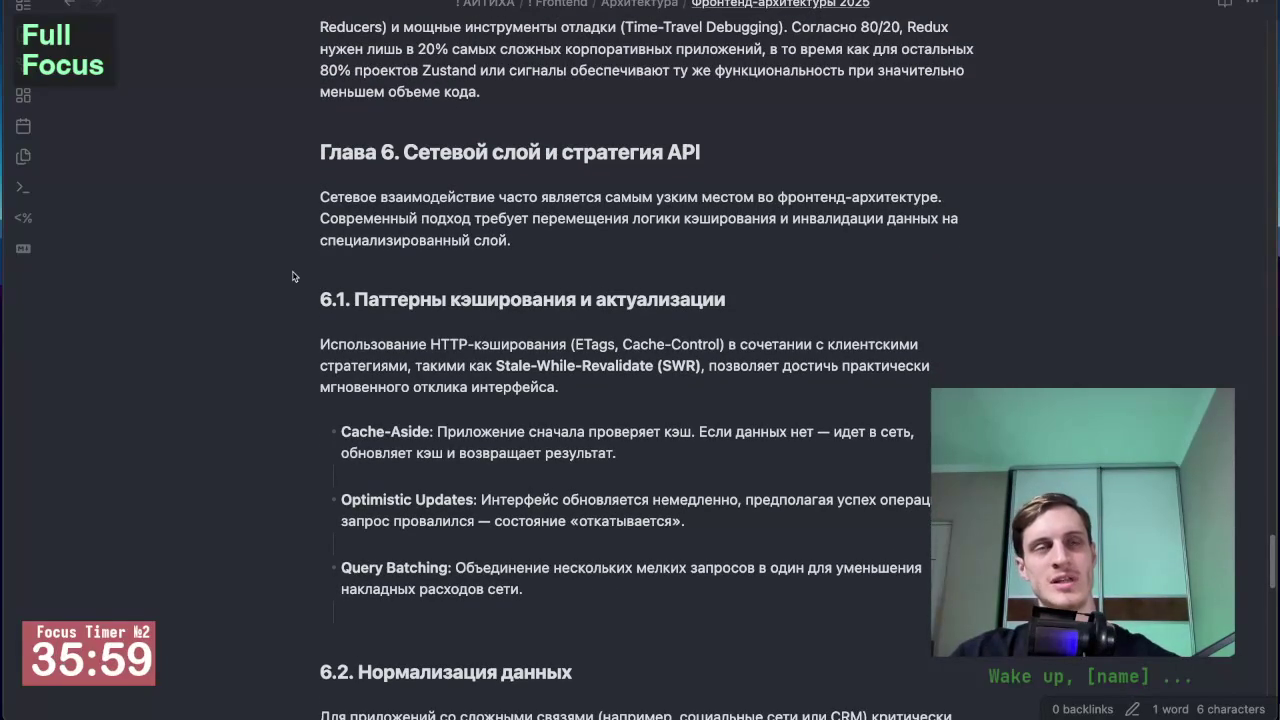
pyautogui.scroll(-1, 322, 283)
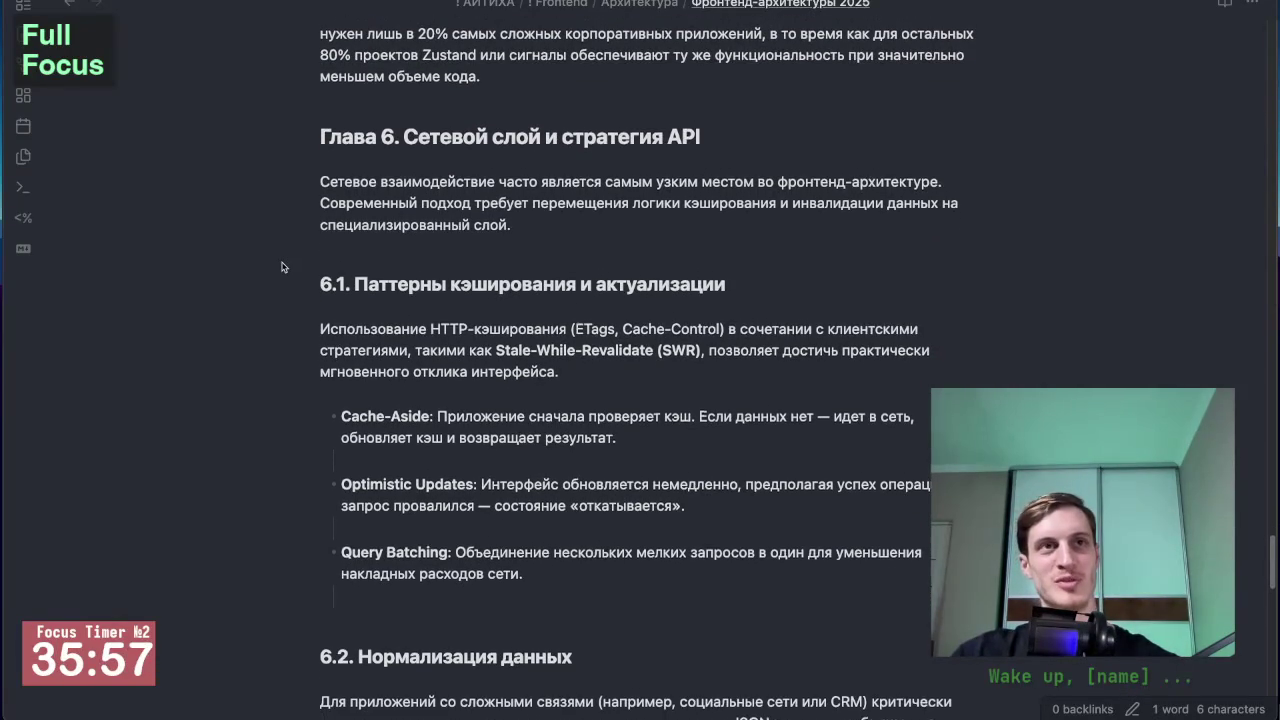
pyautogui.scroll(-3, 223, 371)
pyautogui.scroll(-1, 223, 371)
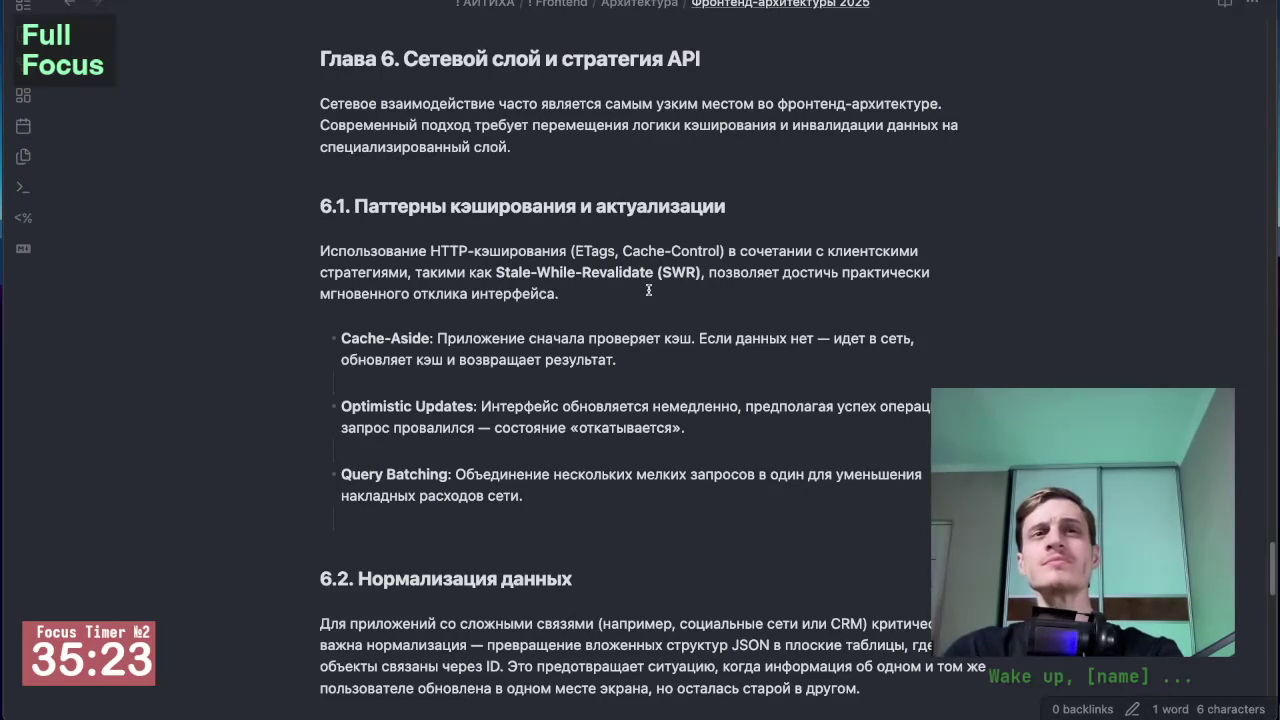
pyautogui.click(510, 272)
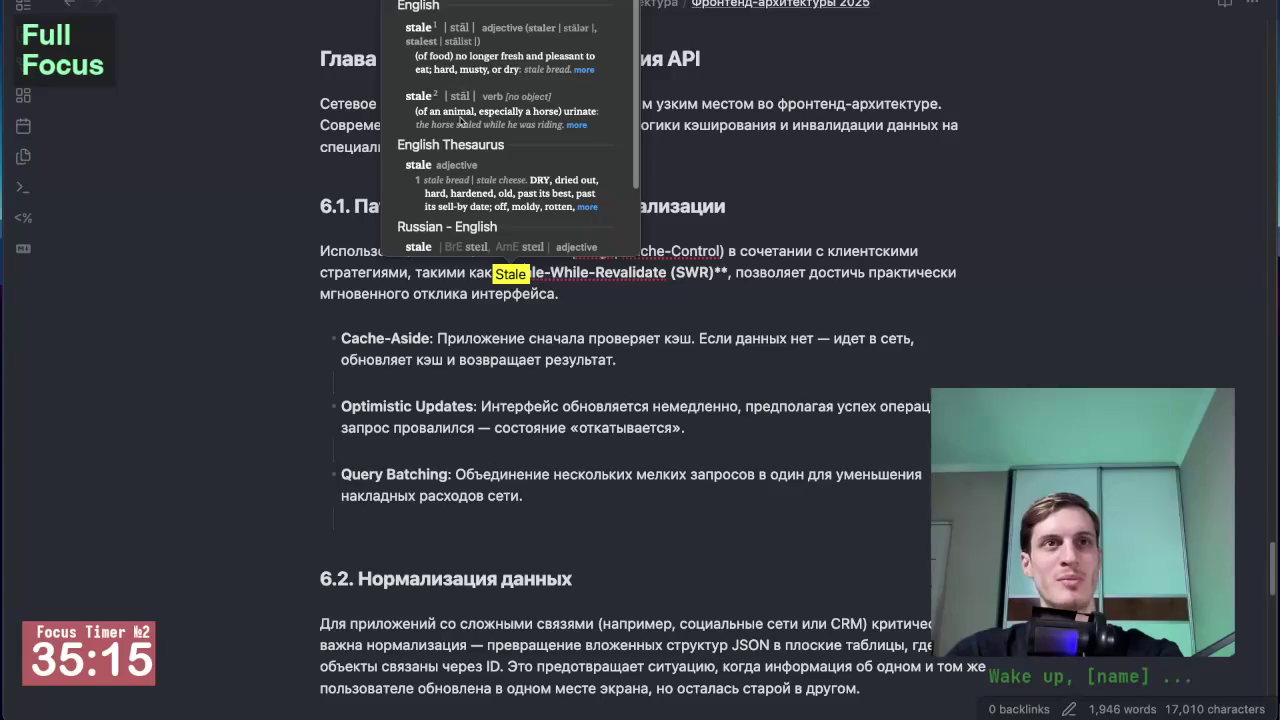
pyautogui.scroll(-2, 455, 95)
pyautogui.scroll(-2, 510, 160)
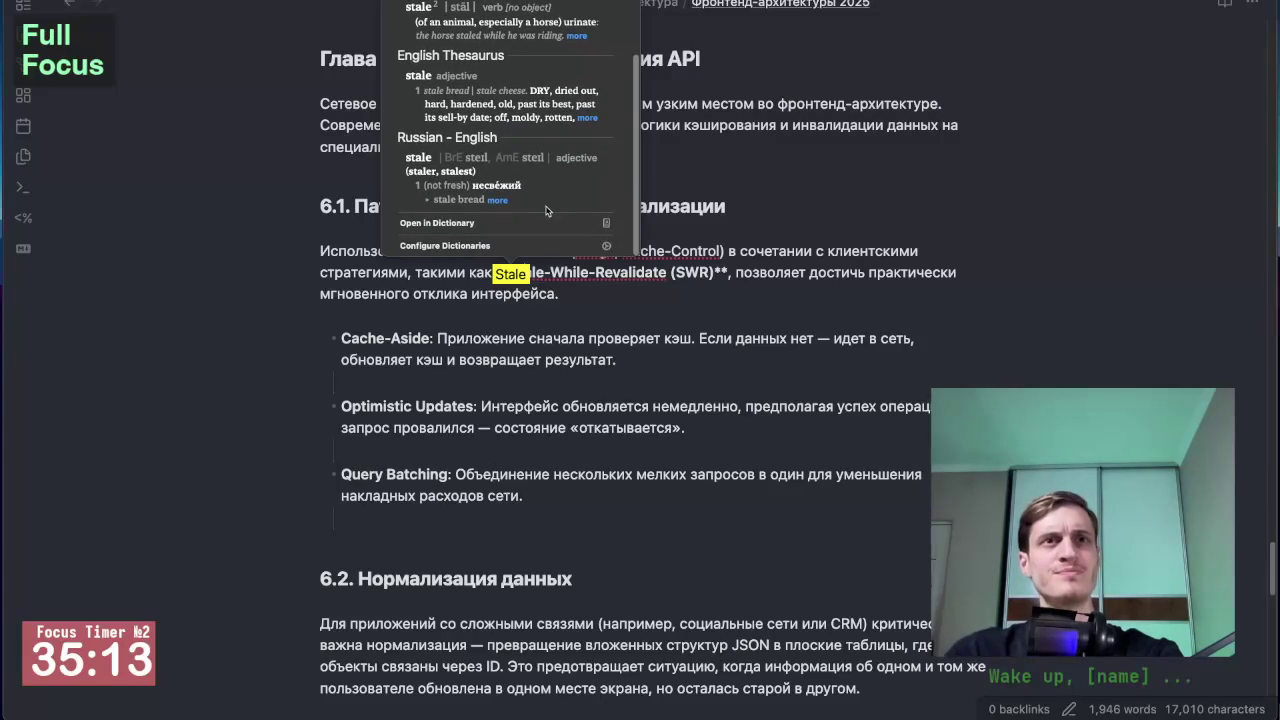
pyautogui.click(540, 259)
pyautogui.click(581, 287)
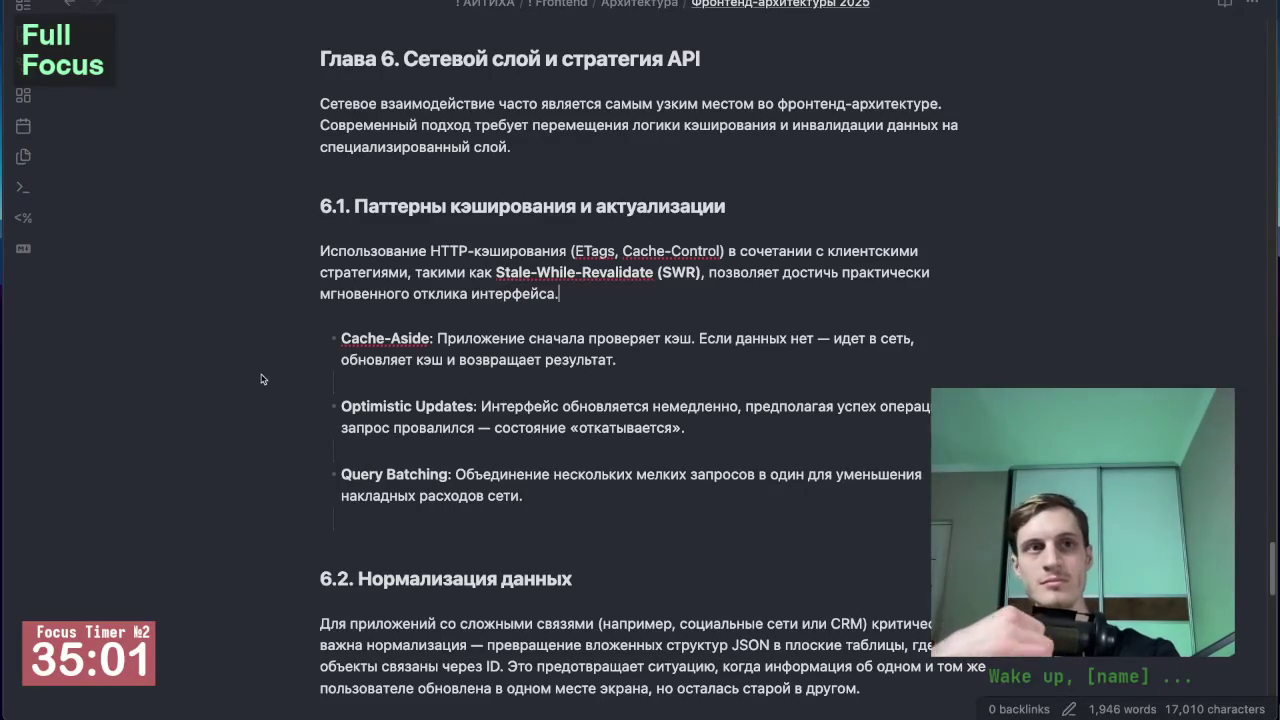
# Step: Read 6.2 on data normalization, continuing into Chapter 7 on the Pareto principle
pyautogui.scroll(-1, 270, 368)
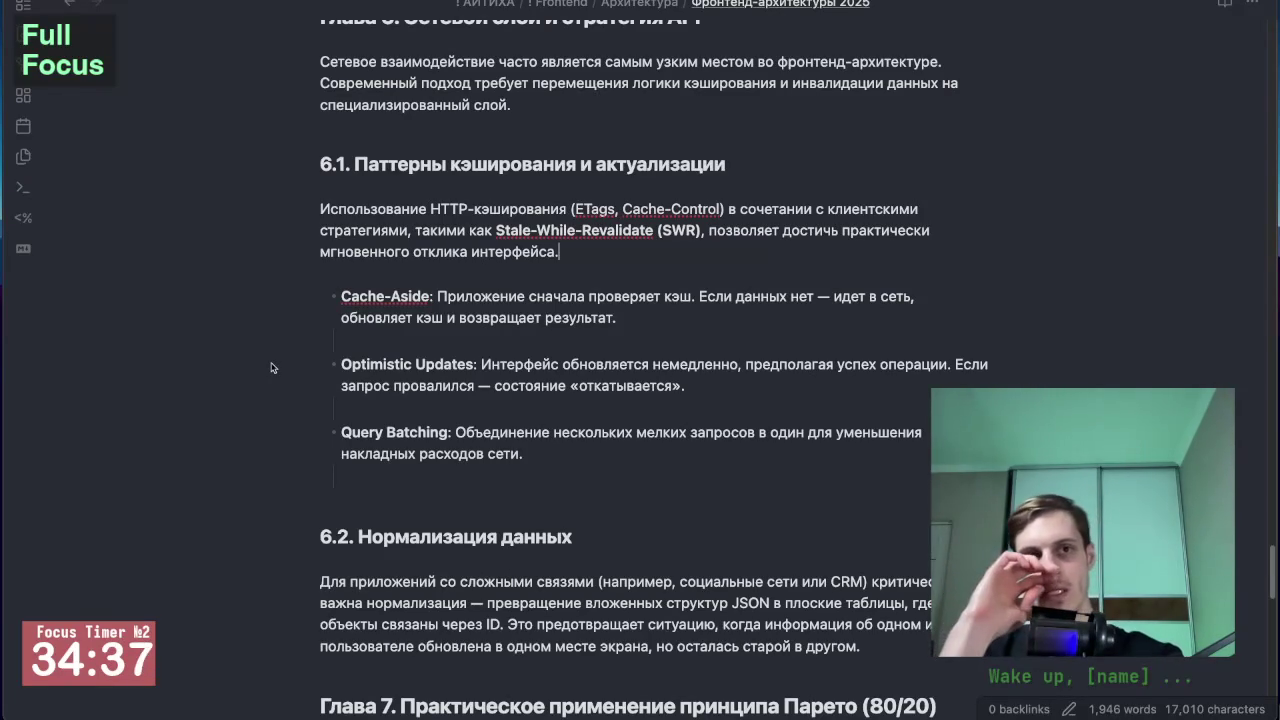
pyautogui.scroll(-3, 270, 368)
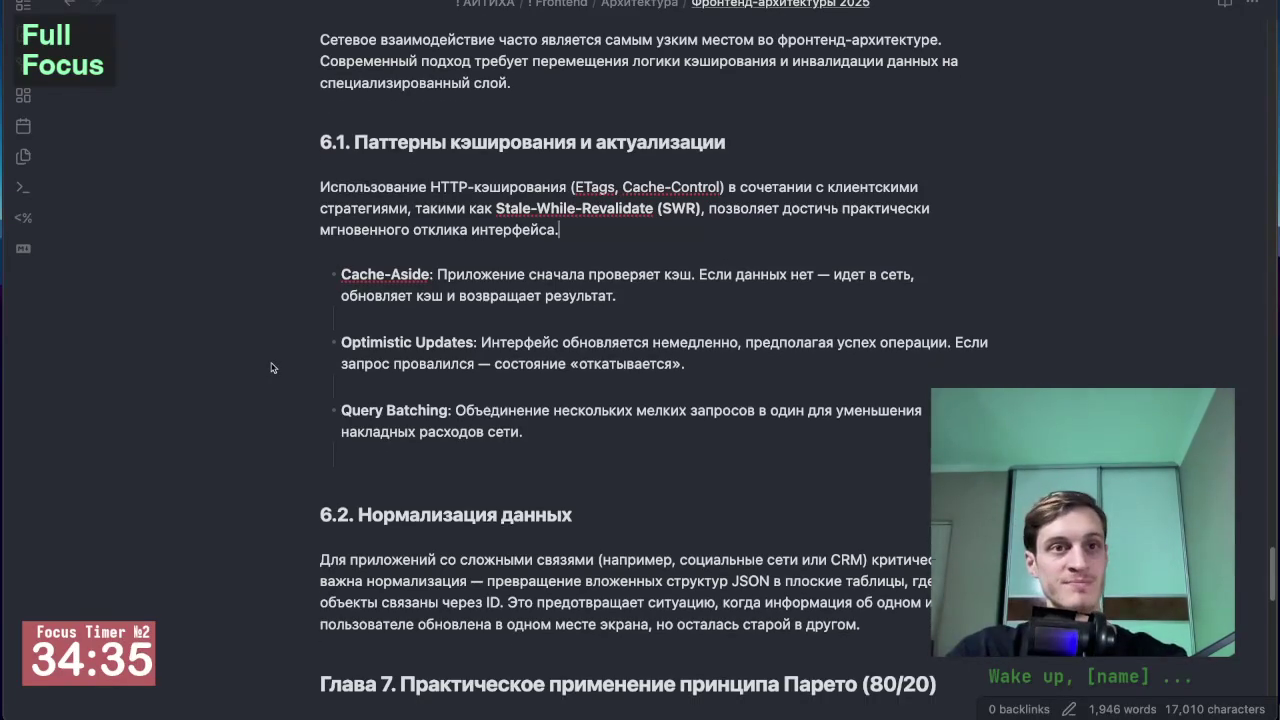
pyautogui.scroll(-1, 270, 368)
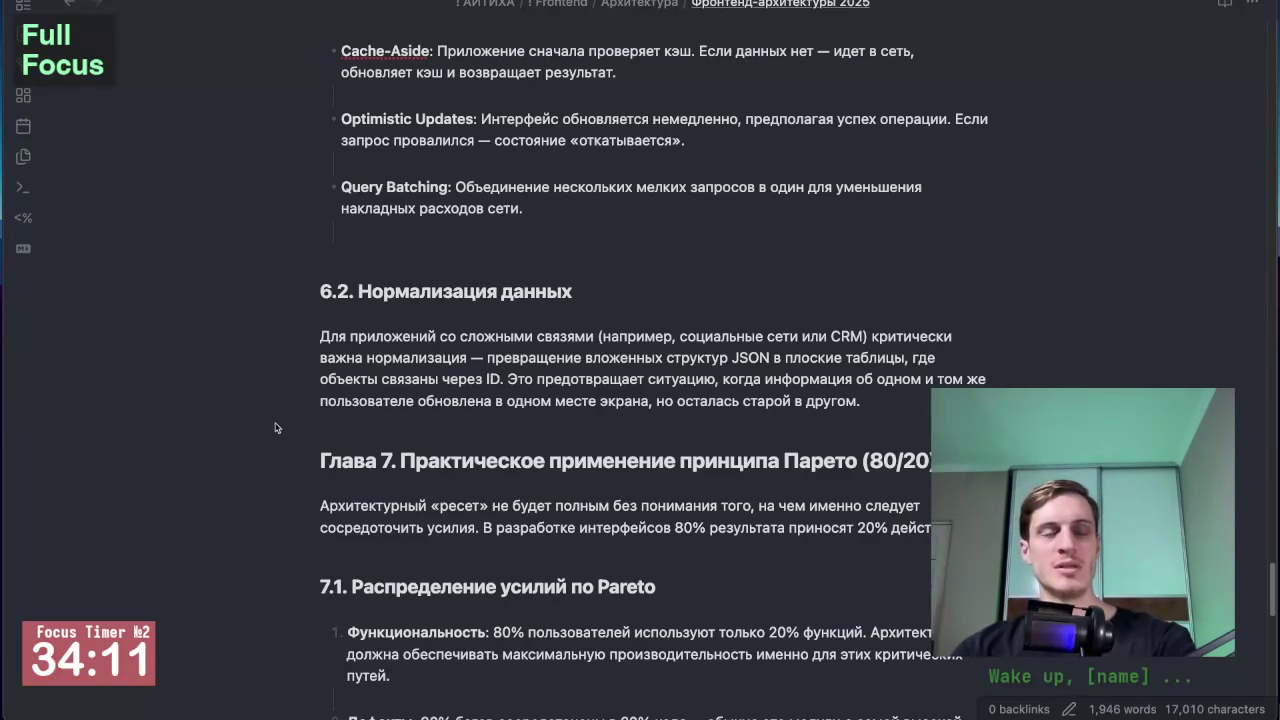
pyautogui.scroll(-1, 278, 420)
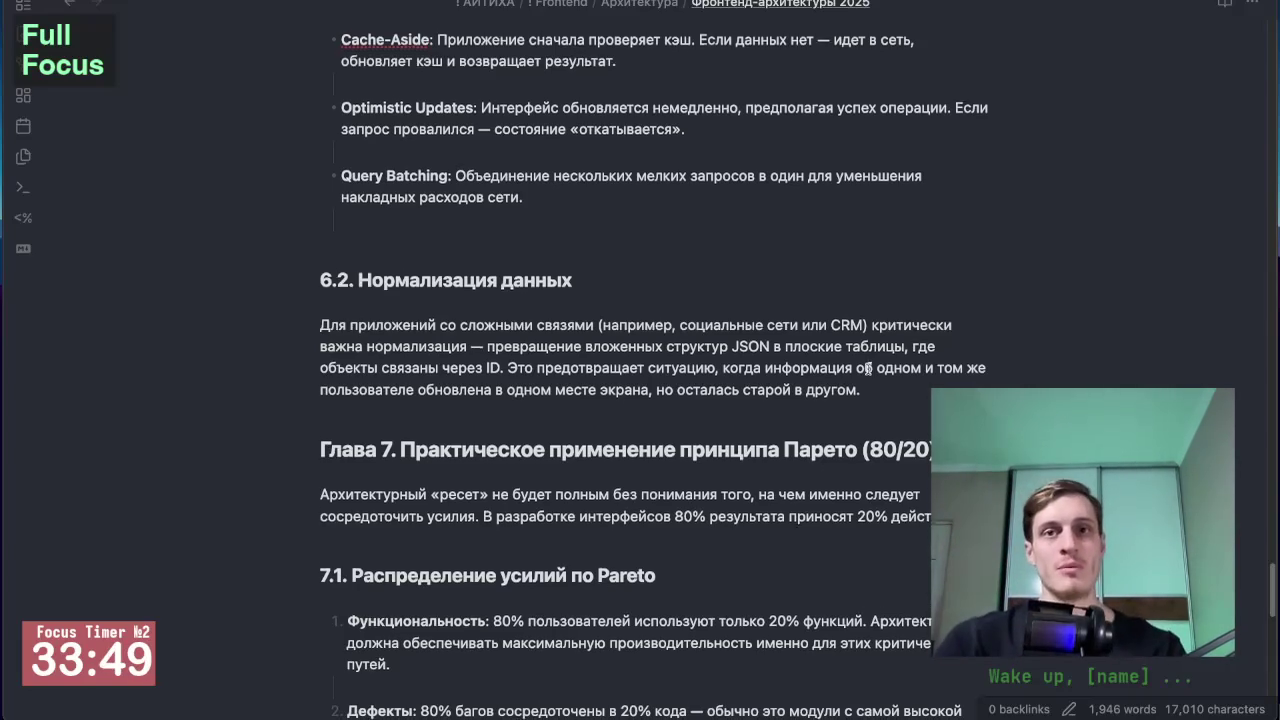
pyautogui.scroll(-5, 563, 296)
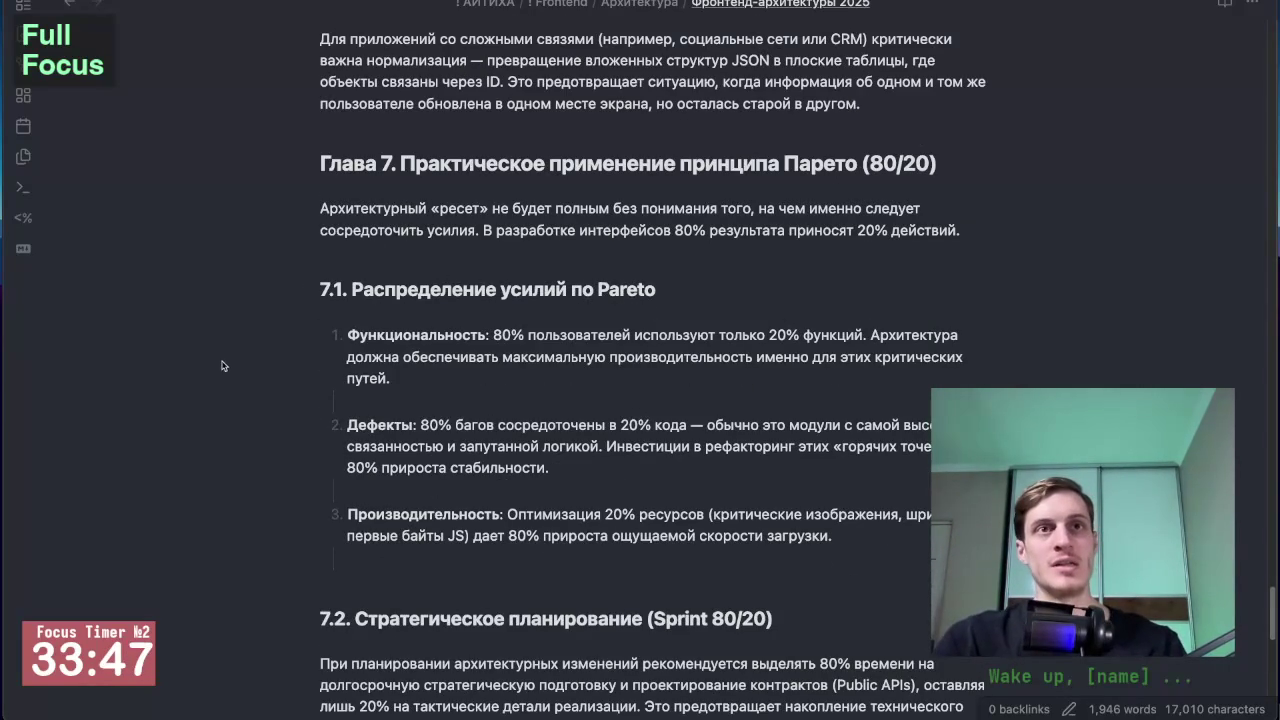
# Step: Read 7.1 effort distribution and 7.2 Sprint 80/20 planning, reaching Chapter 8's conclusions
pyautogui.scroll(-2, 222, 340)
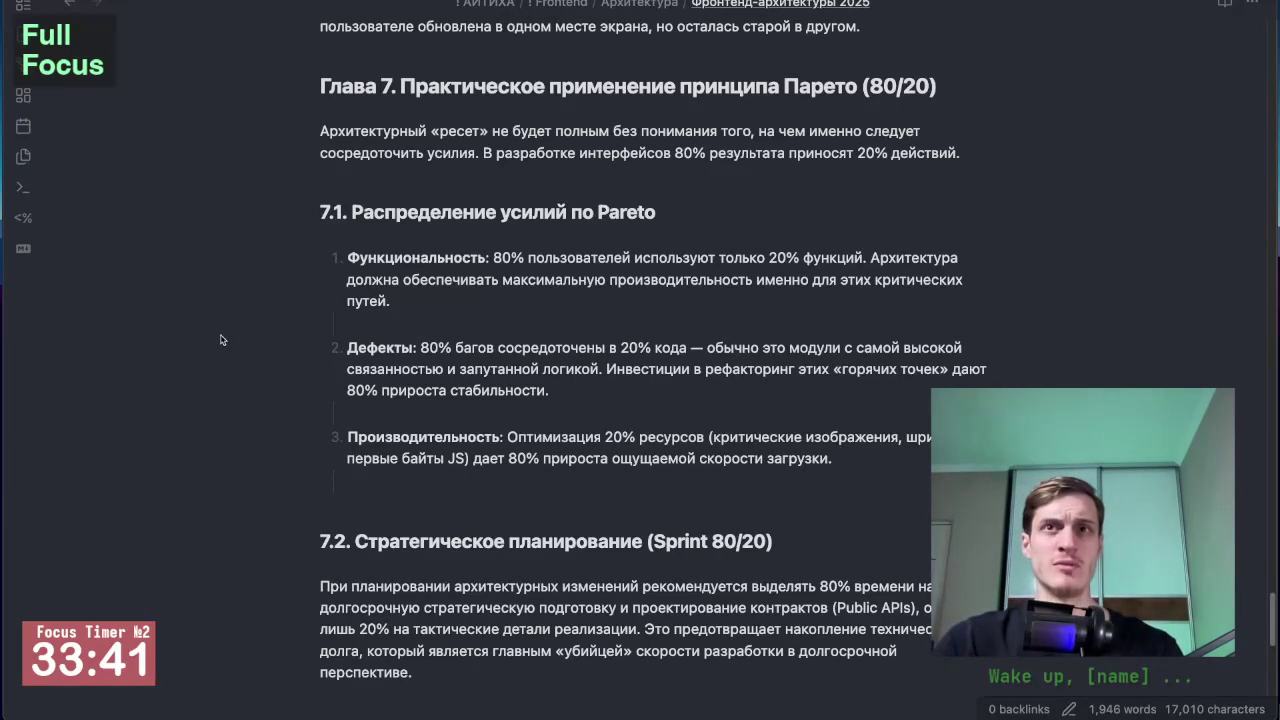
pyautogui.scroll(-1, 218, 333)
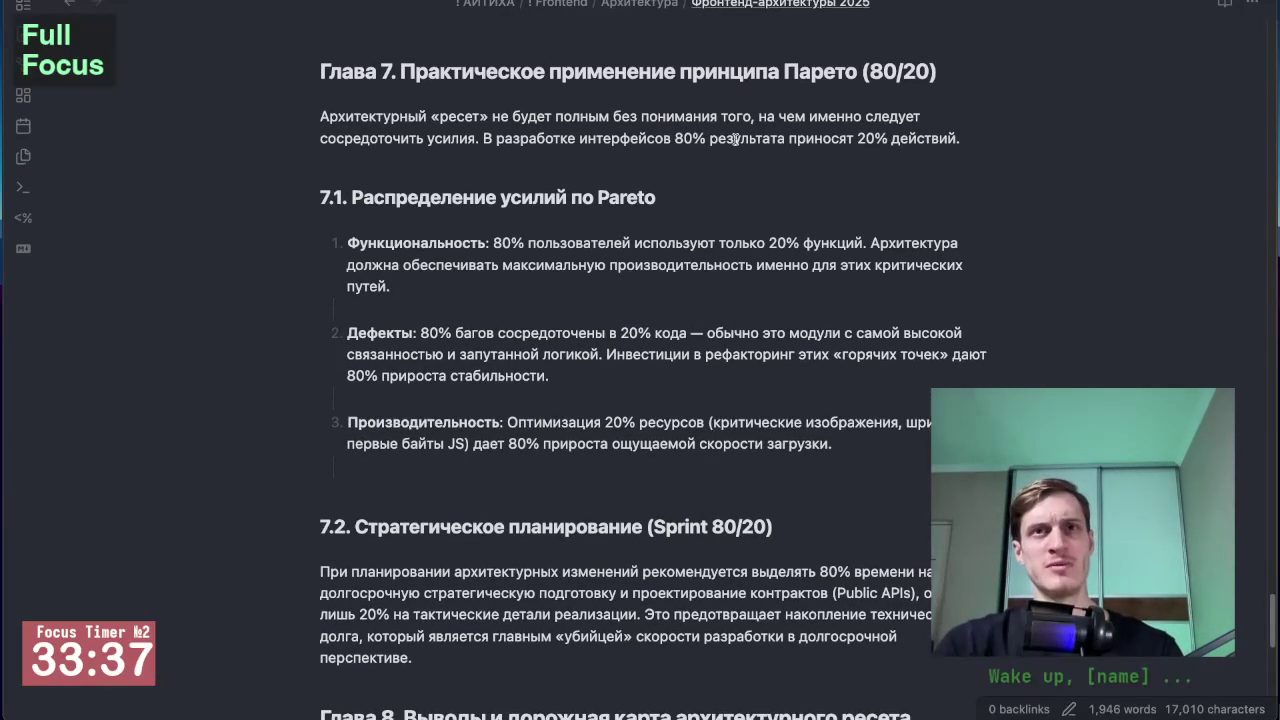
pyautogui.moveTo(600, 212)
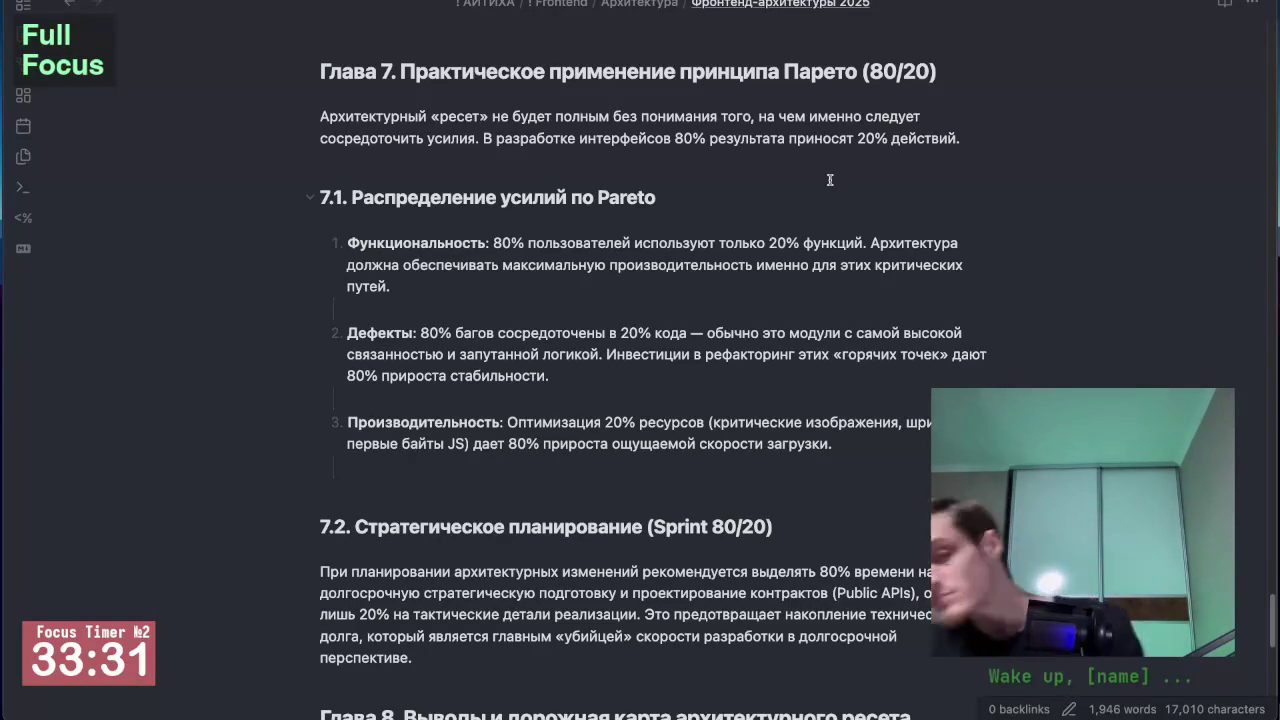
pyautogui.scroll(-2, 372, 342)
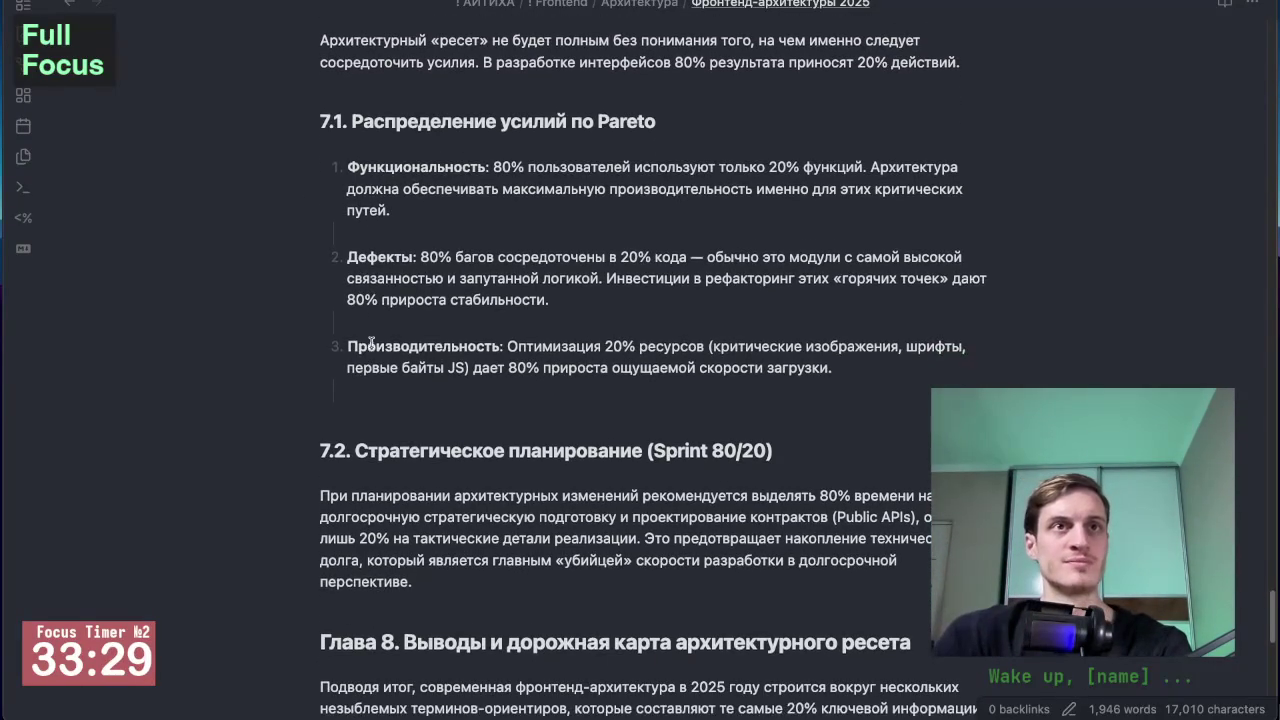
pyautogui.scroll(2, 519, 210)
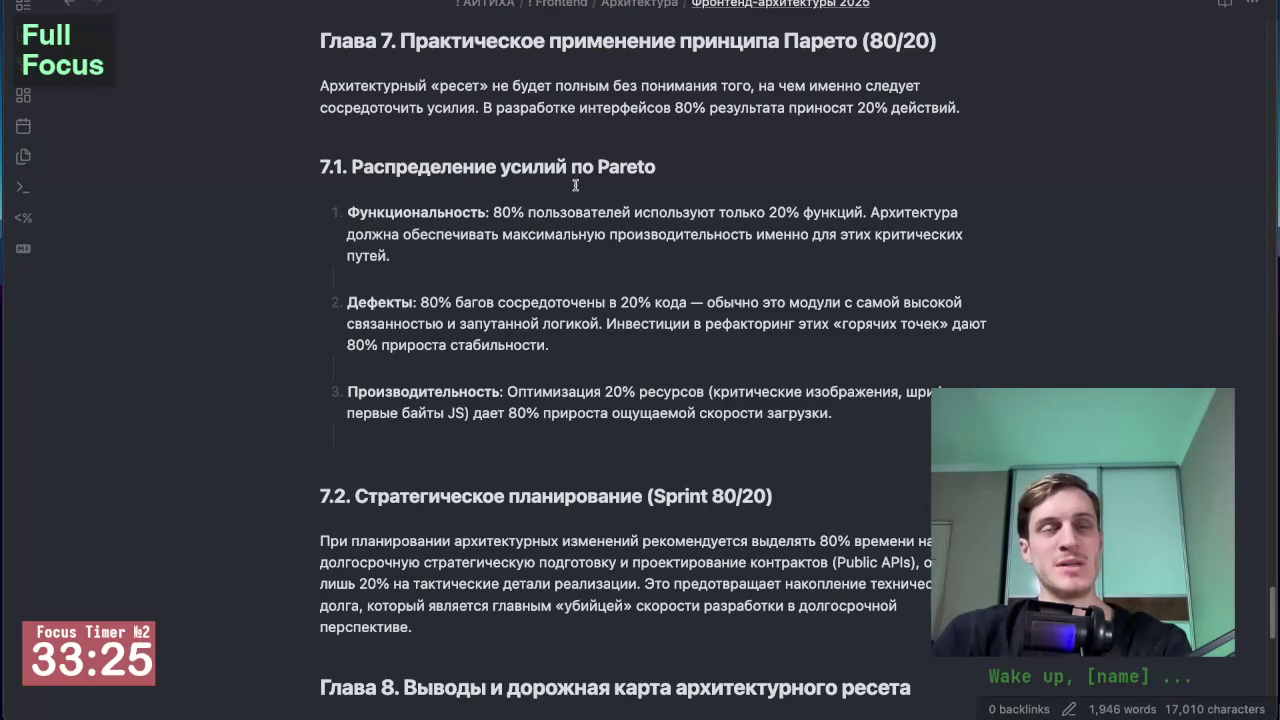
pyautogui.scroll(-1, 575, 185)
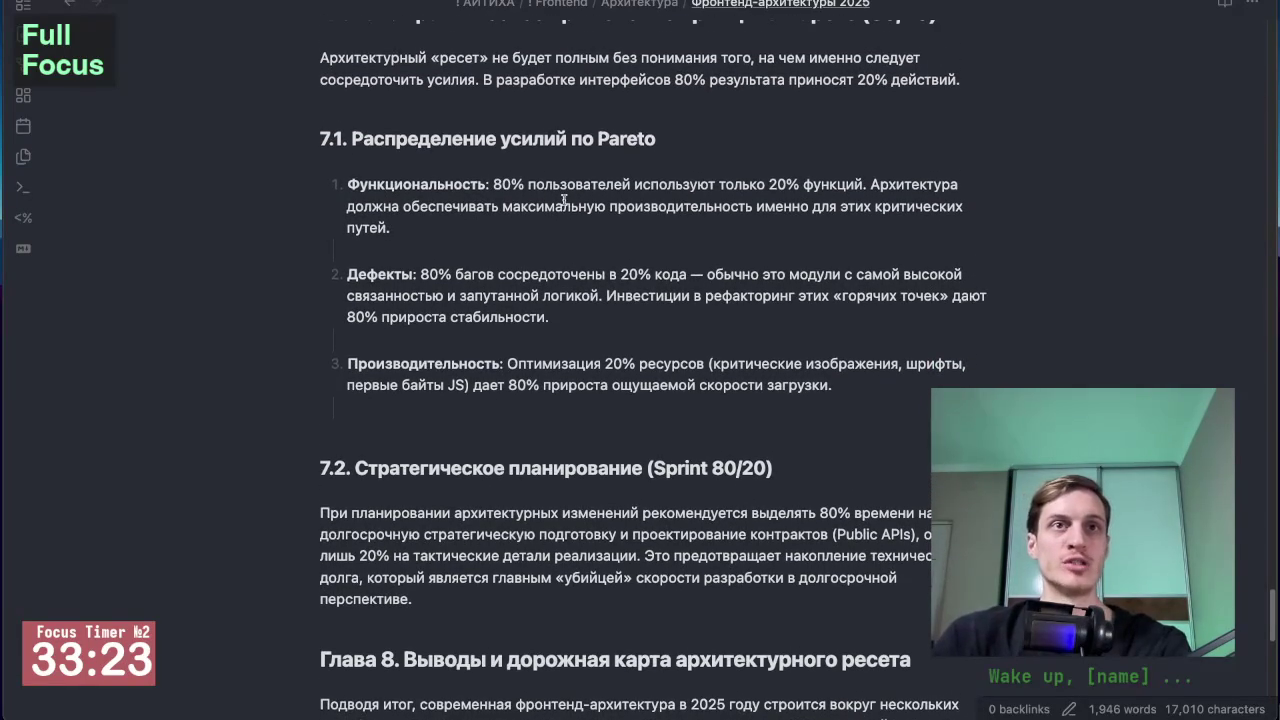
pyautogui.scroll(1, 183, 246)
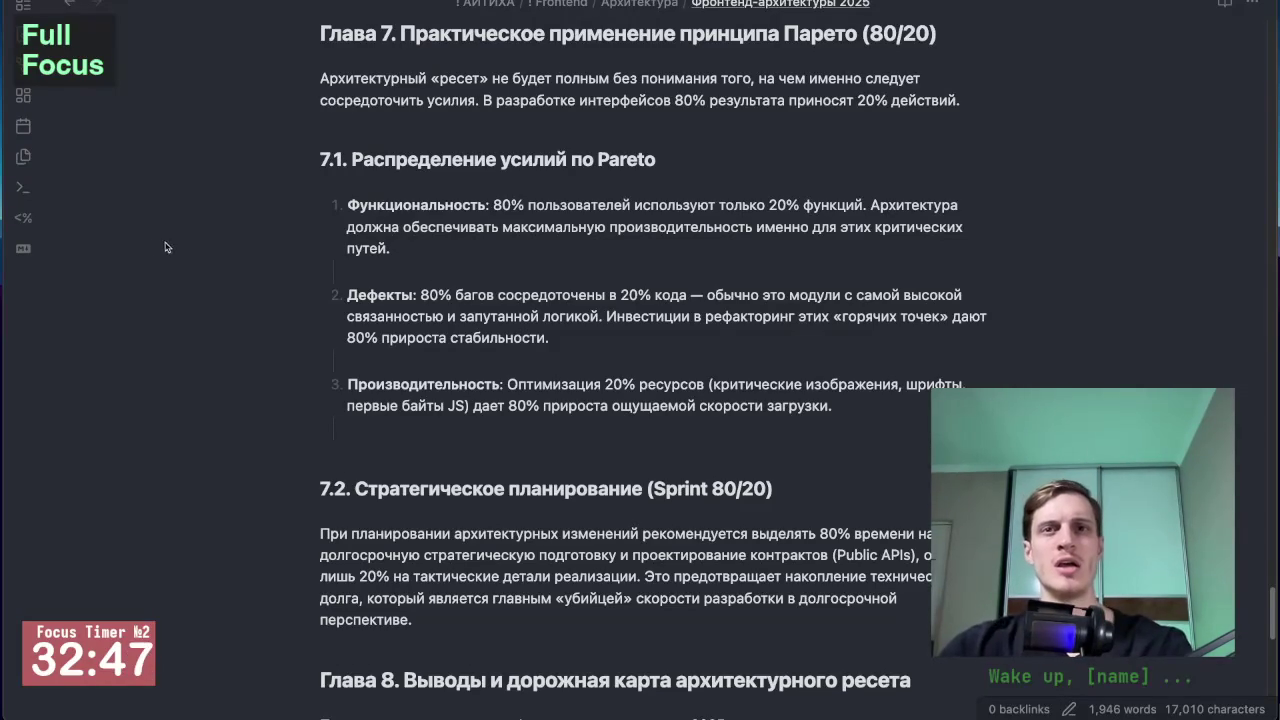
pyautogui.scroll(-3, 279, 407)
pyautogui.scroll(-3, 240, 350)
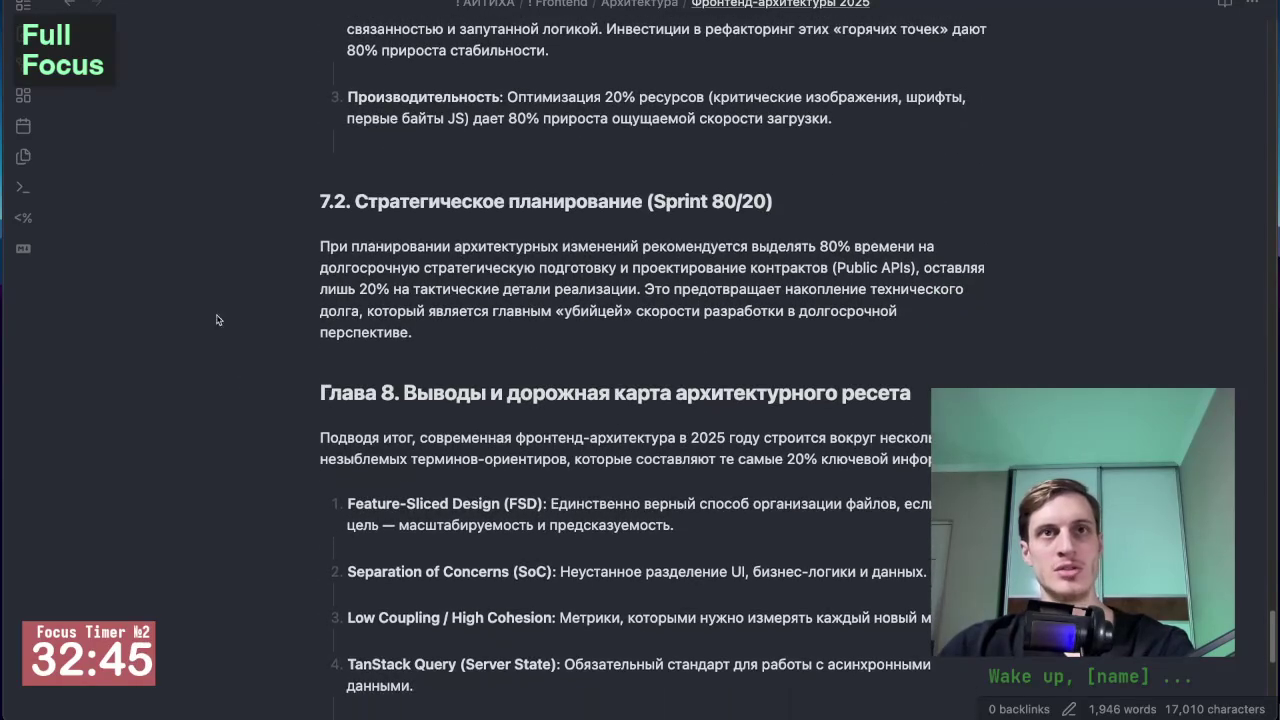
pyautogui.scroll(-1, 227, 338)
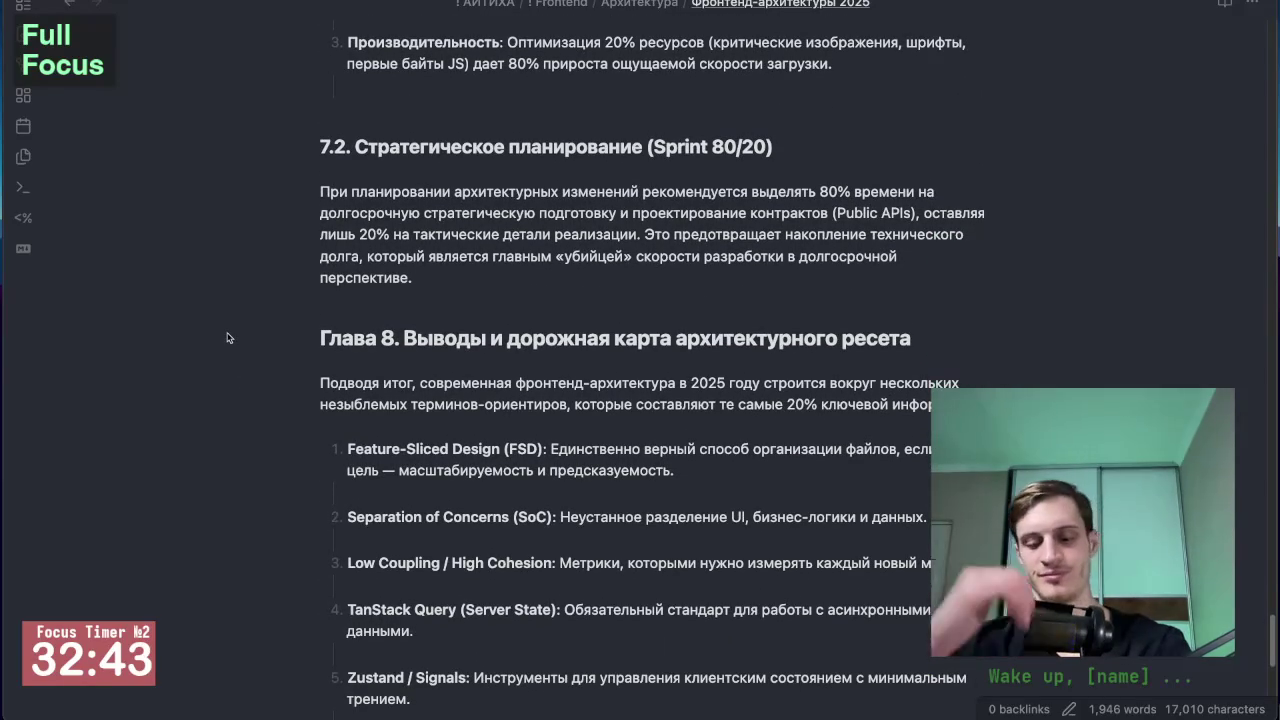